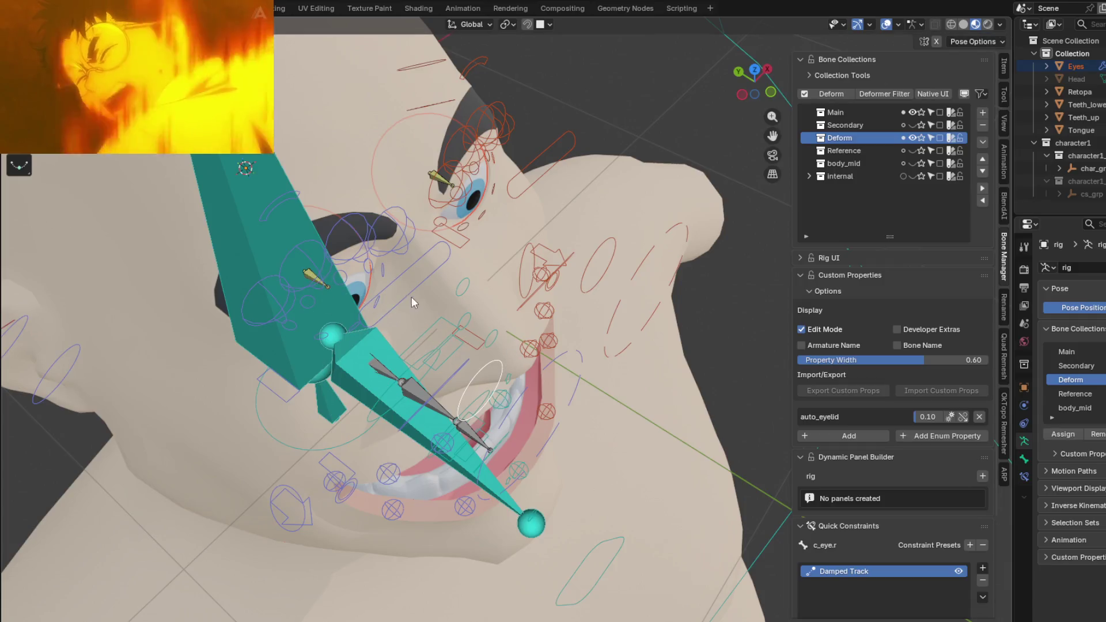
# - Orbit around the head, select c_eye_ref_track.r and show its constraint stack
pyautogui.moveTo(372, 299)
pyautogui.mouseDown(button='middle')
pyautogui.moveTo(509, 273)
pyautogui.moveTo(576, 213)
pyautogui.moveTo(554, 199)
pyautogui.moveTo(529, 221)
pyautogui.moveTo(572, 348)
pyautogui.moveTo(530, 286)
pyautogui.moveTo(571, 322)
pyautogui.mouseUp(button='middle')
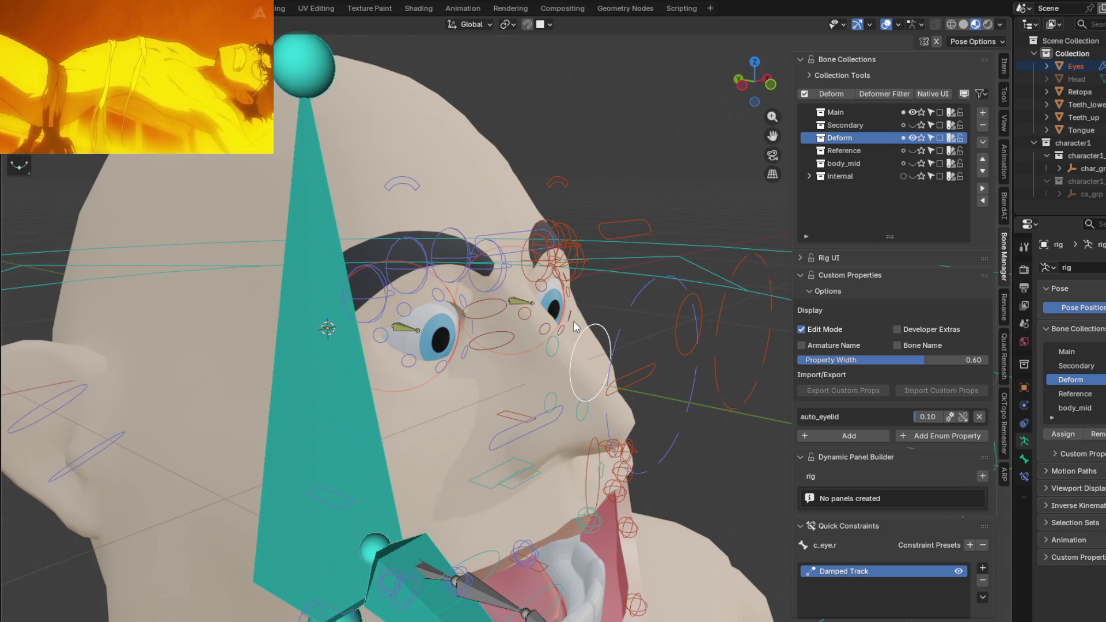
pyautogui.moveTo(591, 285)
pyautogui.mouseDown(button='middle')
pyautogui.moveTo(538, 309)
pyautogui.moveTo(483, 315)
pyautogui.mouseUp(button='middle')
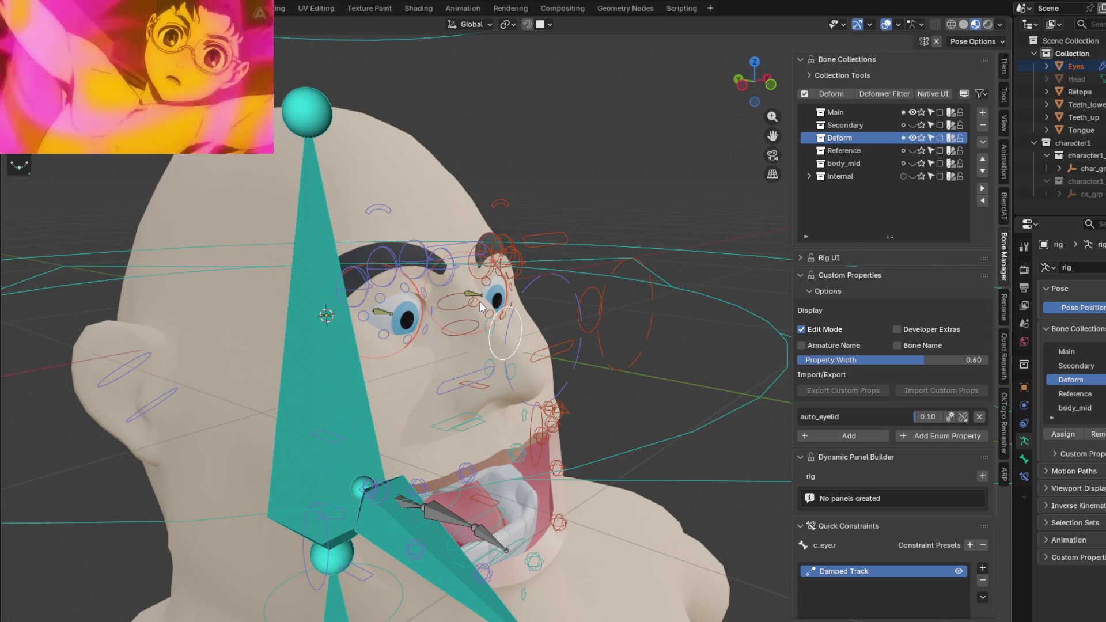
pyautogui.moveTo(441, 307)
pyautogui.mouseDown(button='middle')
pyautogui.moveTo(419, 269)
pyautogui.moveTo(574, 313)
pyautogui.moveTo(434, 319)
pyautogui.moveTo(400, 278)
pyautogui.moveTo(500, 313)
pyautogui.mouseUp(button='middle')
pyautogui.click(402, 289)
pyautogui.click(1024, 476)
# - Briefly test-rotate the eye control, show its Bone transform properties, then trackball-rotate it
pyautogui.moveTo(622, 363)
pyautogui.mouseDown(button='middle')
pyautogui.moveTo(577, 313)
pyautogui.moveTo(549, 349)
pyautogui.moveTo(579, 322)
pyautogui.mouseUp(button='middle')
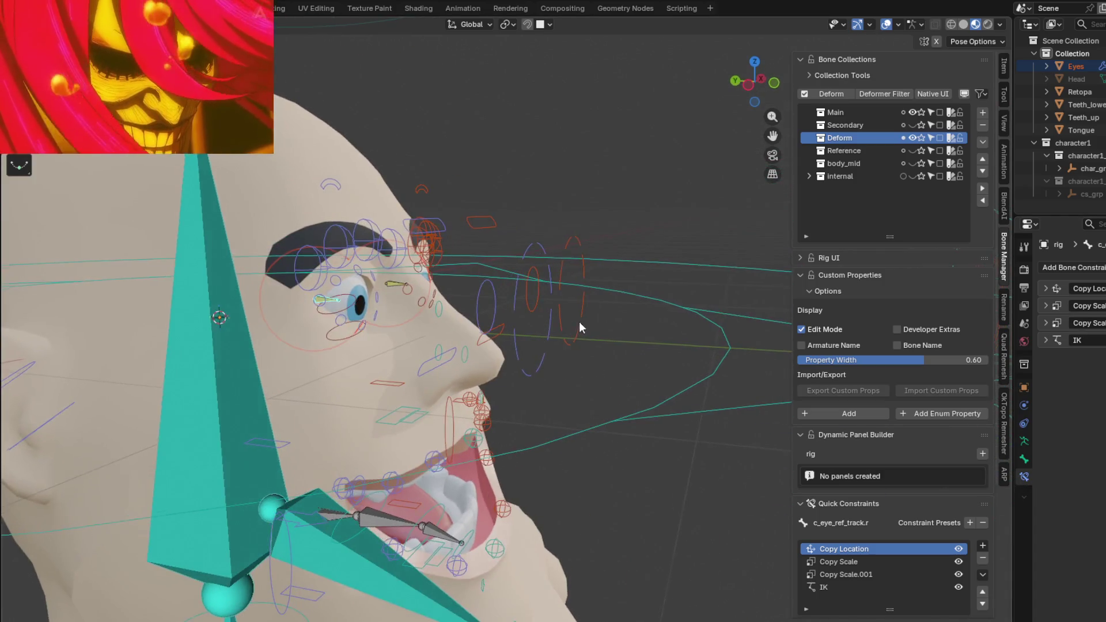
pyautogui.press('r')
pyautogui.click(502, 280)
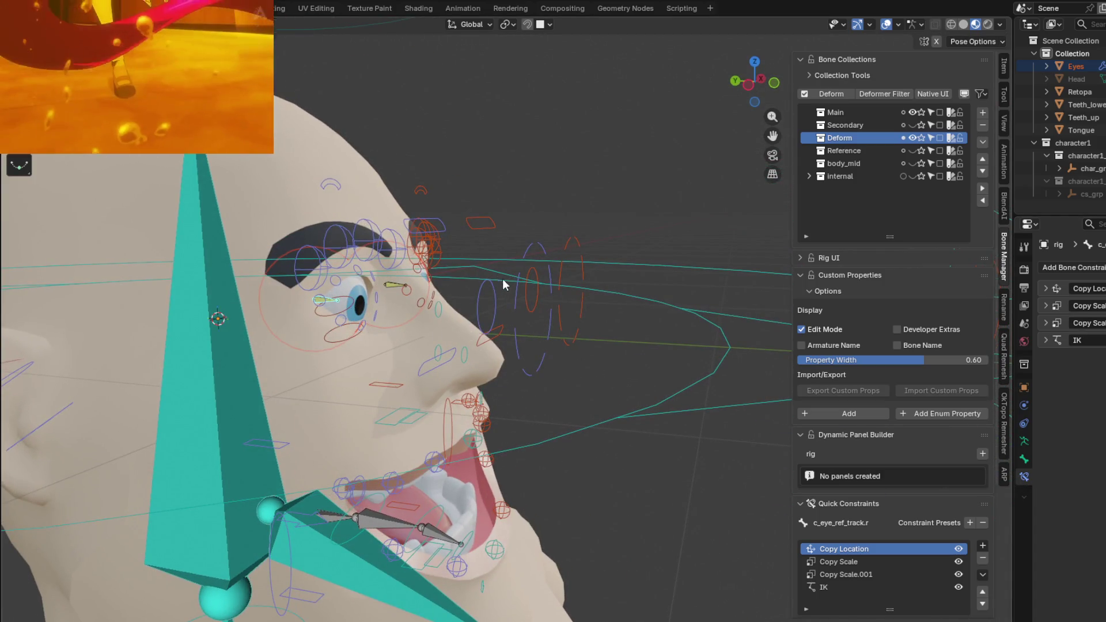
pyautogui.click(1025, 458)
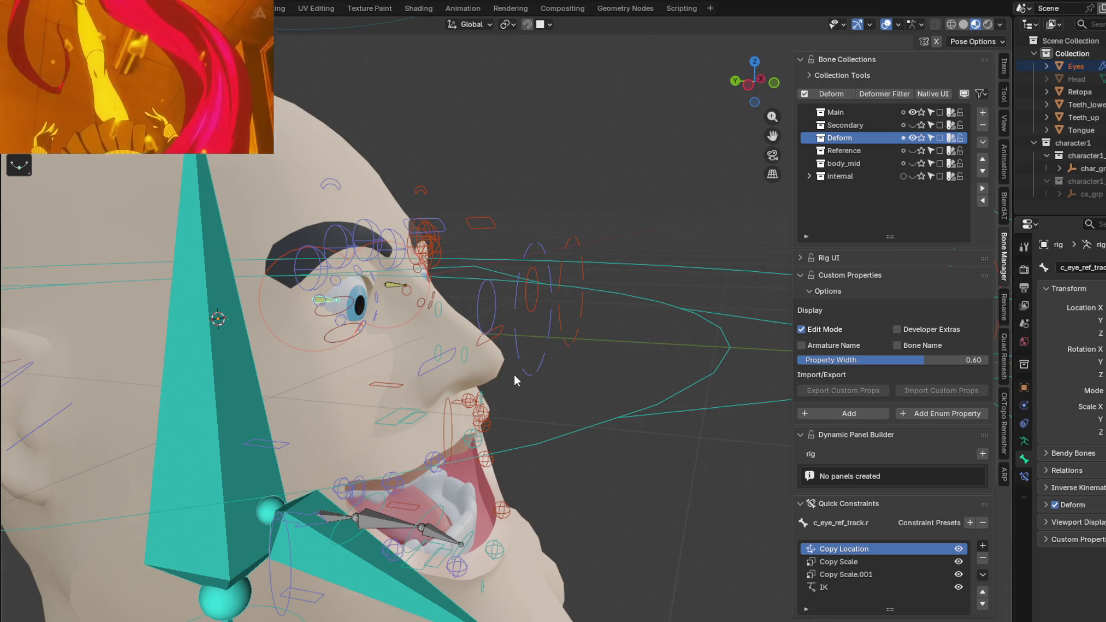
pyautogui.press('r')
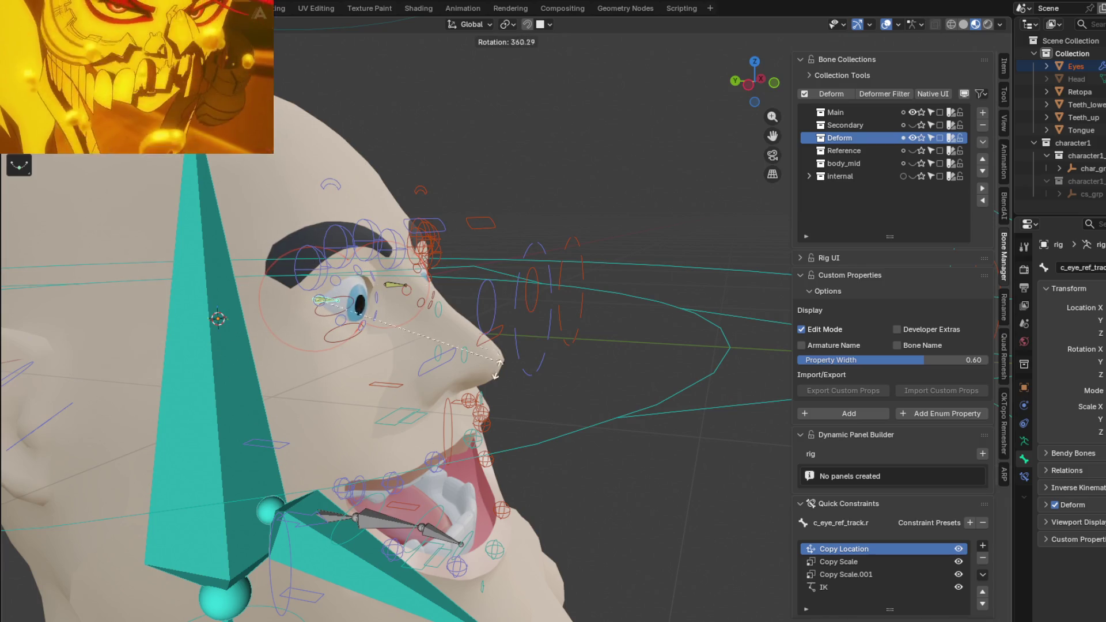
pyautogui.moveTo(304, 164); pyautogui.dragTo(588, 295, button='middle')
pyautogui.press('r')
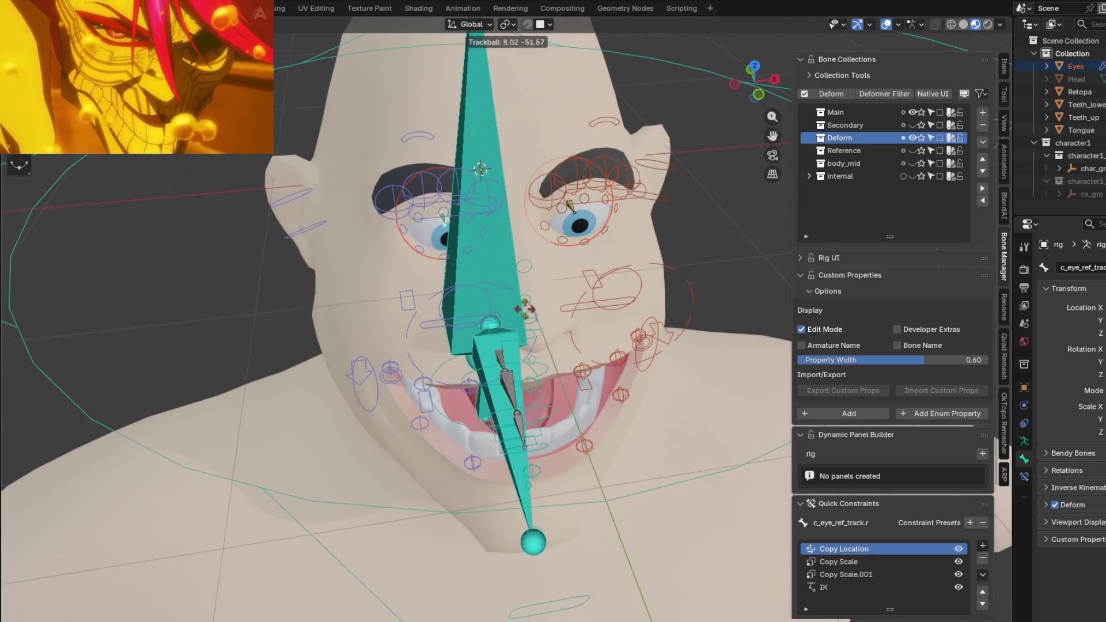
pyautogui.press('Return')
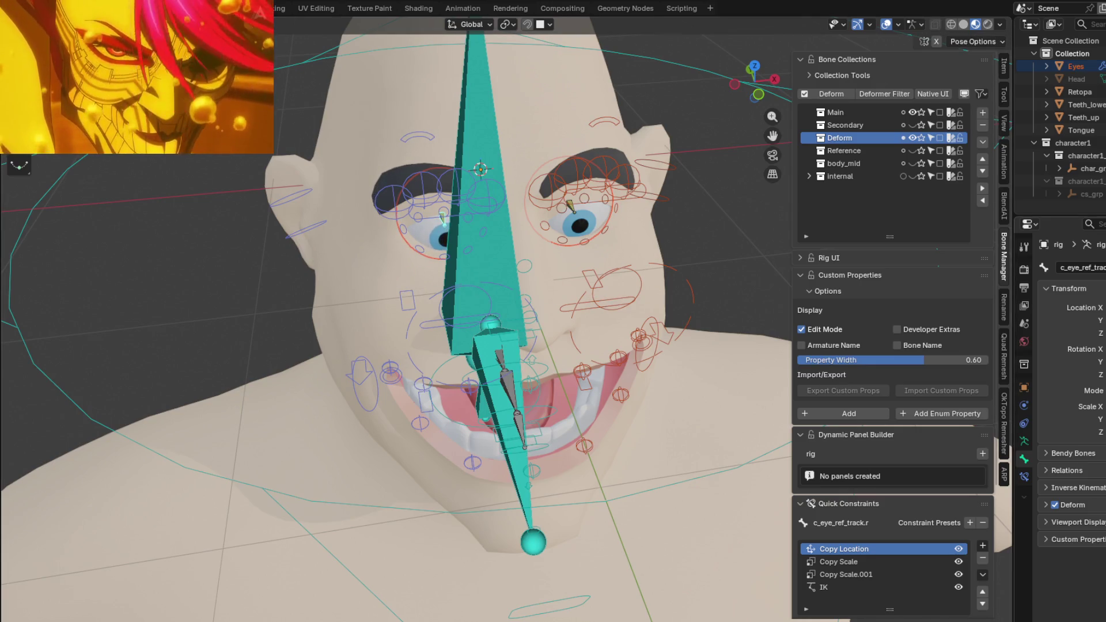
# - Select c_eye.r and test-rotate it repeatedly from side, right-ortho and three-quarter views
pyautogui.moveTo(553, 329)
pyautogui.mouseDown(button='middle')
pyautogui.moveTo(393, 275)
pyautogui.moveTo(527, 303)
pyautogui.mouseUp(button='middle')
pyautogui.click(532, 312)
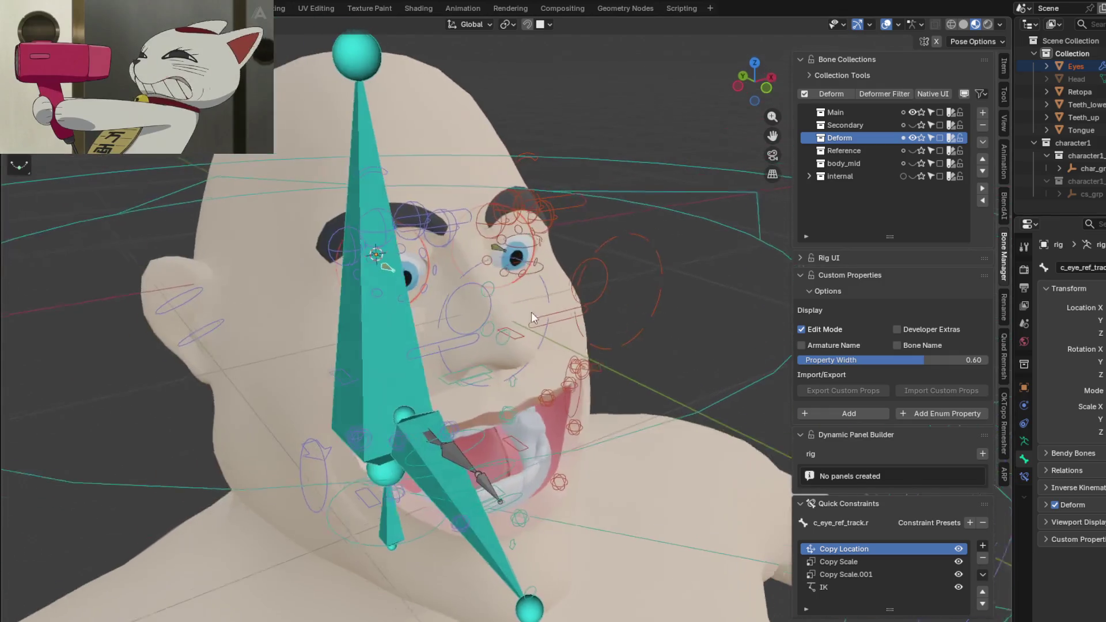
pyautogui.moveTo(466, 286); pyautogui.dragTo(526, 295, button='middle')
pyautogui.press('r')
pyautogui.press('Return')
pyautogui.press('KP_3')
pyautogui.press('r')
pyautogui.press('Return')
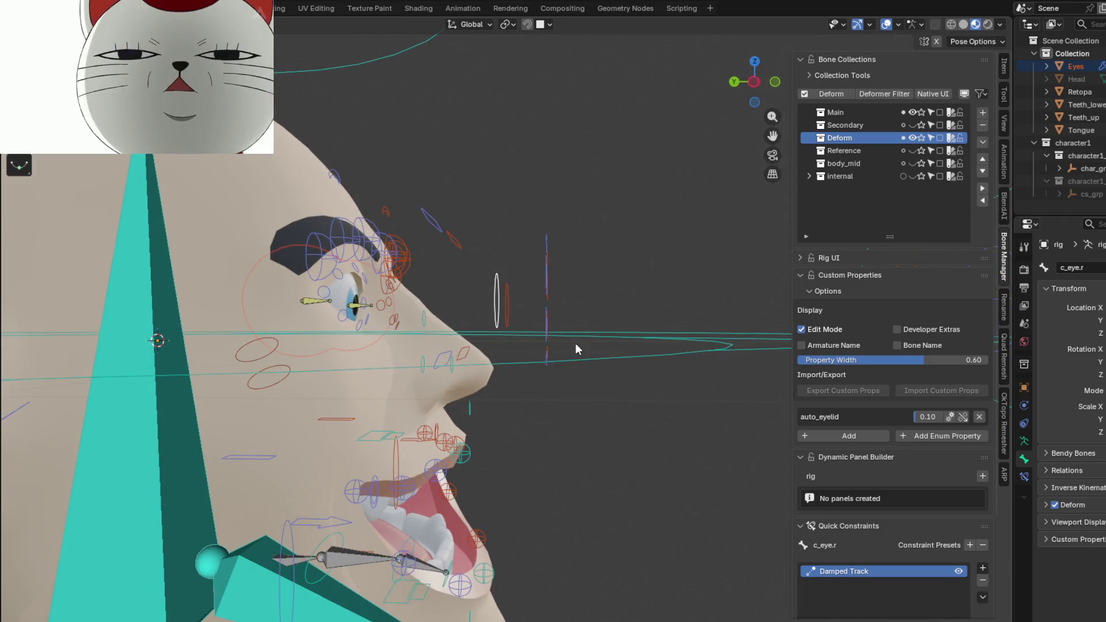
pyautogui.moveTo(575, 344); pyautogui.dragTo(586, 353, button='middle')
pyautogui.press('r')
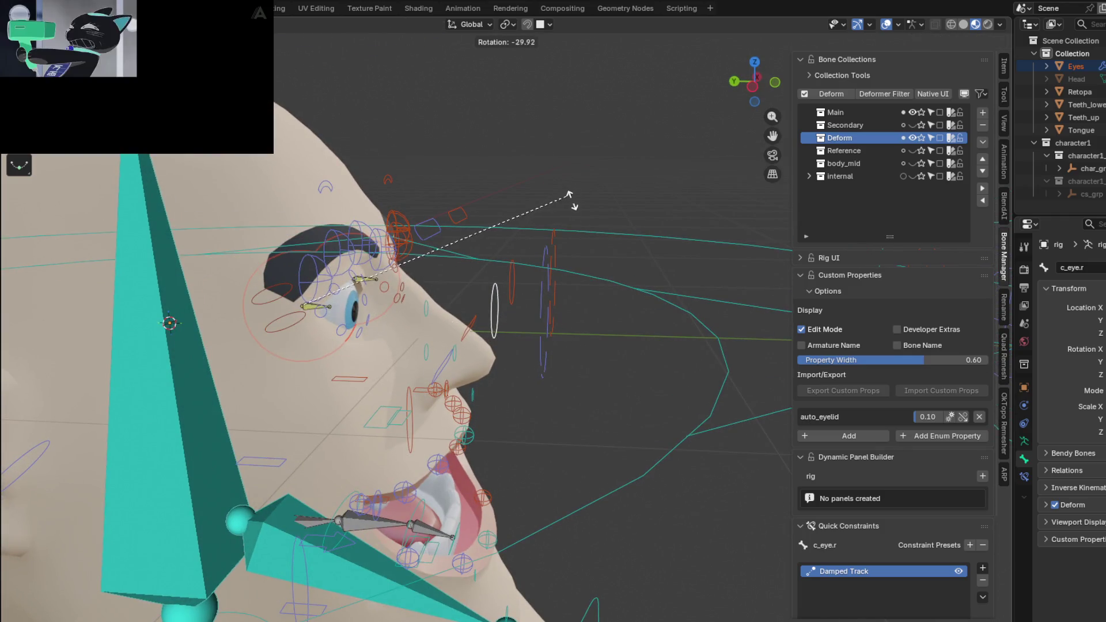
pyautogui.press('Return')
pyautogui.press('r')
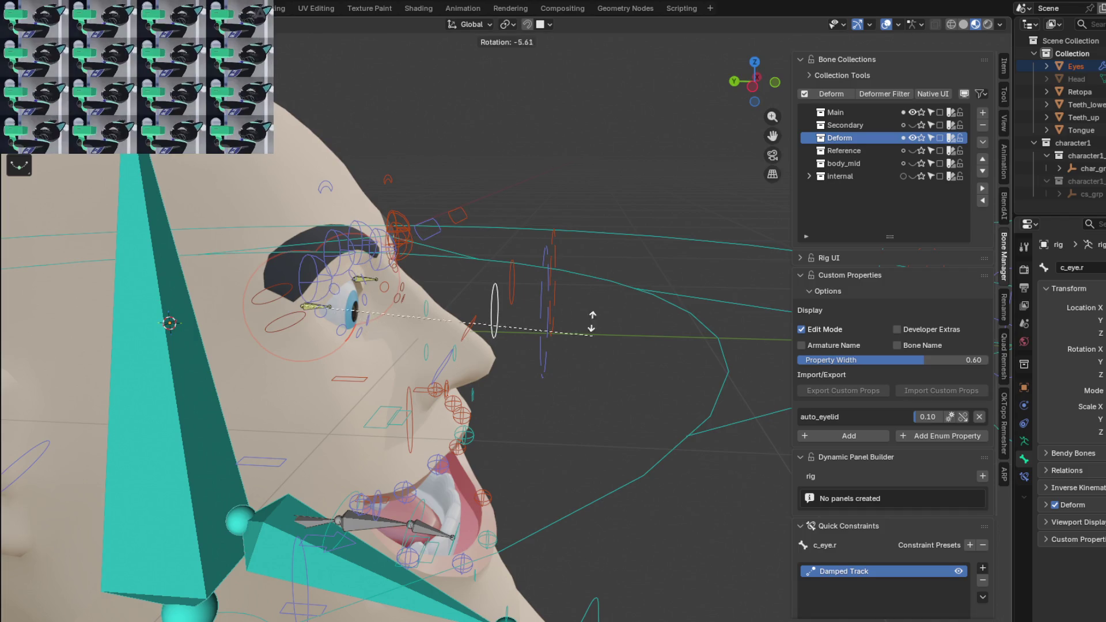
pyautogui.press('Return')
# - Select the right eye target c_eye_target.r and start moving it
pyautogui.moveTo(616, 381)
pyautogui.mouseDown(button='middle')
pyautogui.moveTo(663, 384)
pyautogui.moveTo(720, 333)
pyautogui.mouseUp(button='middle')
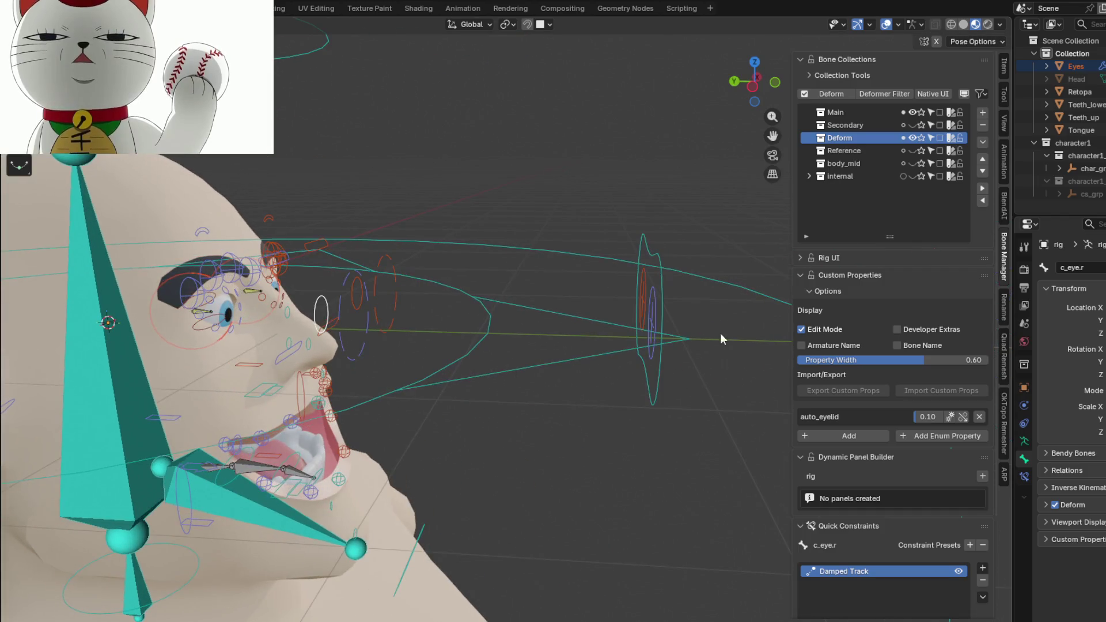
pyautogui.click(656, 305)
pyautogui.press('g')
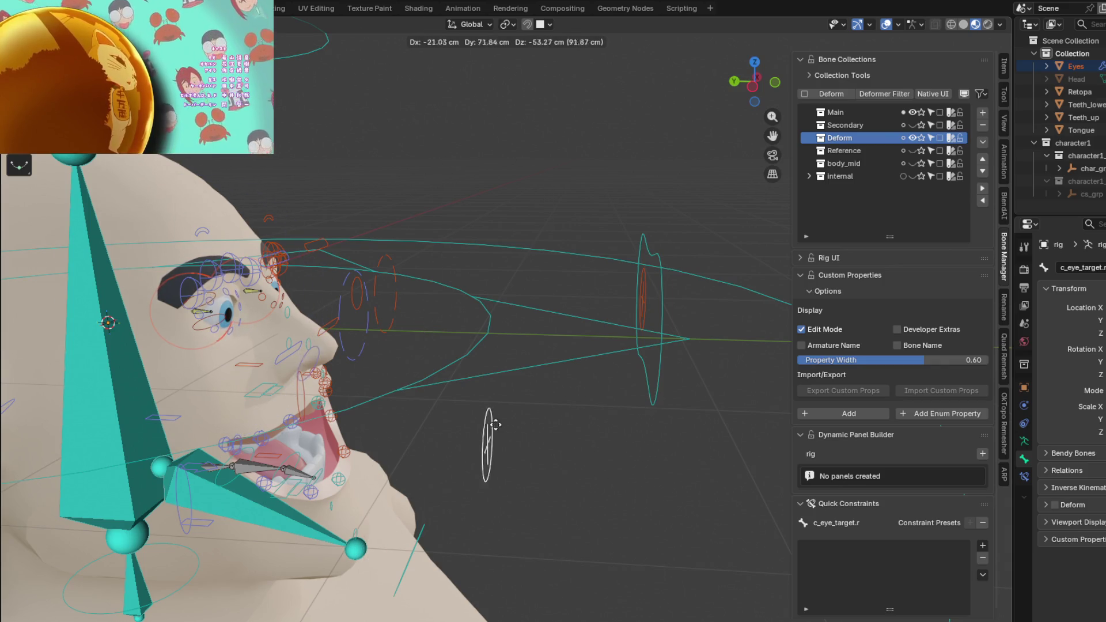
# - Cancel the target move, select c_eyelid_corner_02.r, then c_eye_ref_track.r to list its constraints
pyautogui.press('Escape')
pyautogui.scroll(3, 361, 320)
pyautogui.moveTo(362, 320)
pyautogui.mouseDown(button='middle')
pyautogui.moveTo(320, 315)
pyautogui.moveTo(366, 296)
pyautogui.mouseUp(button='middle')
pyautogui.click(320, 316)
pyautogui.click(366, 296)
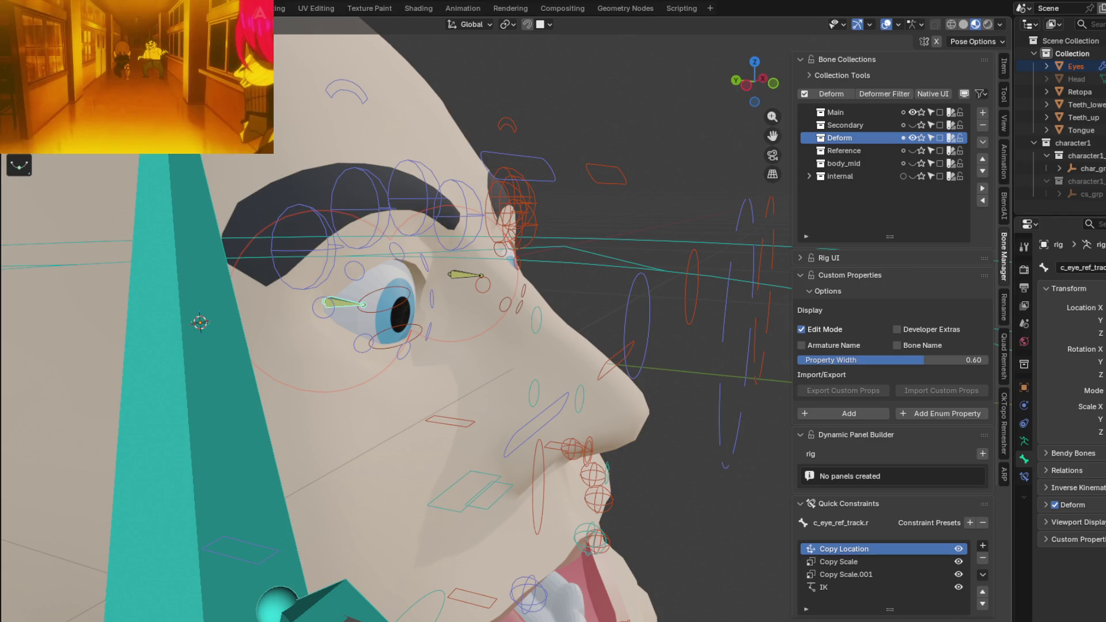
pyautogui.scroll(-3, 379, 288)
# - Select the left track bone, then move the shared c_eye_target.x around and cancel to test tracking
pyautogui.moveTo(545, 340)
pyautogui.mouseDown(button='middle')
pyautogui.moveTo(587, 351)
pyautogui.moveTo(539, 384)
pyautogui.mouseUp(button='middle')
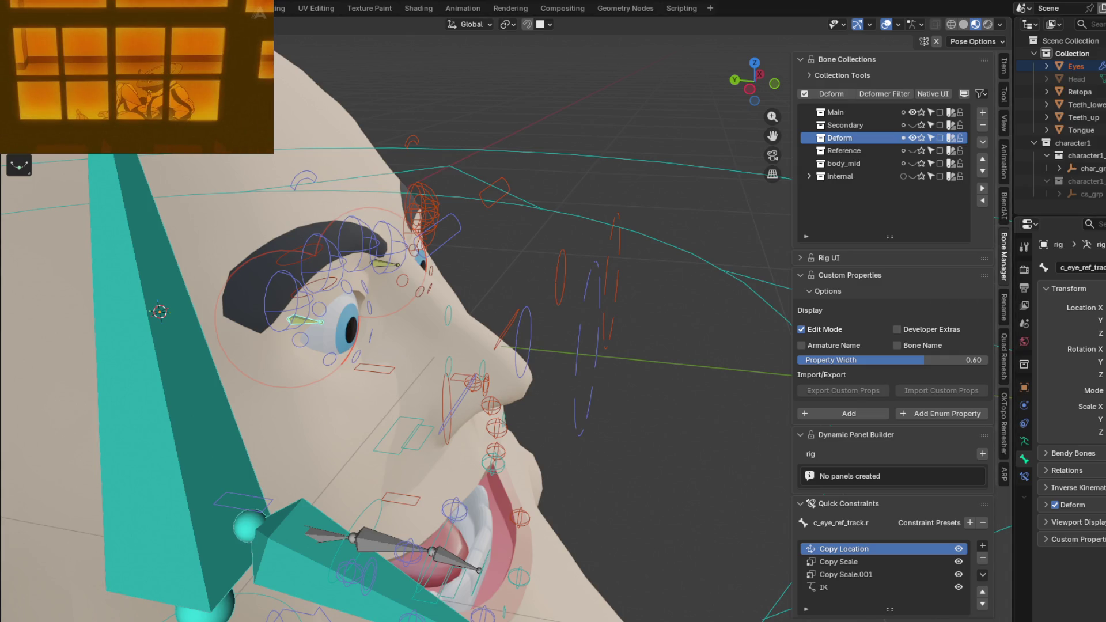
pyautogui.moveTo(588, 288)
pyautogui.mouseDown(button='middle')
pyautogui.moveTo(567, 271)
pyautogui.moveTo(484, 260)
pyautogui.moveTo(423, 274)
pyautogui.moveTo(489, 266)
pyautogui.moveTo(615, 301)
pyautogui.moveTo(387, 308)
pyautogui.mouseUp(button='middle')
pyautogui.click(376, 248)
pyautogui.click(621, 232)
pyautogui.moveTo(621, 232); pyautogui.dragTo(604, 236, button='middle')
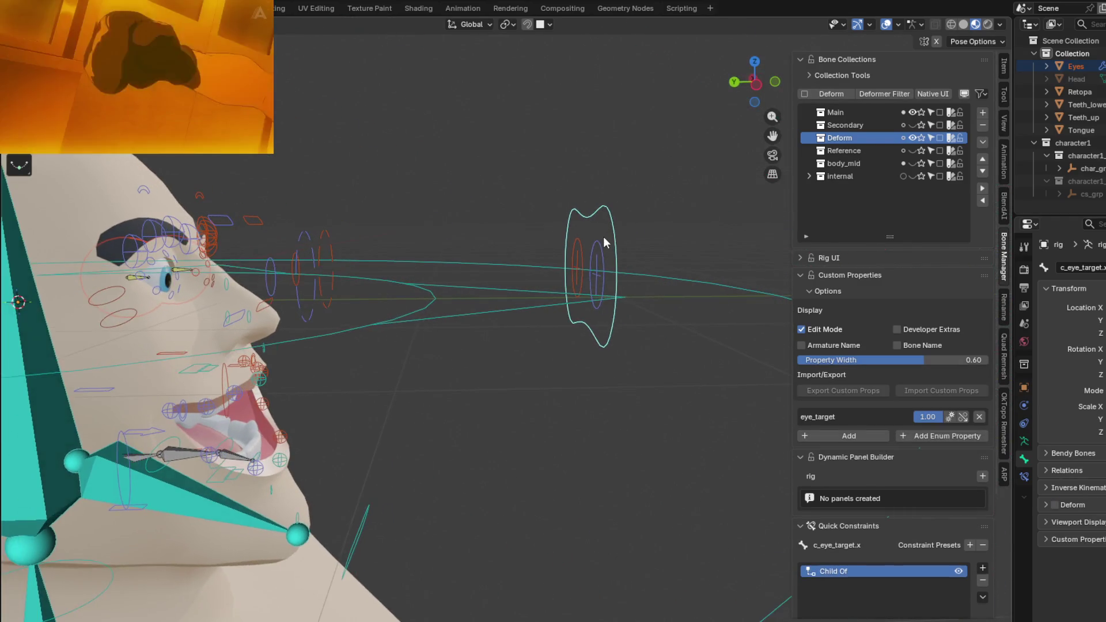
pyautogui.press('g')
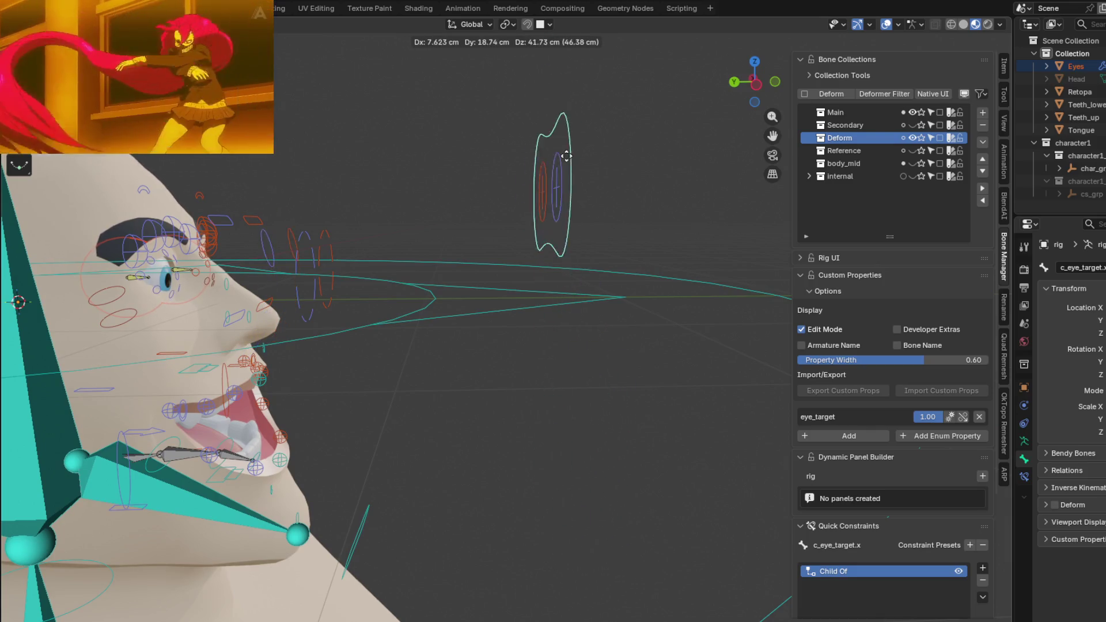
pyautogui.press('Escape')
# - Select c_eye_ref_track.r and show its Copy Location, Copy Scale and IK constraints
pyautogui.moveTo(338, 315)
pyautogui.mouseDown(button='middle')
pyautogui.moveTo(625, 375)
pyautogui.moveTo(579, 352)
pyautogui.moveTo(608, 384)
pyautogui.moveTo(595, 404)
pyautogui.mouseUp(button='middle')
pyautogui.click(452, 381)
pyautogui.moveTo(453, 382)
pyautogui.mouseDown(button='middle')
pyautogui.moveTo(706, 372)
pyautogui.moveTo(521, 379)
pyautogui.moveTo(516, 316)
pyautogui.mouseUp(button='middle')
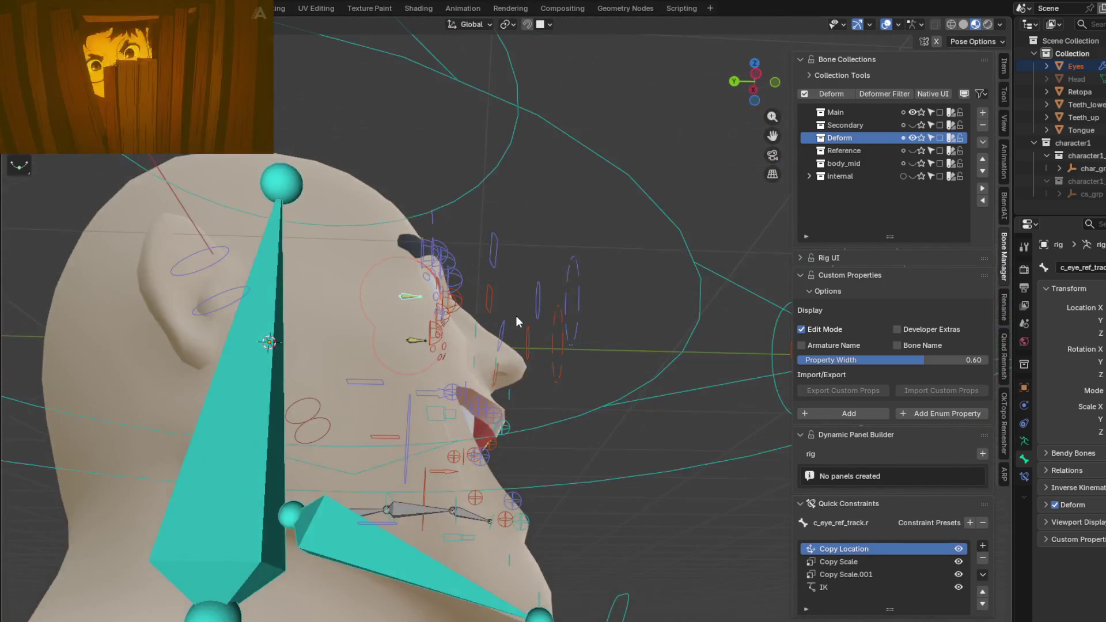
pyautogui.click(1025, 478)
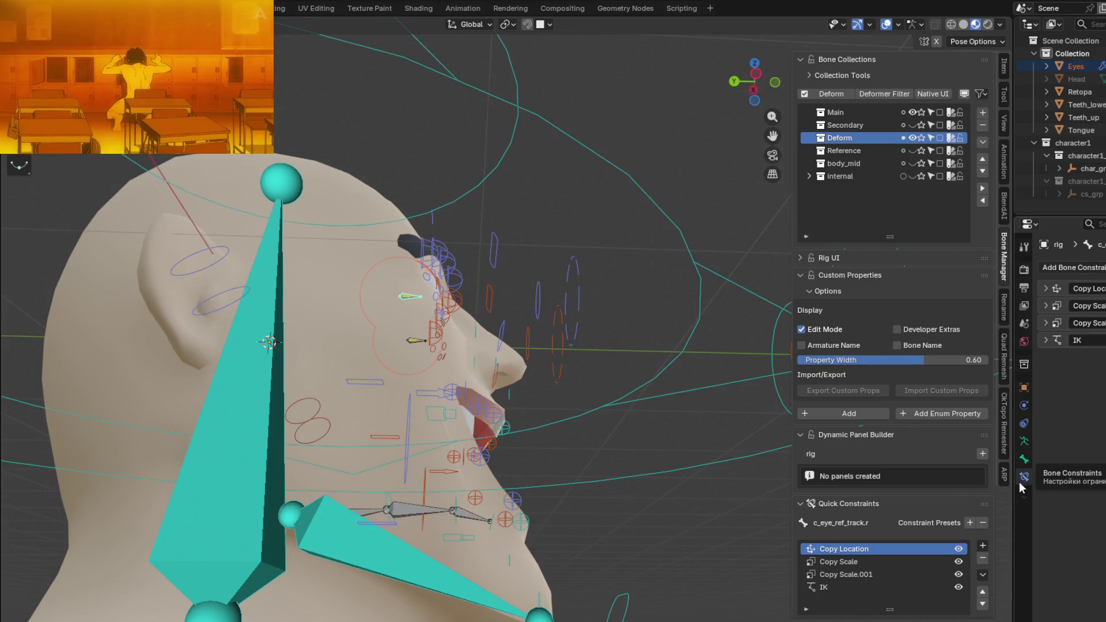
pyautogui.moveTo(514, 355)
pyautogui.mouseDown(button='middle')
pyautogui.moveTo(587, 375)
pyautogui.moveTo(667, 436)
pyautogui.moveTo(661, 483)
pyautogui.moveTo(710, 419)
pyautogui.moveTo(560, 412)
pyautogui.mouseUp(button='middle')
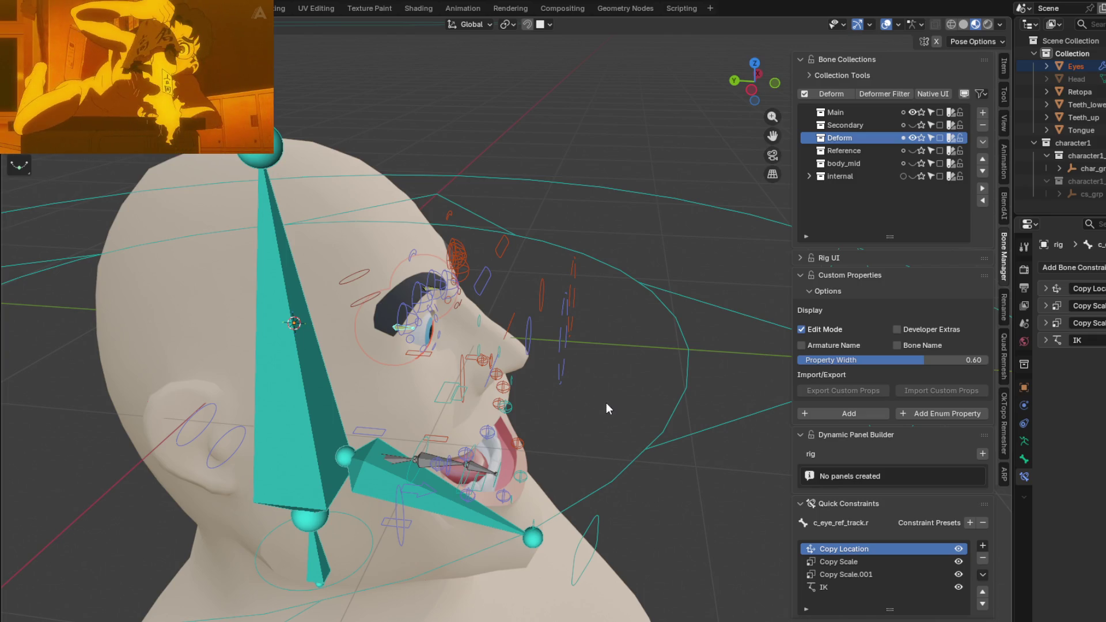
# - Expand and review the Copy Scale and IK constraint panels of the track bone
pyautogui.moveTo(605, 402); pyautogui.dragTo(481, 367, button='middle')
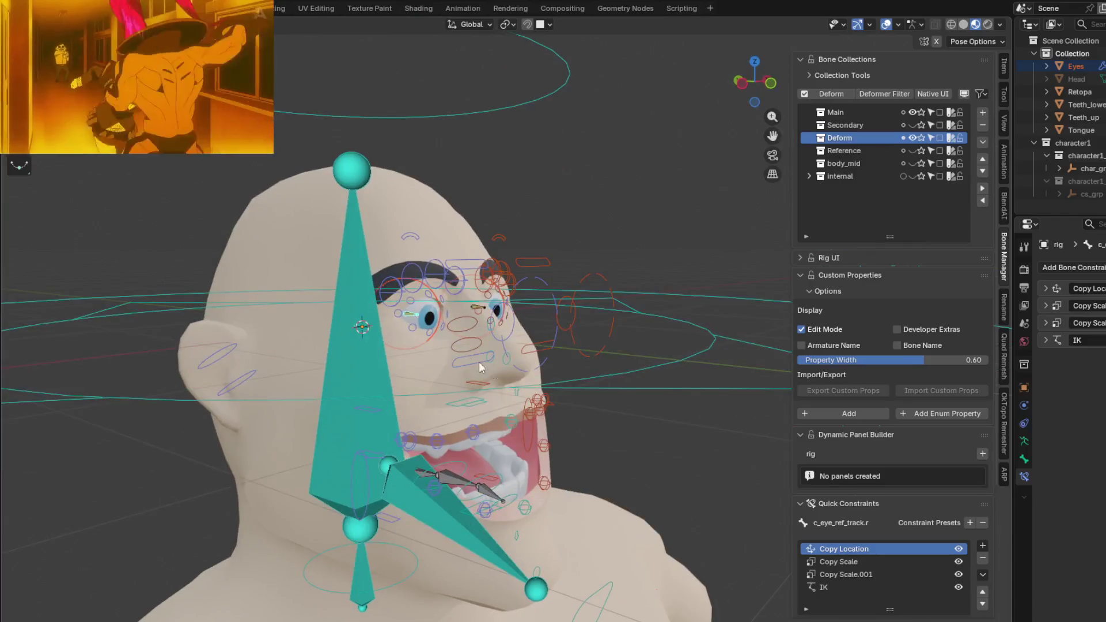
pyautogui.moveTo(427, 323)
pyautogui.mouseDown(button='middle')
pyautogui.moveTo(558, 357)
pyautogui.moveTo(729, 264)
pyautogui.moveTo(596, 362)
pyautogui.moveTo(437, 341)
pyautogui.moveTo(622, 387)
pyautogui.moveTo(546, 394)
pyautogui.moveTo(555, 479)
pyautogui.mouseUp(button='middle')
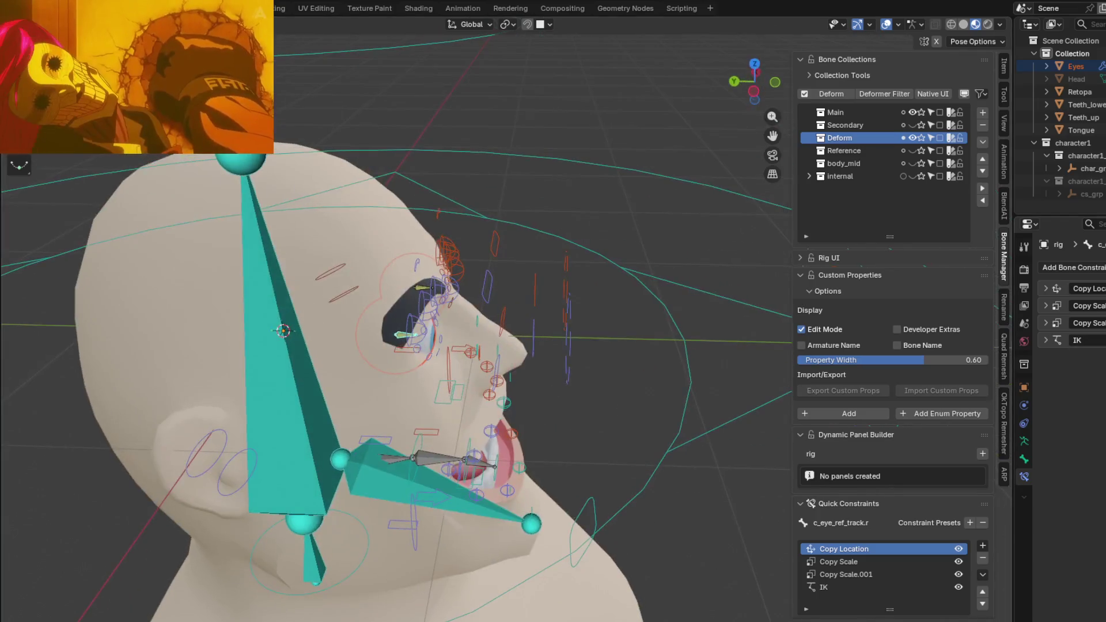
pyautogui.click(1043, 307)
pyautogui.click(1043, 307)
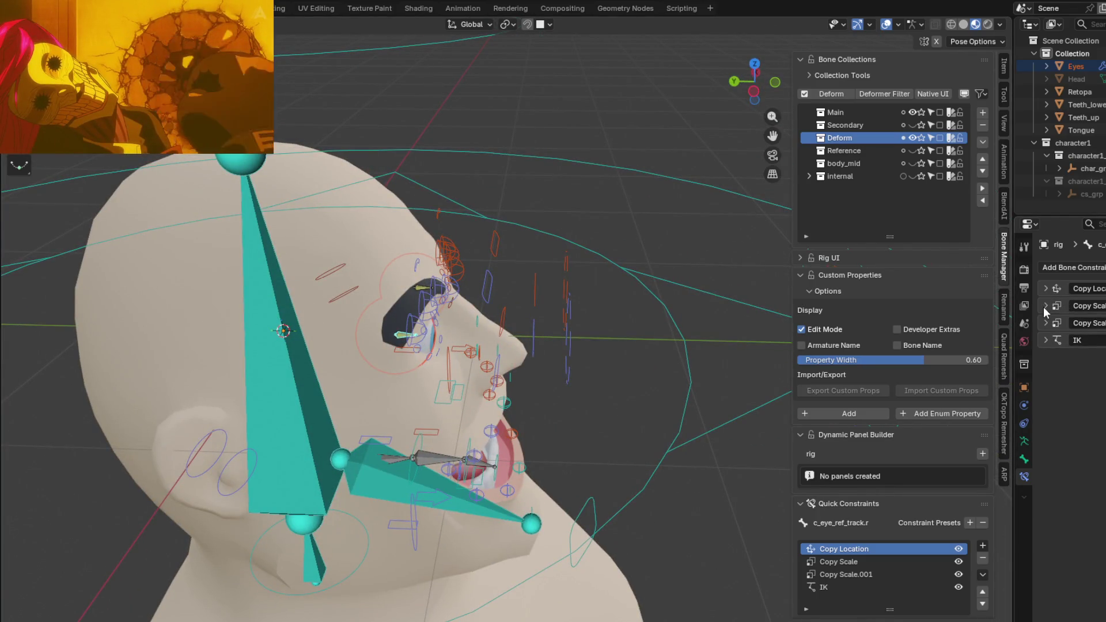
pyautogui.click(1048, 339)
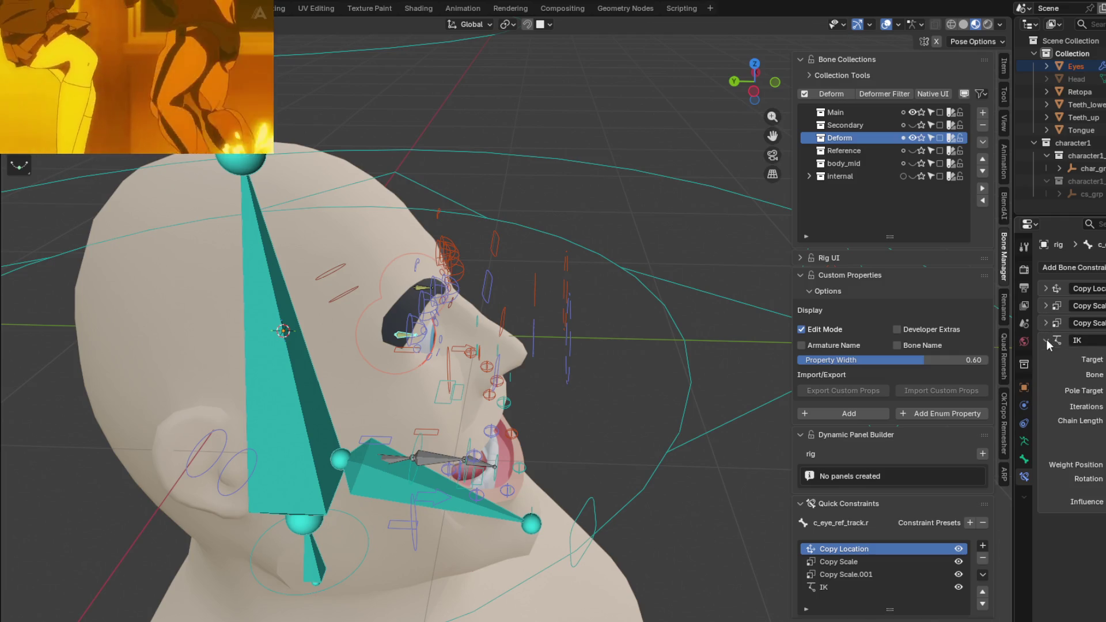
pyautogui.moveTo(657, 363)
pyautogui.mouseDown(button='middle')
pyautogui.moveTo(576, 368)
pyautogui.moveTo(589, 404)
pyautogui.moveTo(545, 357)
pyautogui.moveTo(567, 372)
pyautogui.mouseUp(button='middle')
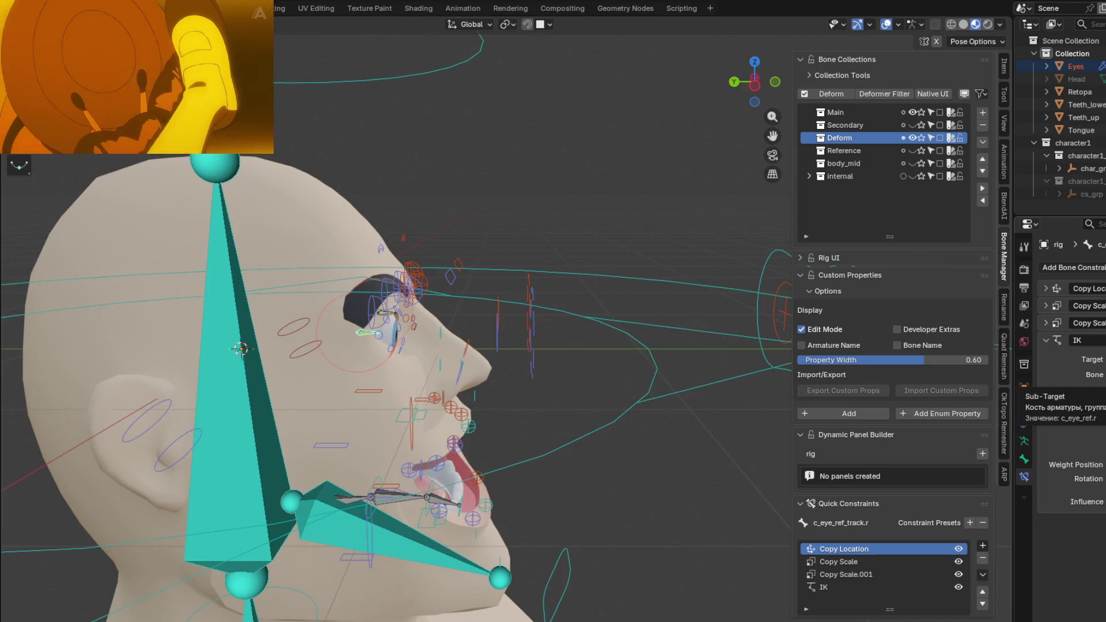
# - Select c_eye.r, c_eye_offset.r and the c_pos curve in turn to inspect them
pyautogui.click(495, 326)
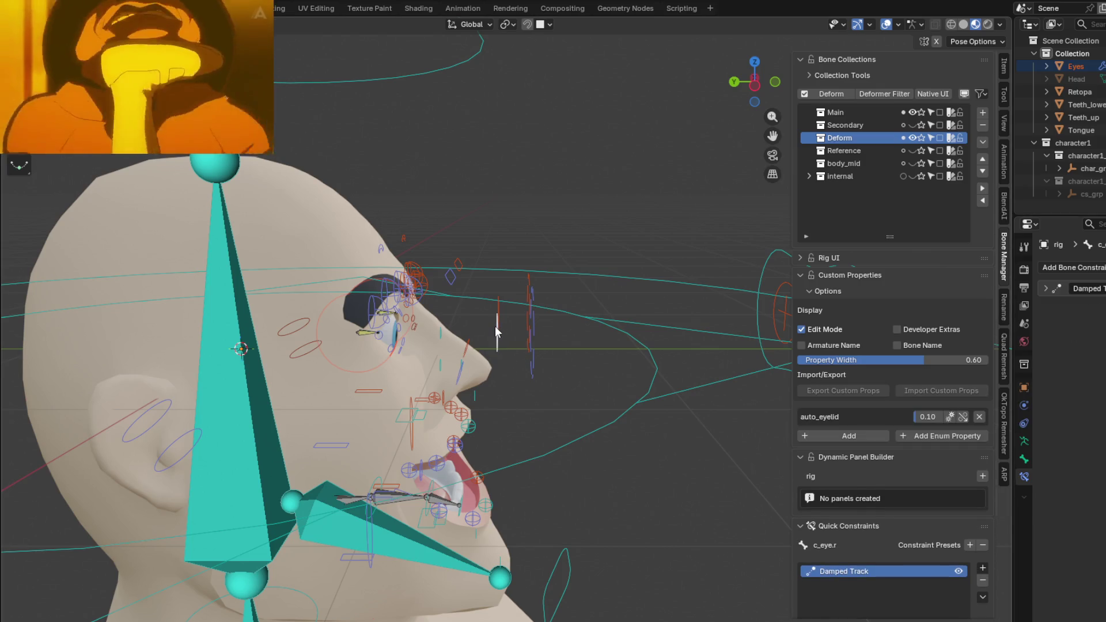
pyautogui.click(535, 336)
pyautogui.moveTo(534, 336)
pyautogui.mouseDown(button='middle')
pyautogui.moveTo(599, 362)
pyautogui.moveTo(465, 337)
pyautogui.mouseUp(button='middle')
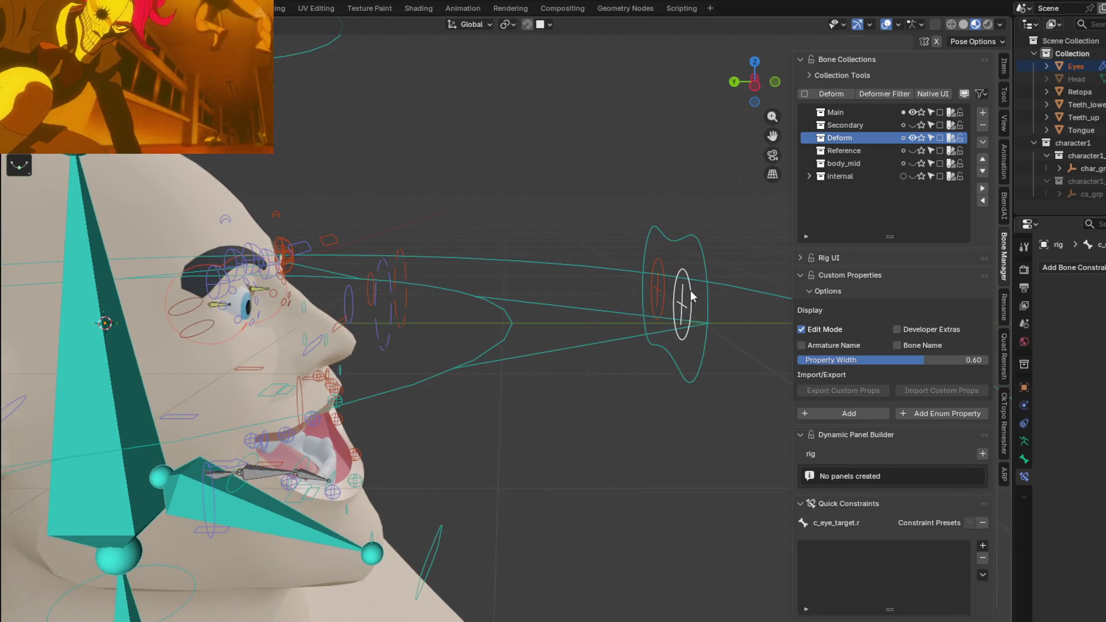
pyautogui.click(718, 287)
pyautogui.moveTo(604, 308)
pyautogui.mouseDown(button='middle')
pyautogui.moveTo(639, 342)
pyautogui.moveTo(554, 359)
pyautogui.moveTo(589, 338)
pyautogui.moveTo(414, 352)
pyautogui.mouseUp(button='middle')
pyautogui.scroll(2, 543, 325)
pyautogui.scroll(2, 523, 333)
# - Make the Reference bone collection visible and select eye_offset_ref.r
pyautogui.click(331, 329)
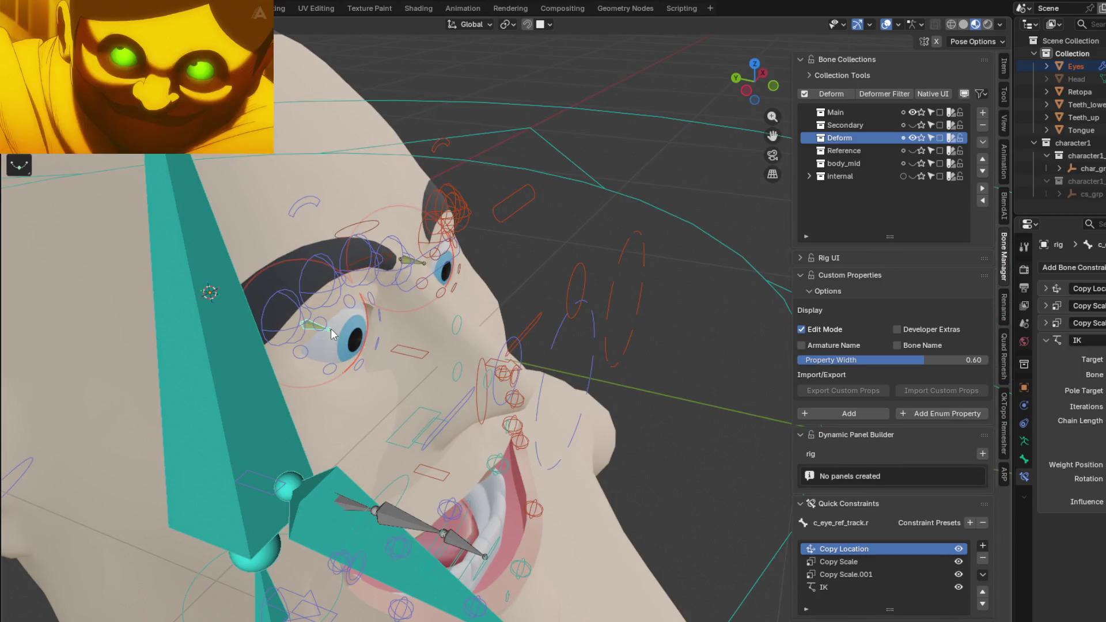
pyautogui.moveTo(331, 329); pyautogui.dragTo(374, 301, button='middle')
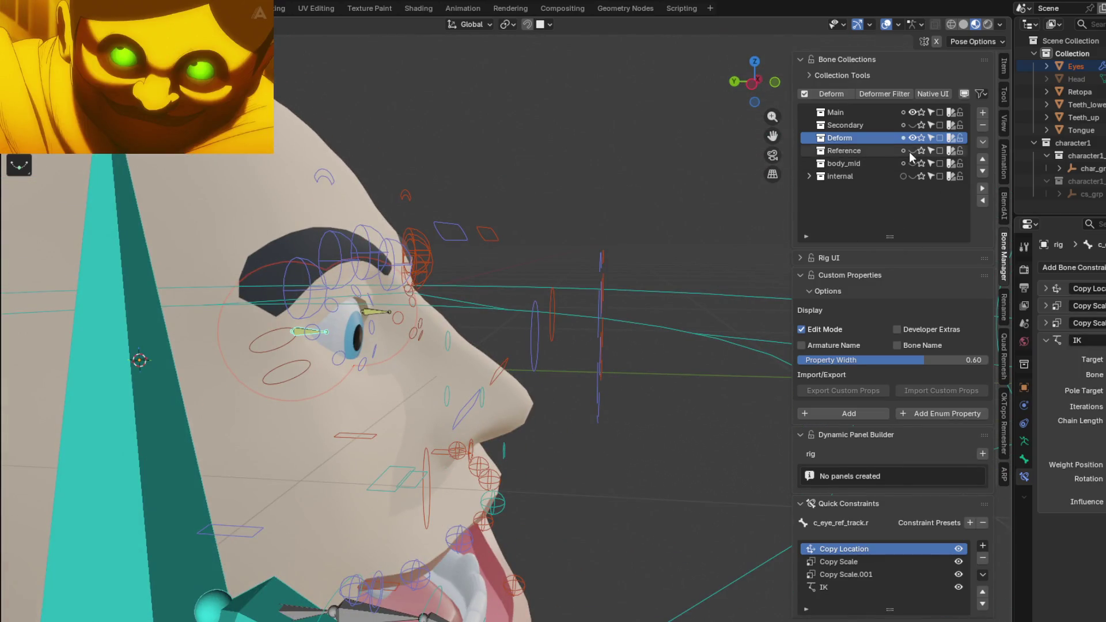
pyautogui.click(912, 151)
pyautogui.moveTo(412, 318)
pyautogui.mouseDown(button='middle')
pyautogui.moveTo(420, 287)
pyautogui.moveTo(364, 329)
pyautogui.moveTo(366, 343)
pyautogui.moveTo(429, 296)
pyautogui.moveTo(494, 298)
pyautogui.mouseUp(button='middle')
pyautogui.click(354, 331)
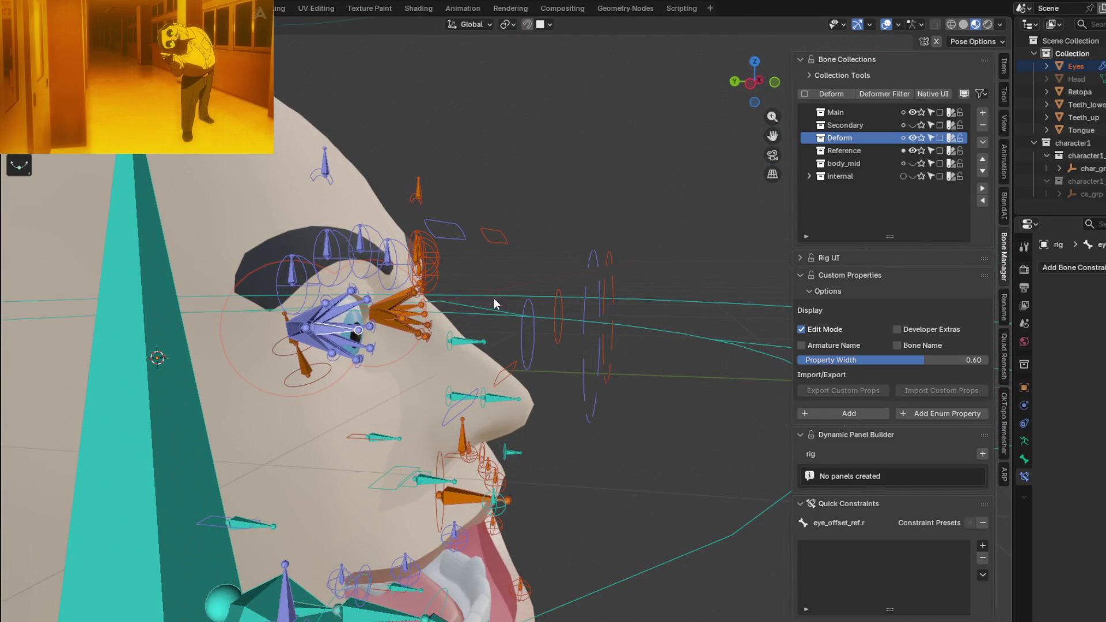
# - Test-move and test-rotate the eye bones, cancelling each time
pyautogui.press('g')
pyautogui.press('Escape')
pyautogui.press('r')
pyautogui.press('Escape')
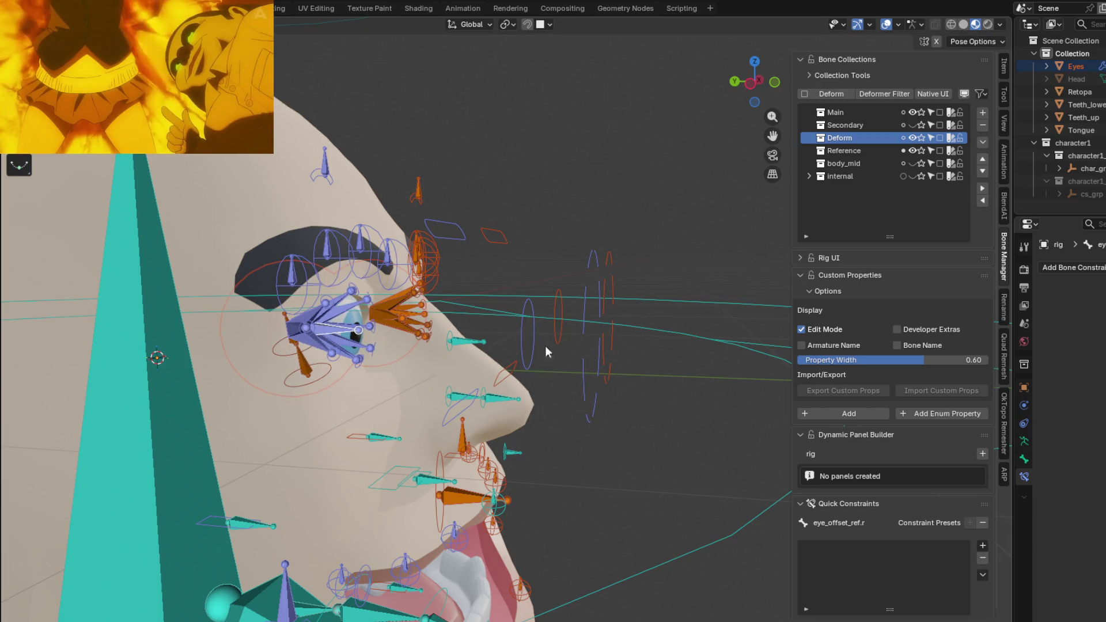
# - Show only the deforming bones, select c_eye_ref_track.r and inspect its IK constraint
pyautogui.click(915, 139)
pyautogui.moveTo(397, 294)
pyautogui.mouseDown(button='middle')
pyautogui.moveTo(424, 297)
pyautogui.moveTo(441, 321)
pyautogui.mouseUp(button='middle')
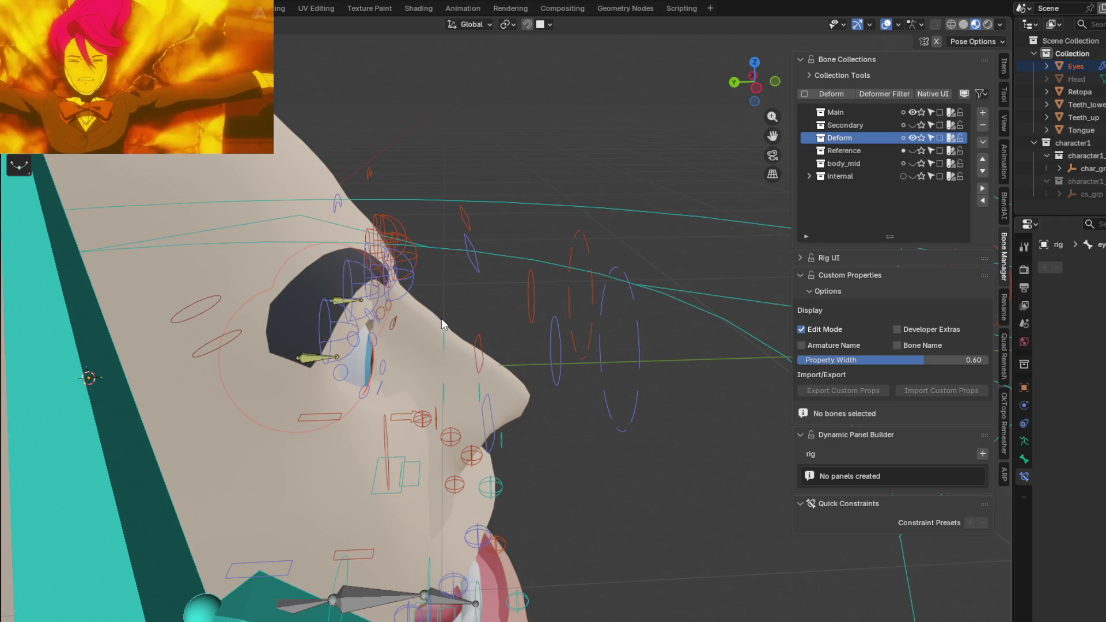
pyautogui.click(308, 357)
pyautogui.moveTo(310, 358)
pyautogui.mouseDown(button='middle')
pyautogui.moveTo(310, 336)
pyautogui.moveTo(301, 348)
pyautogui.mouseUp(button='middle')
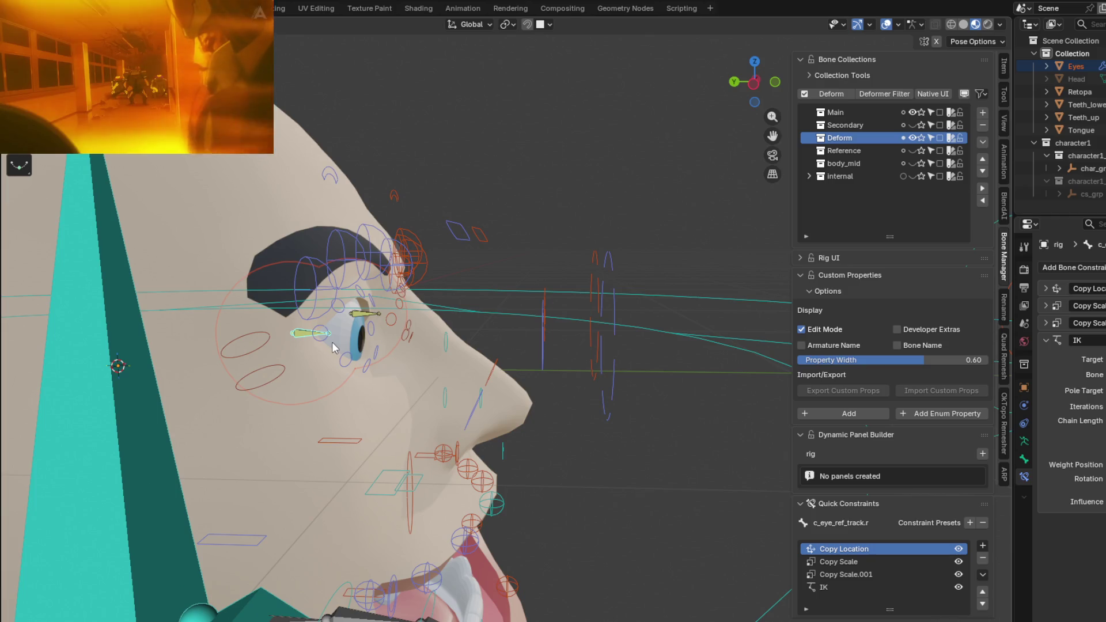
pyautogui.click(831, 586)
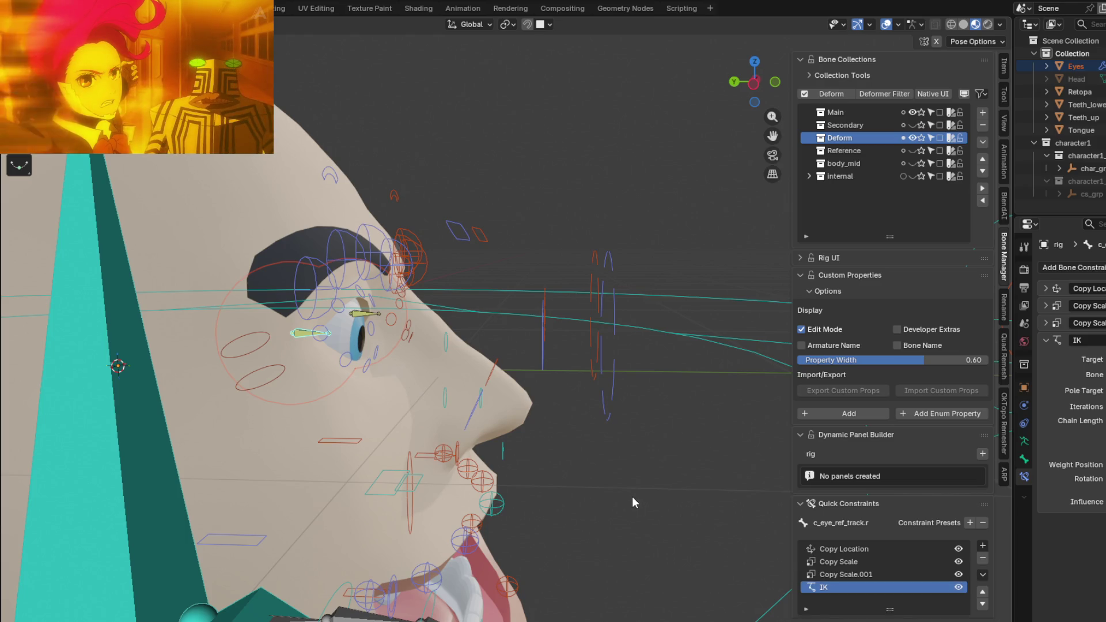
# - Select c_eyelid_bot.r and pull it down to watch the lower eyelid follow
pyautogui.moveTo(630, 490)
pyautogui.mouseDown(button='middle')
pyautogui.moveTo(527, 347)
pyautogui.moveTo(529, 304)
pyautogui.mouseUp(button='middle')
pyautogui.click(526, 354)
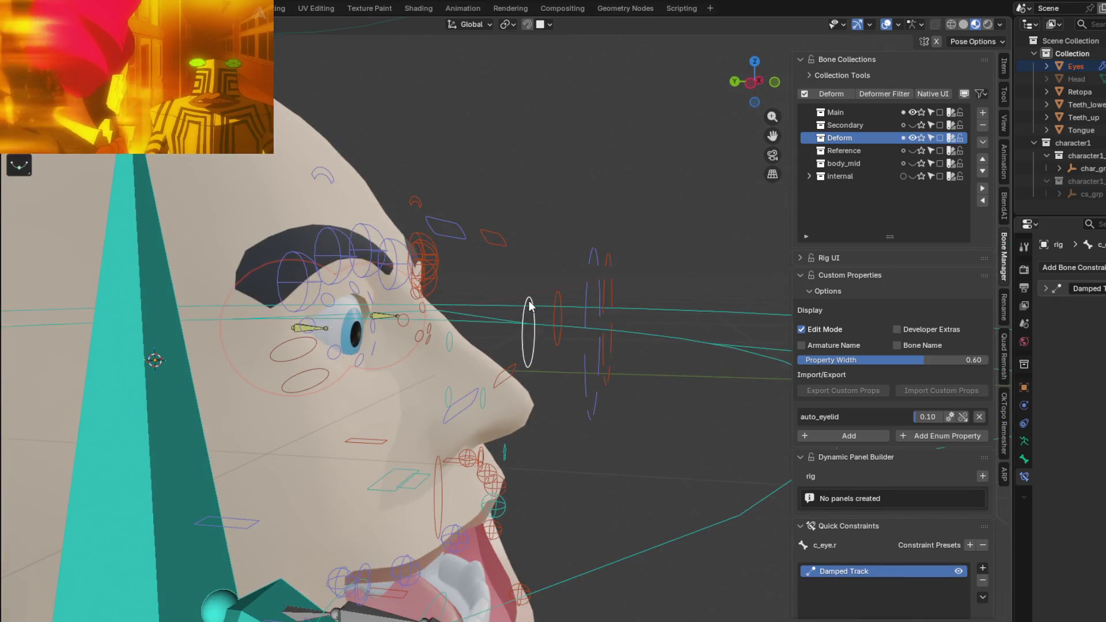
pyautogui.click(460, 403)
pyautogui.press('g')
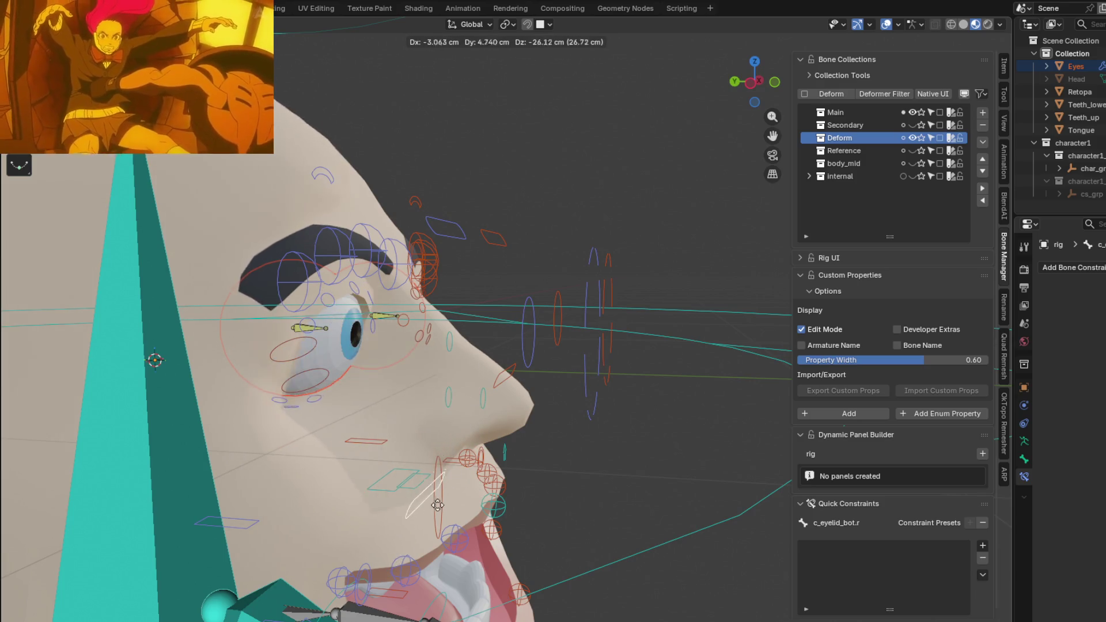
pyautogui.click(476, 354)
pyautogui.moveTo(477, 354); pyautogui.dragTo(400, 440, button='middle')
pyautogui.press('g')
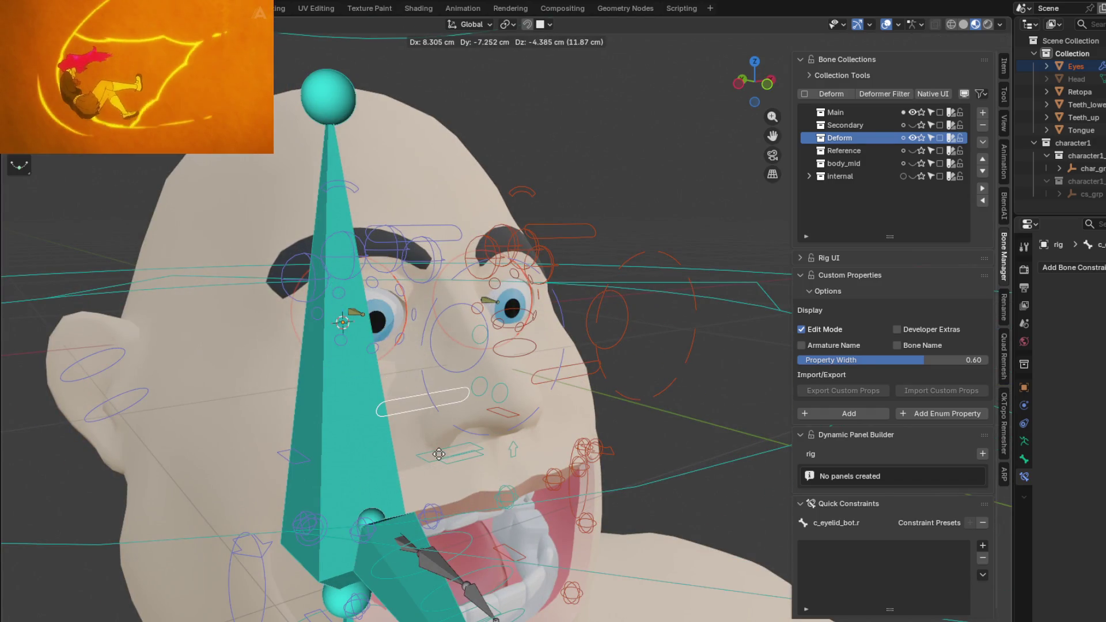
# - Confirm the lowered eyelid, then move a tongue bone up into the mouth near the lower teeth
pyautogui.click(440, 433)
pyautogui.moveTo(442, 433)
pyautogui.mouseDown(button='middle')
pyautogui.moveTo(489, 437)
pyautogui.moveTo(643, 317)
pyautogui.moveTo(632, 265)
pyautogui.moveTo(590, 329)
pyautogui.moveTo(615, 341)
pyautogui.moveTo(631, 475)
pyautogui.moveTo(588, 485)
pyautogui.mouseUp(button='middle')
pyautogui.scroll(-3, 644, 317)
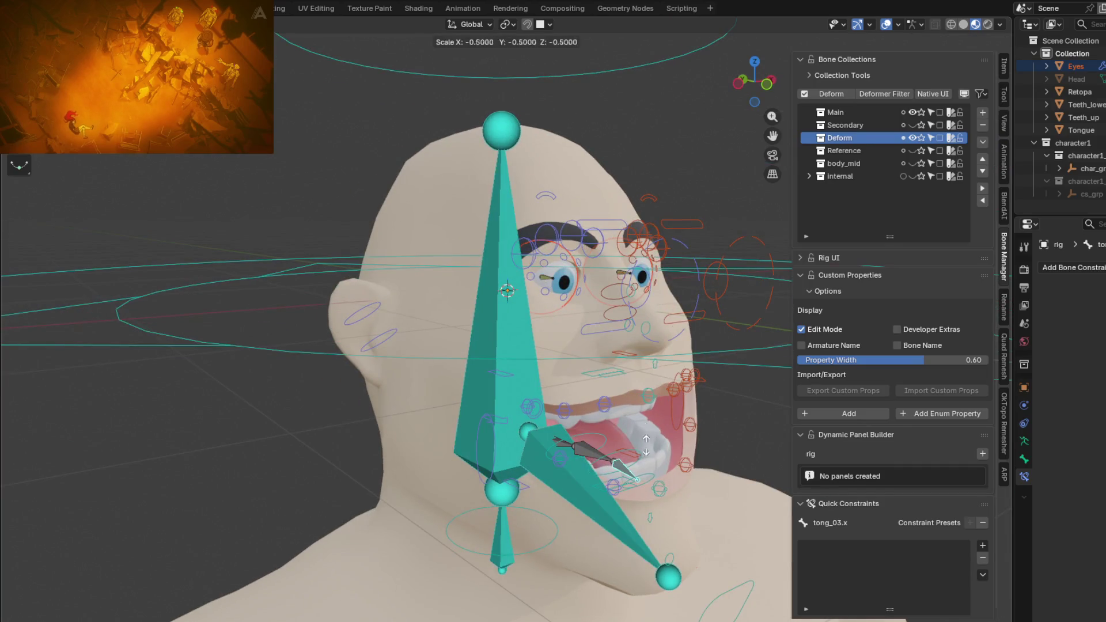
pyautogui.press('y')
pyautogui.scroll(2, 692, 428)
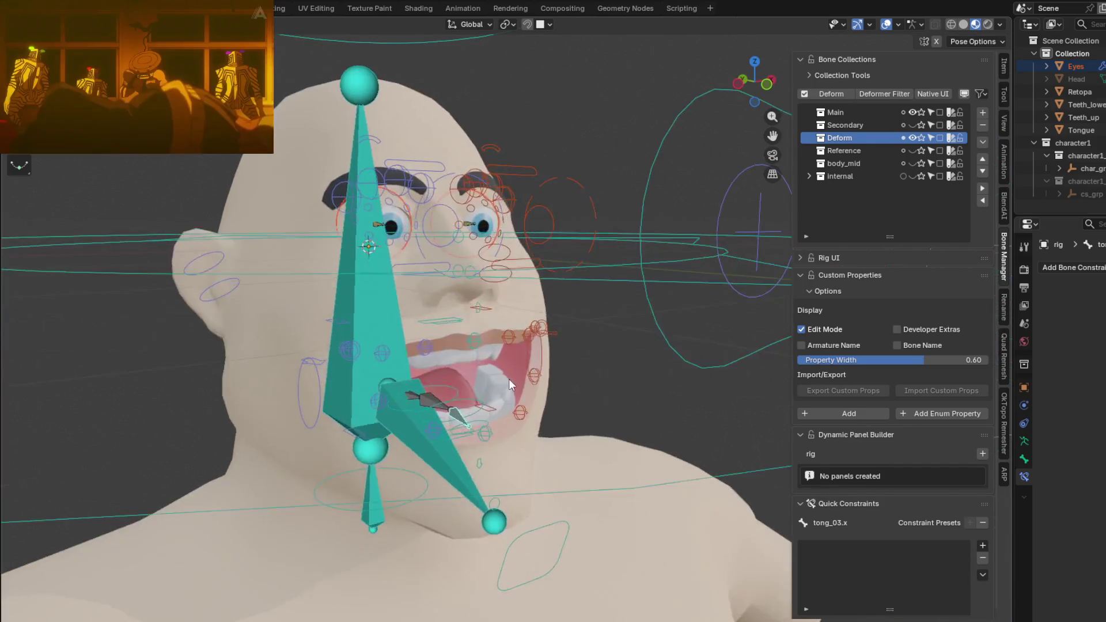
pyautogui.scroll(3, 520, 407)
pyautogui.scroll(2, 458, 482)
pyautogui.press('g')
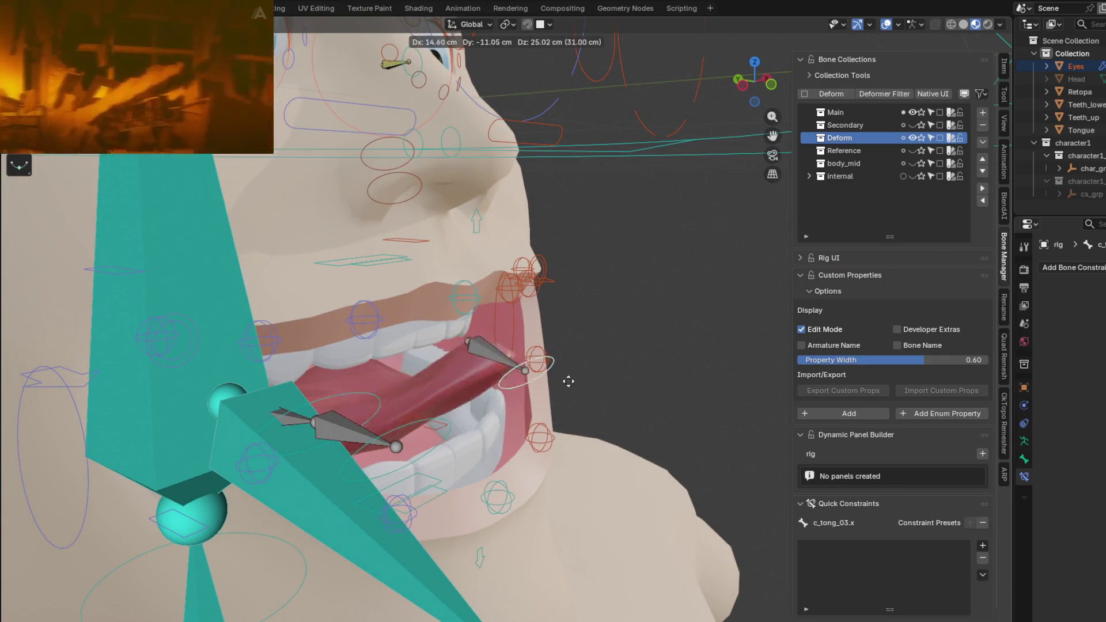
pyautogui.click(457, 469)
# - Scale the tongue bone along Y, confirm, and take the rig out of Pose Mode
pyautogui.moveTo(425, 467); pyautogui.dragTo(459, 453, button='middle')
pyautogui.press('s')
pyautogui.press('y')
pyautogui.click(694, 419)
pyautogui.moveTo(693, 419)
pyautogui.mouseDown(button='middle')
pyautogui.moveTo(602, 423)
pyautogui.moveTo(594, 408)
pyautogui.moveTo(721, 403)
pyautogui.mouseUp(button='middle')
pyautogui.hotkey('ctrl', 'Tab')
pyautogui.moveTo(585, 349); pyautogui.dragTo(597, 384, button='middle')
pyautogui.scroll(2, 597, 385)
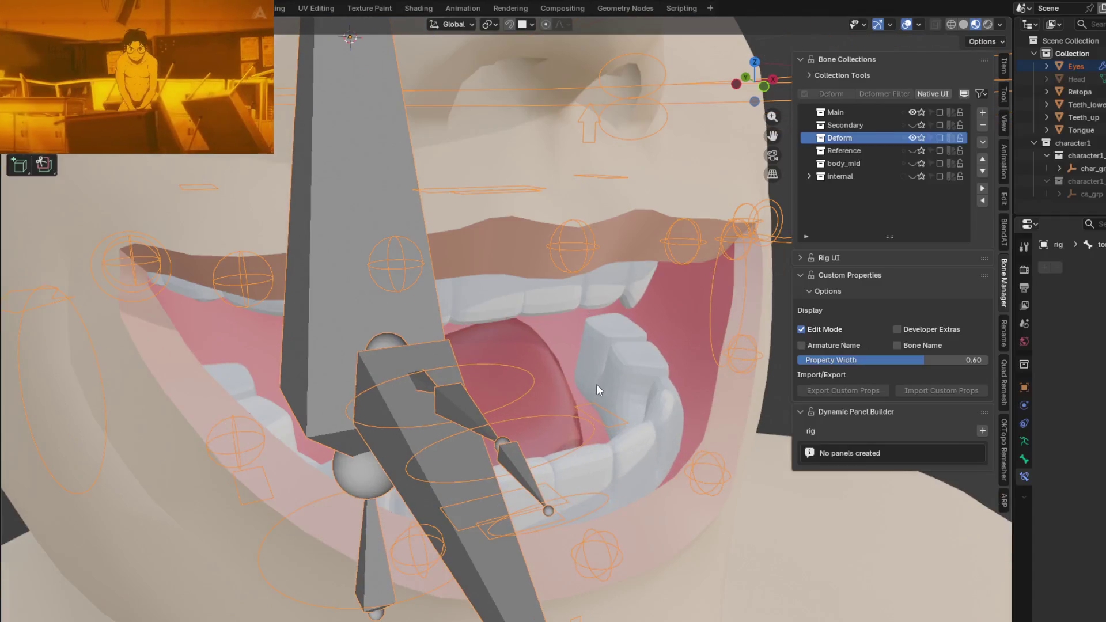
# - Put the Tongue mesh into Weight Paint and view the weights of tong_03.x, tong_02.x and tong_01.x
pyautogui.keyDown('shift'); pyautogui.click(544, 364); pyautogui.keyUp('shift')
pyautogui.hotkey('ctrl', 'Tab')
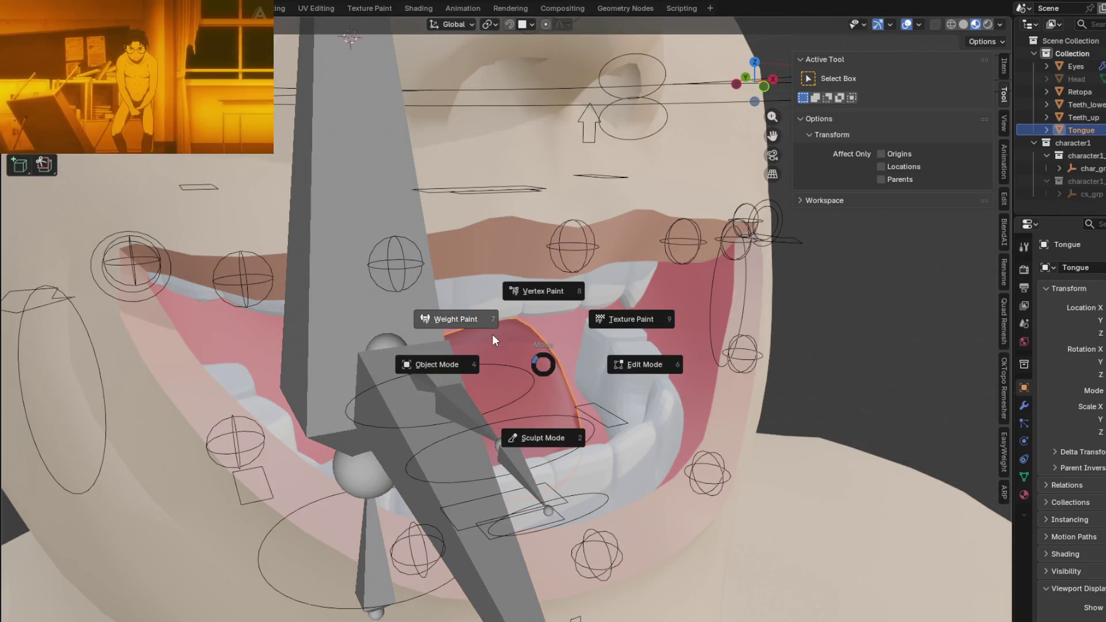
pyautogui.click(471, 318)
pyautogui.keyDown('ctrl'); pyautogui.click(514, 458); pyautogui.keyUp('ctrl')
pyautogui.keyDown('ctrl'); pyautogui.click(467, 411); pyautogui.keyUp('ctrl')
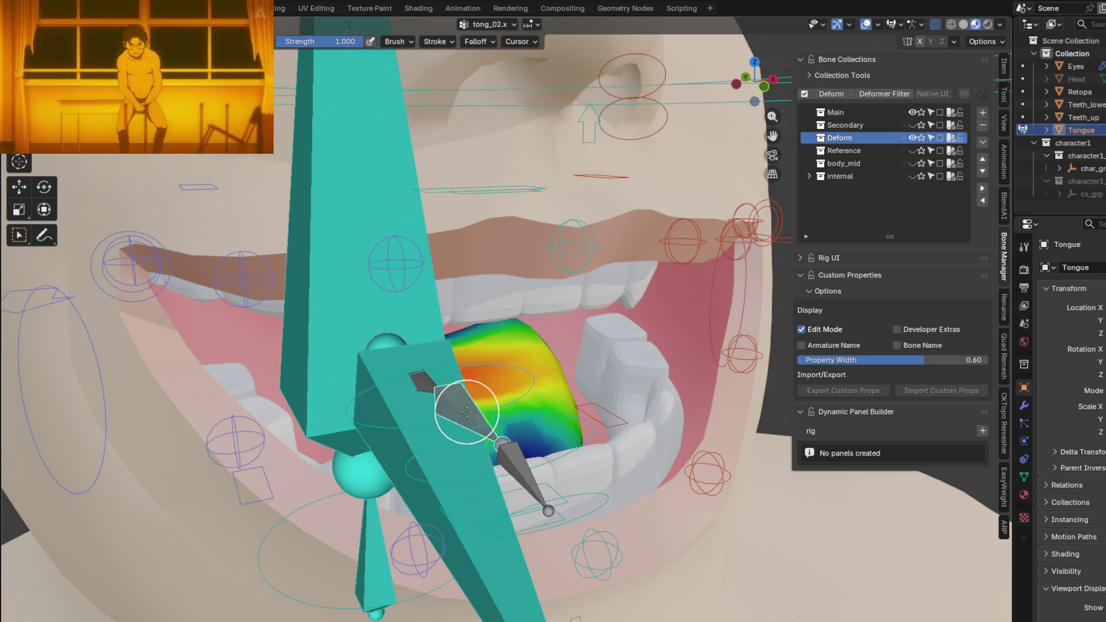
pyautogui.keyDown('ctrl'); pyautogui.click(432, 385); pyautogui.keyUp('ctrl')
# - Re-inspect tong_03.x's weight gradient from front and side, then orbit up to the eye region
pyautogui.moveTo(433, 385); pyautogui.dragTo(473, 403, button='middle')
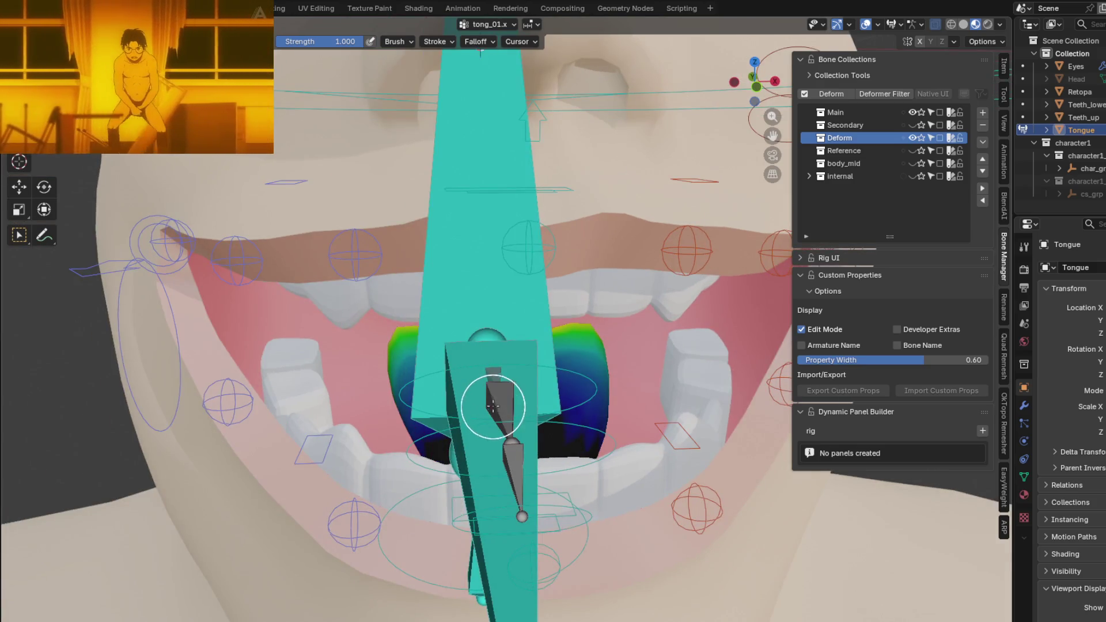
pyautogui.keyDown('ctrl'); pyautogui.click(492, 406); pyautogui.keyUp('ctrl')
pyautogui.keyDown('ctrl'); pyautogui.click(494, 457); pyautogui.keyUp('ctrl')
pyautogui.moveTo(494, 457)
pyautogui.mouseDown(button='middle')
pyautogui.moveTo(632, 449)
pyautogui.moveTo(633, 427)
pyautogui.moveTo(574, 481)
pyautogui.mouseUp(button='middle')
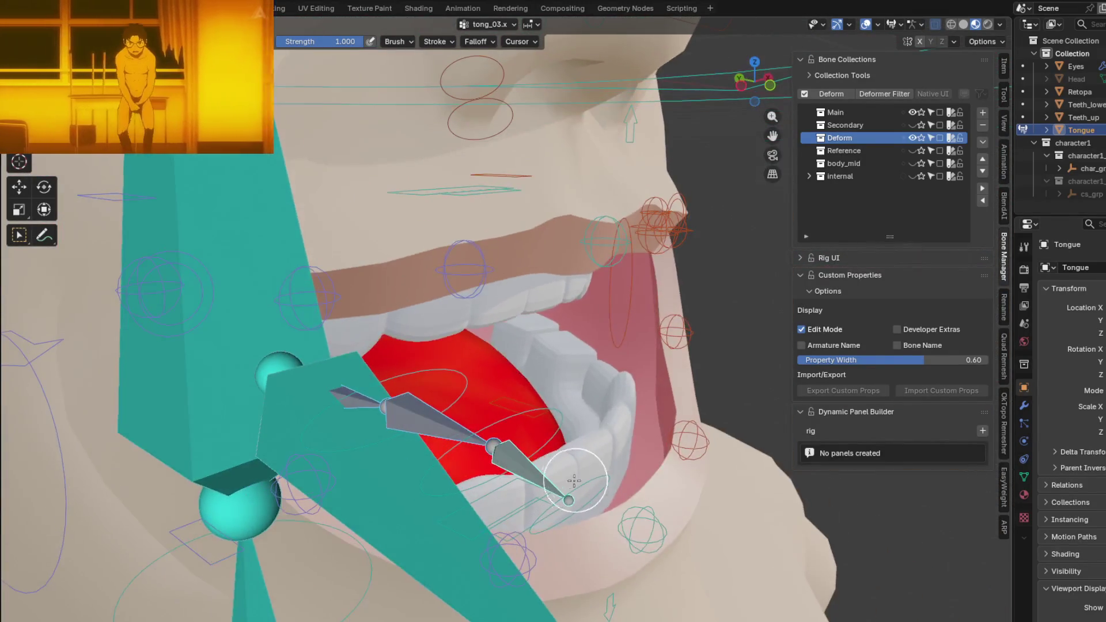
pyautogui.keyDown('ctrl'); pyautogui.click(592, 492); pyautogui.keyUp('ctrl')
pyautogui.moveTo(609, 452)
pyautogui.mouseDown(button='middle')
pyautogui.moveTo(625, 444)
pyautogui.moveTo(580, 401)
pyautogui.mouseUp(button='middle')
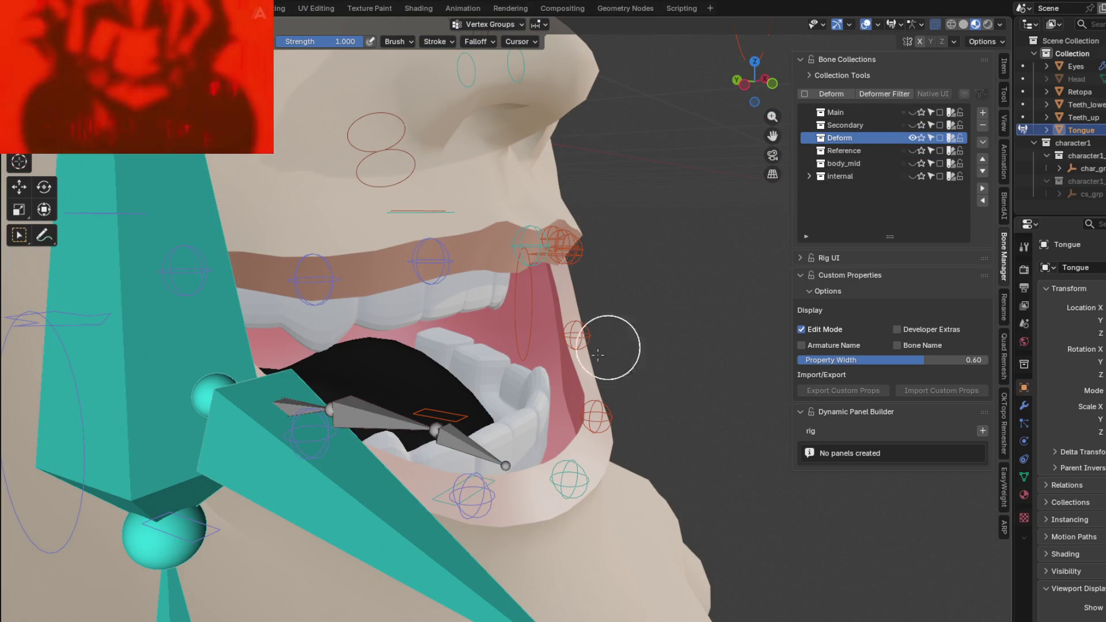
pyautogui.keyDown('ctrl'); pyautogui.click(459, 440); pyautogui.keyUp('ctrl')
pyautogui.scroll(-6, 531, 429)
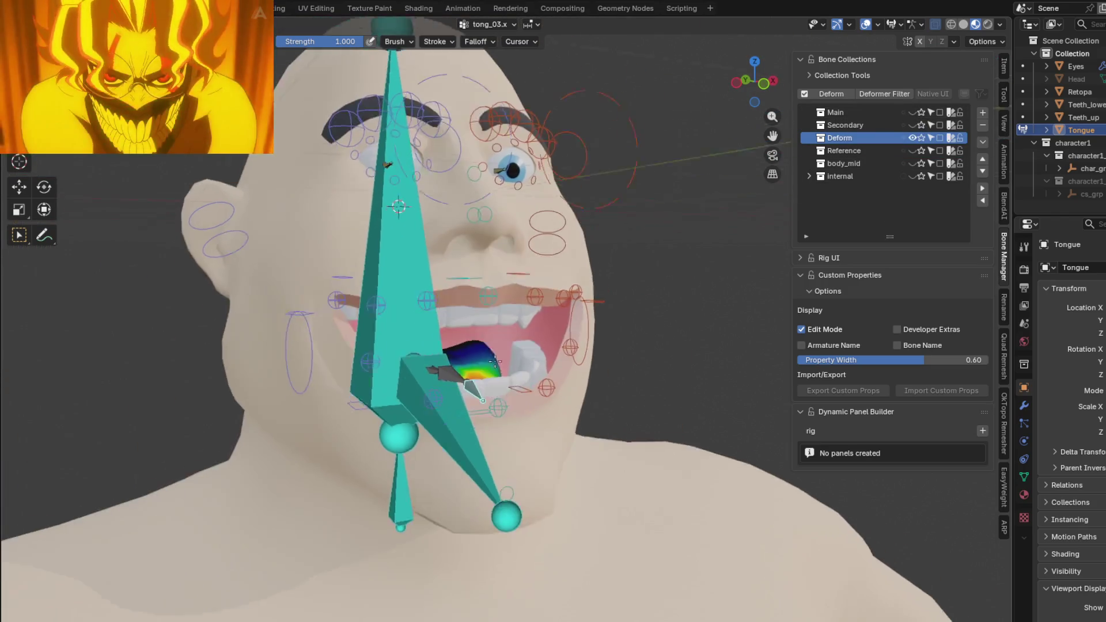
pyautogui.moveTo(531, 430)
pyautogui.mouseDown(button='middle')
pyautogui.moveTo(585, 450)
pyautogui.moveTo(560, 449)
pyautogui.mouseUp(button='middle')
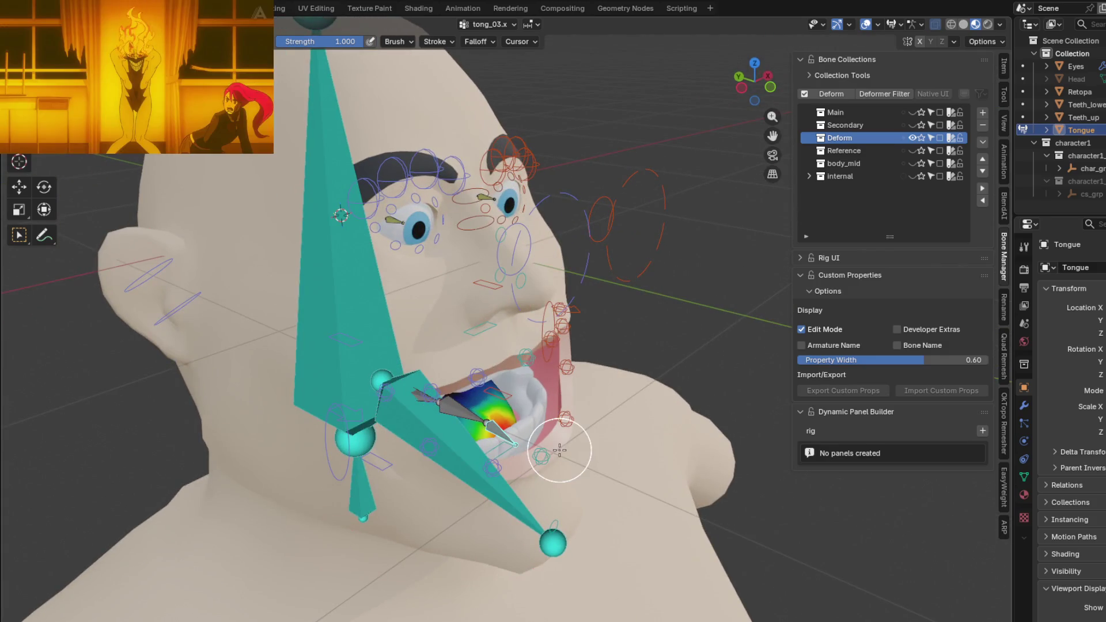
pyautogui.moveTo(538, 394); pyautogui.dragTo(562, 485, button='middle')
pyautogui.scroll(5, 502, 327)
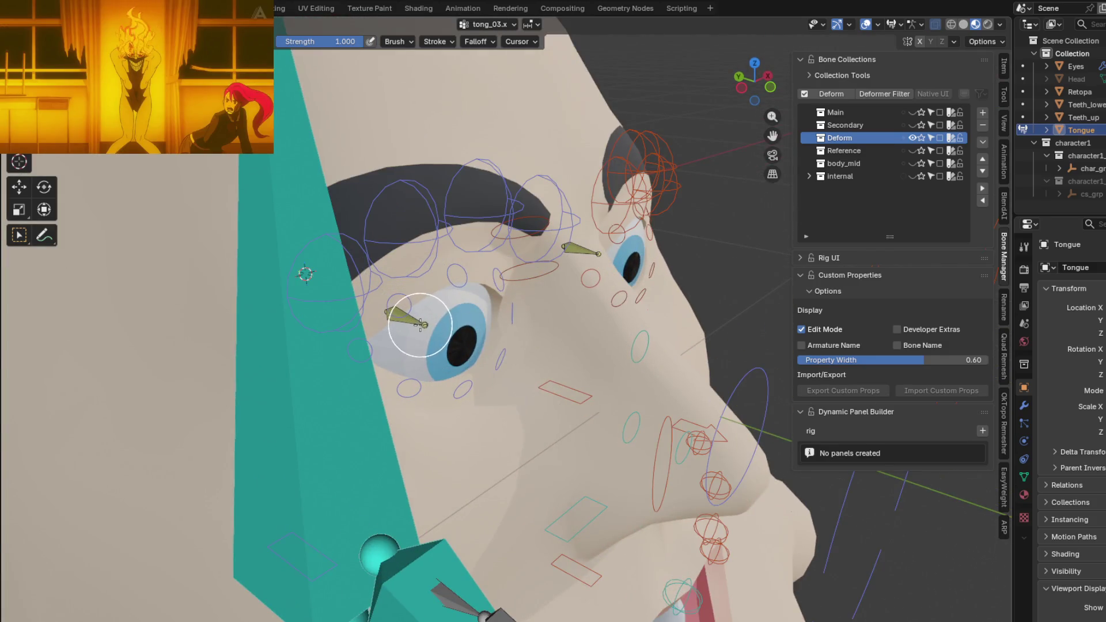
pyautogui.moveTo(510, 372)
pyautogui.mouseDown(button='middle')
pyautogui.moveTo(481, 309)
pyautogui.moveTo(406, 320)
pyautogui.mouseUp(button='middle')
pyautogui.hotkey('ctrl', 'Tab')
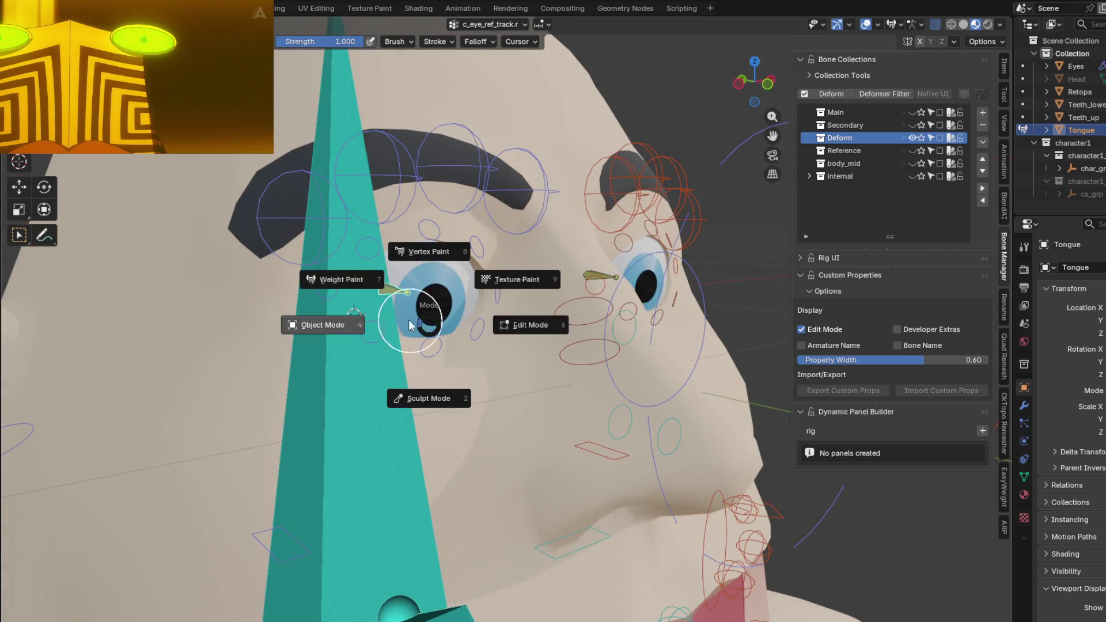
# - Return to Object Mode, select the Eyes mesh and switch it to Weight Paint
pyautogui.click(357, 322)
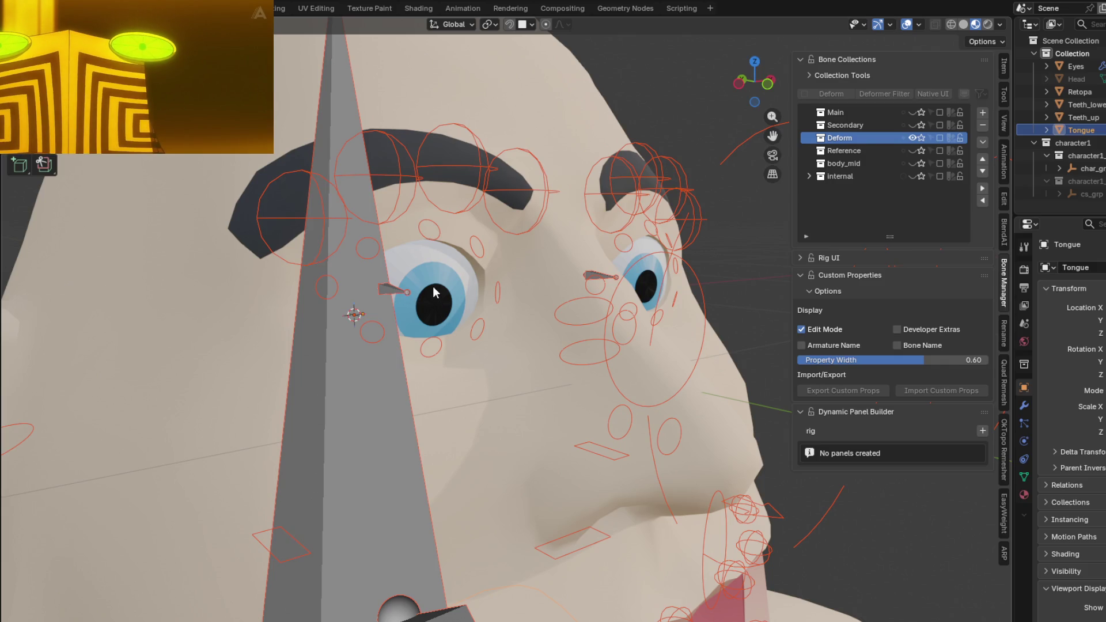
pyautogui.click(434, 293)
pyautogui.hotkey('ctrl', 'Tab')
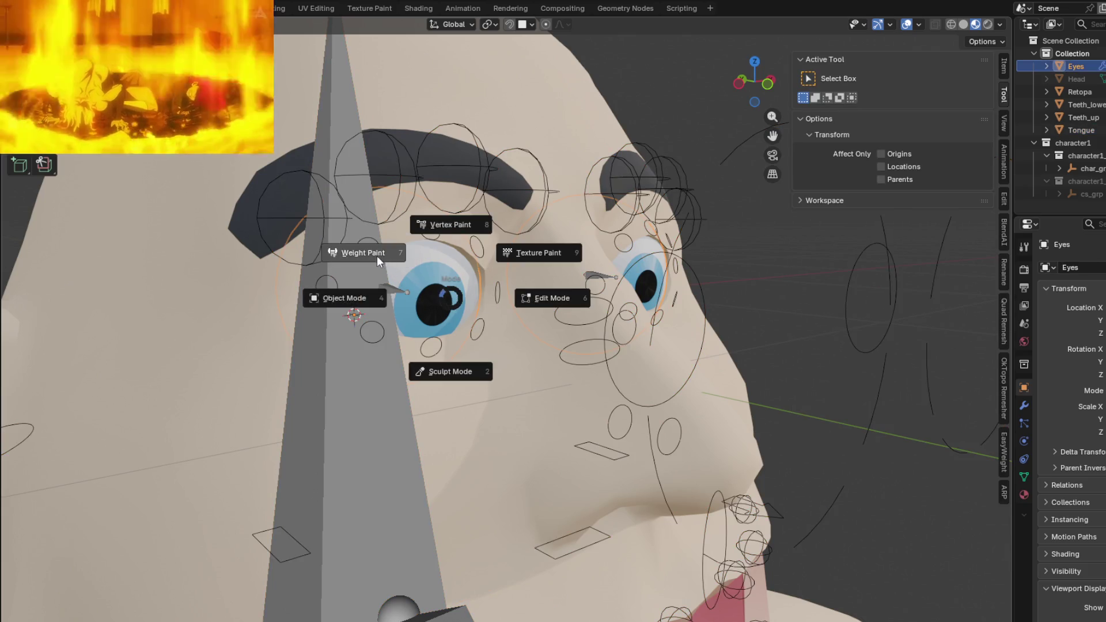
pyautogui.click(377, 257)
# - Test-rotate the right eye control, then start dragging it upward
pyautogui.moveTo(416, 302)
pyautogui.mouseDown(button='middle')
pyautogui.moveTo(578, 346)
pyautogui.moveTo(551, 352)
pyautogui.moveTo(605, 334)
pyautogui.moveTo(596, 364)
pyautogui.mouseUp(button='middle')
pyautogui.press('r')
pyautogui.press('Escape')
pyautogui.press('g')
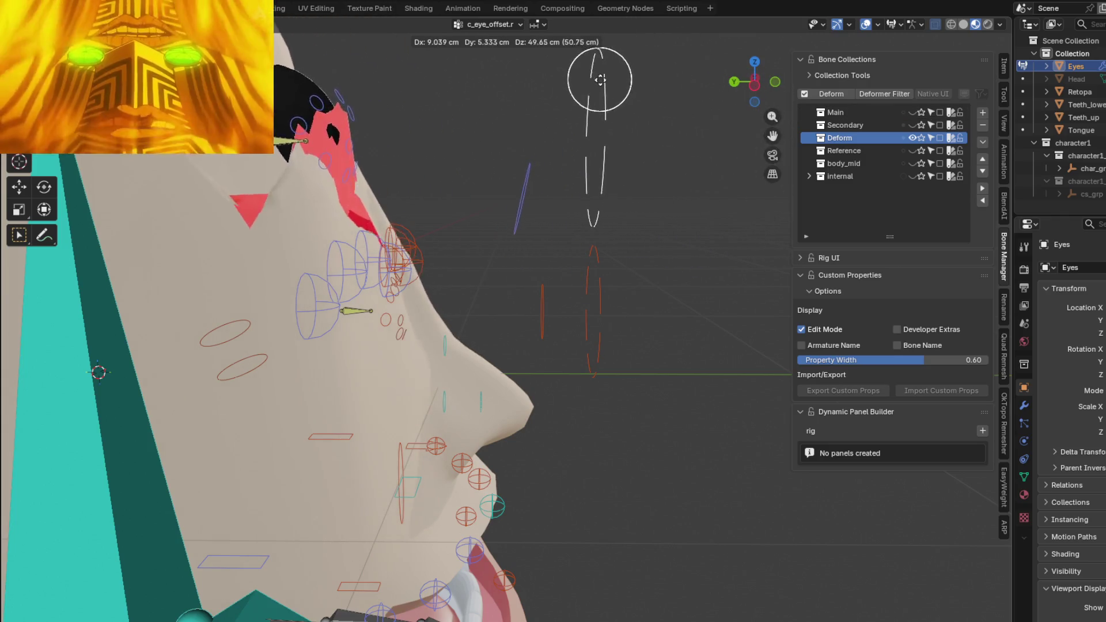
# - Confirm the grab, select c_eye_offset.r and rotate it to test the eye
pyautogui.click(593, 75)
pyautogui.moveTo(618, 148); pyautogui.dragTo(412, 358, button='middle')
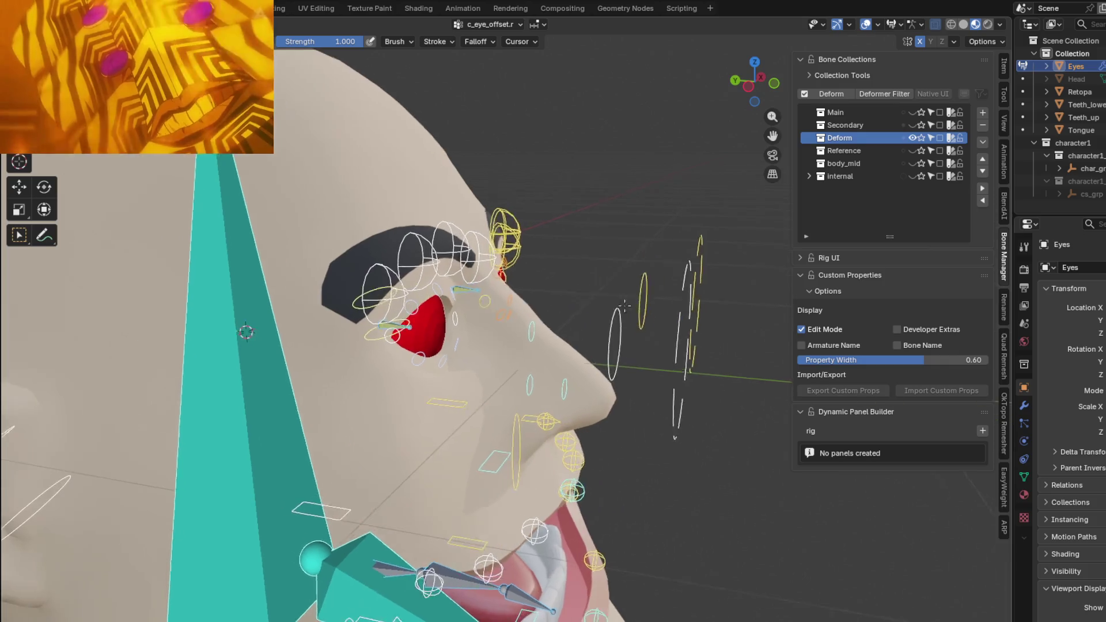
pyautogui.click(414, 337)
pyautogui.moveTo(506, 367); pyautogui.dragTo(477, 349, button='middle')
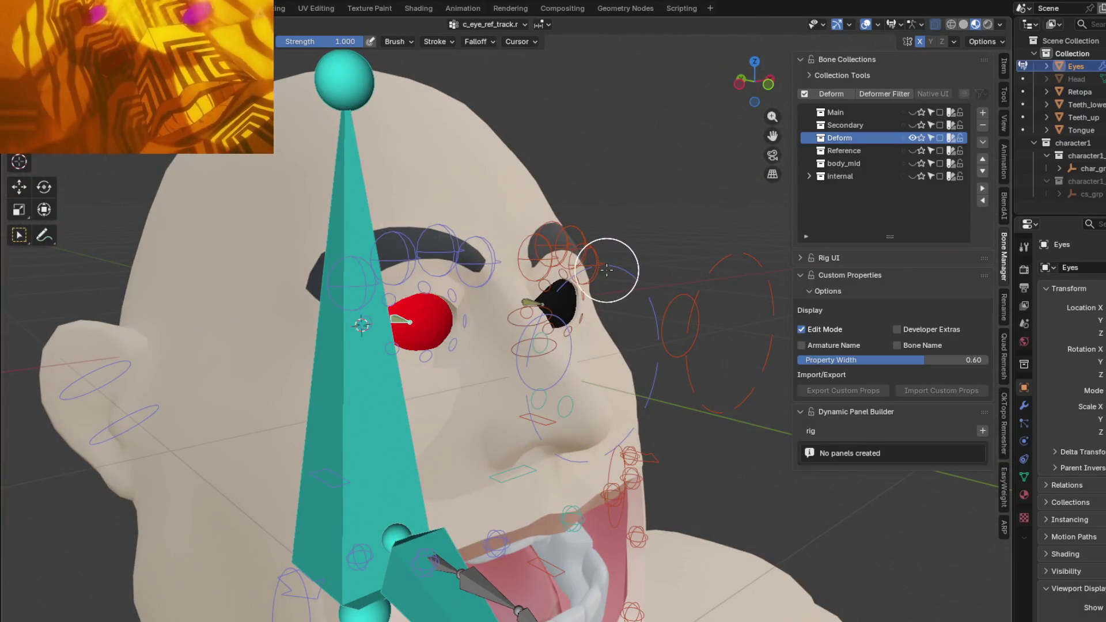
pyautogui.moveTo(608, 271); pyautogui.dragTo(683, 311, button='middle')
pyautogui.press('r')
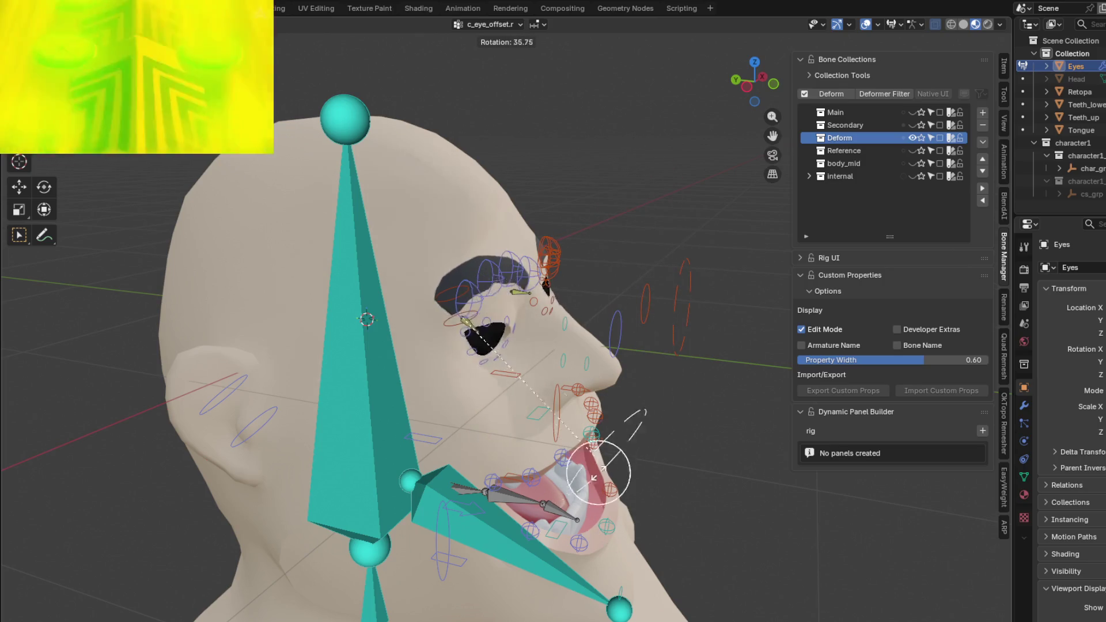
pyautogui.click(655, 291)
# - Toggle Edit Mode, return to Object Mode, select the Retopa head mesh and enter Weight Paint
pyautogui.moveTo(662, 424)
pyautogui.keyDown('shift'); pyautogui.mouseDown(button='middle')
pyautogui.moveTo(433, 435)
pyautogui.moveTo(448, 431)
pyautogui.mouseUp(button='middle'); pyautogui.keyUp('shift')
pyautogui.scroll(3, 432, 435)
pyautogui.scroll(-3, 432, 434)
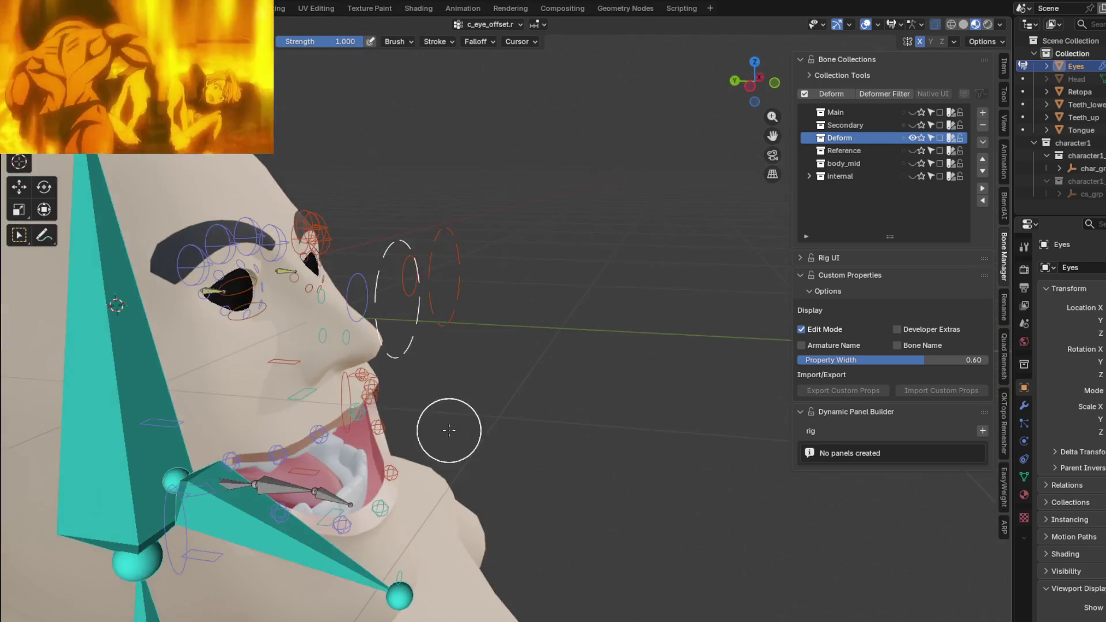
pyautogui.press('Tab')
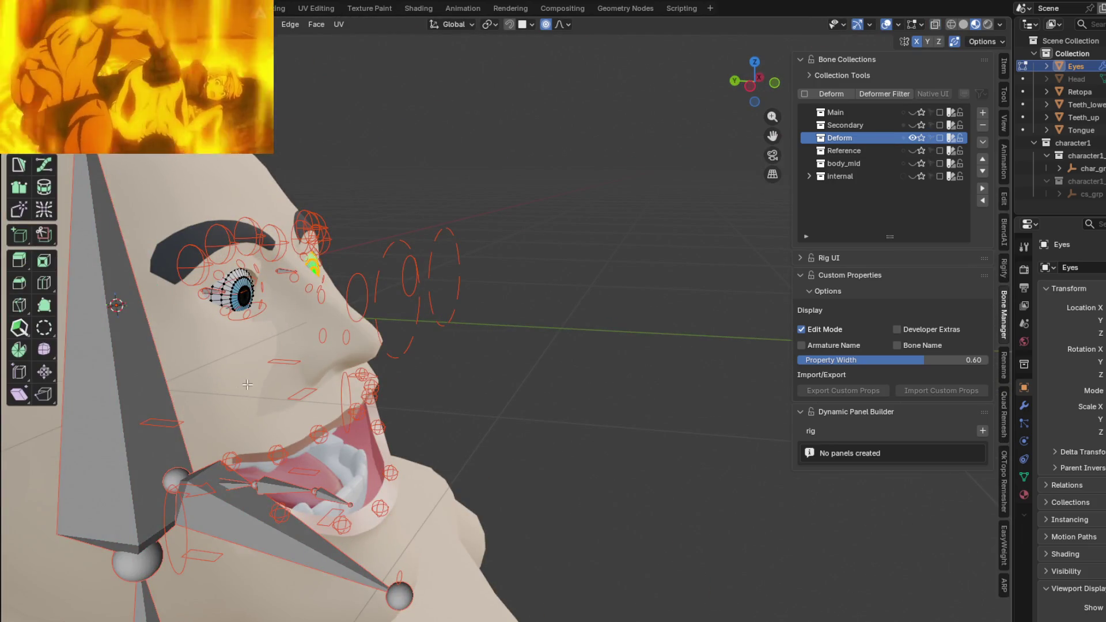
pyautogui.keyDown('shift'); pyautogui.moveTo(247, 384); pyautogui.dragTo(324, 384, button='middle'); pyautogui.keyUp('shift')
pyautogui.hotkey('ctrl', 'Tab')
pyautogui.click(324, 388)
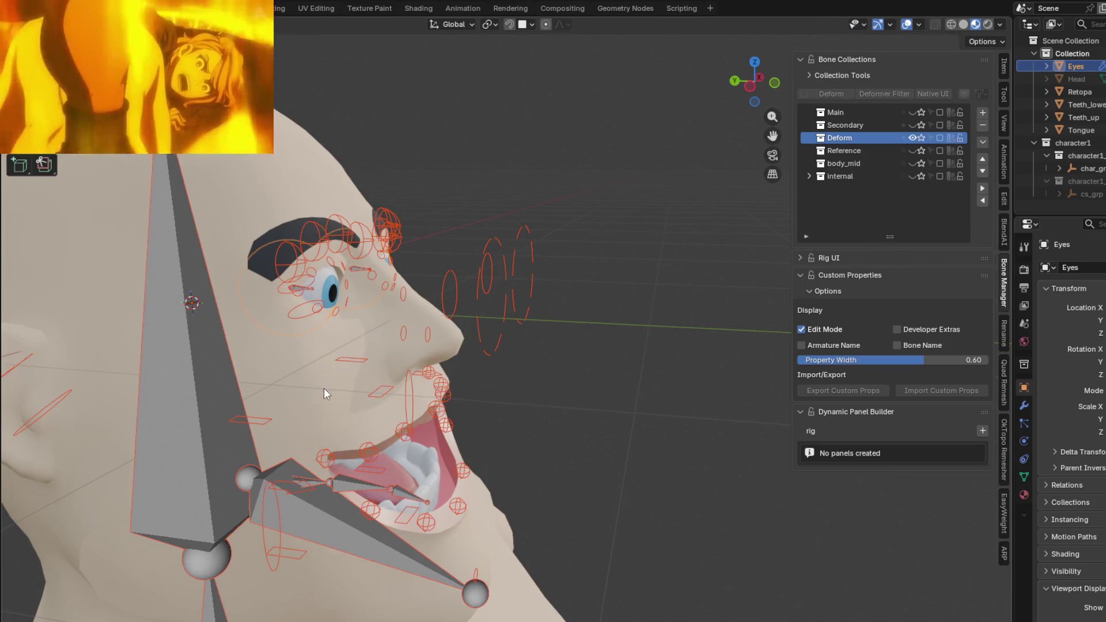
pyautogui.click(302, 358)
pyautogui.hotkey('ctrl', 'Tab')
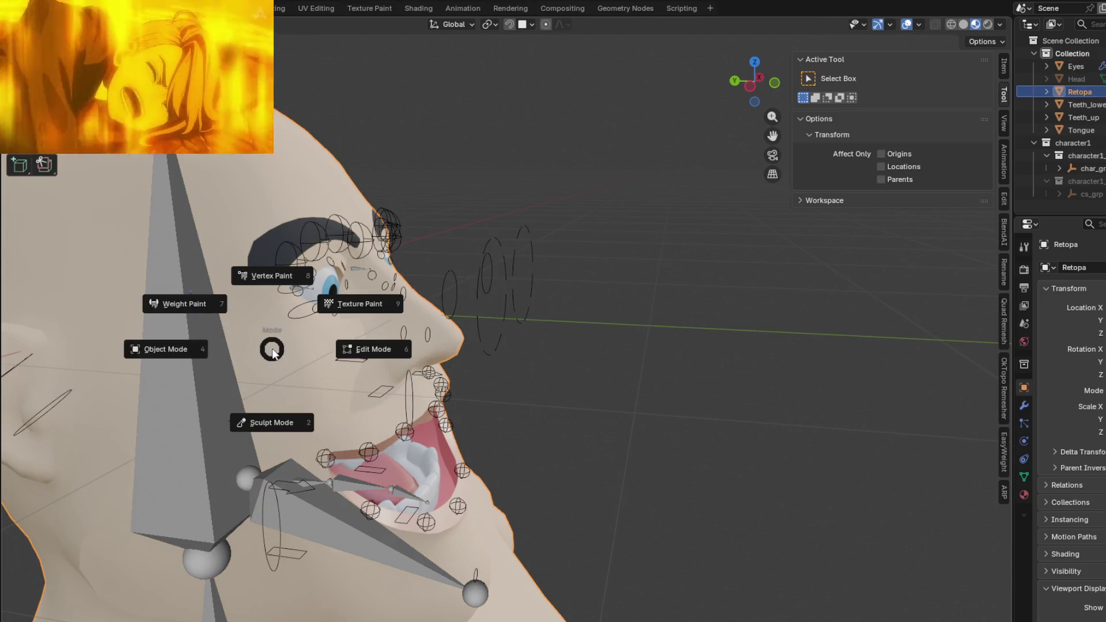
pyautogui.click(183, 312)
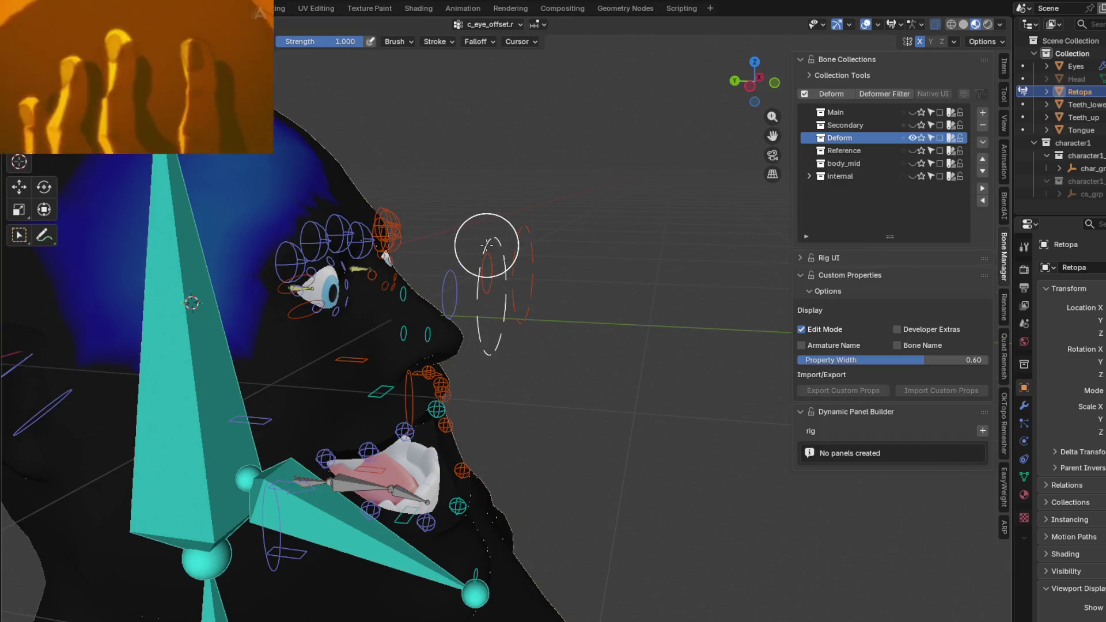
# - Test-move and test-rotate c_eye_offset.r, cancelling each, to watch how the head deforms
pyautogui.moveTo(487, 246)
pyautogui.mouseDown(button='middle')
pyautogui.moveTo(474, 244)
pyautogui.moveTo(651, 340)
pyautogui.moveTo(457, 309)
pyautogui.moveTo(484, 311)
pyautogui.mouseUp(button='middle')
pyautogui.scroll(3, 548, 272)
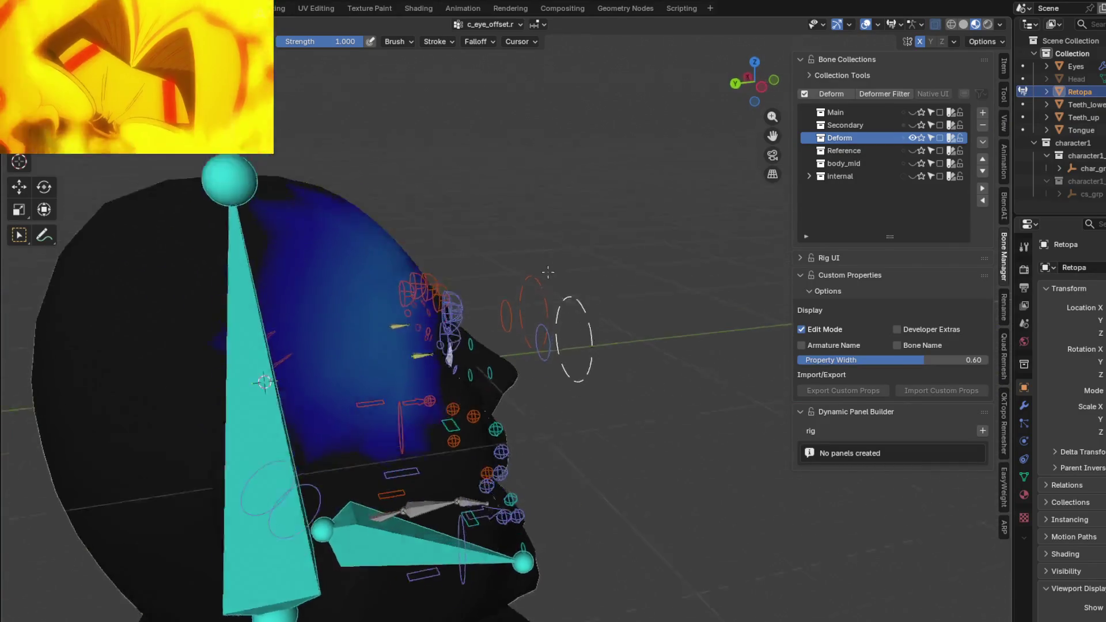
pyautogui.moveTo(548, 272); pyautogui.dragTo(511, 240, button='middle')
pyautogui.press('g')
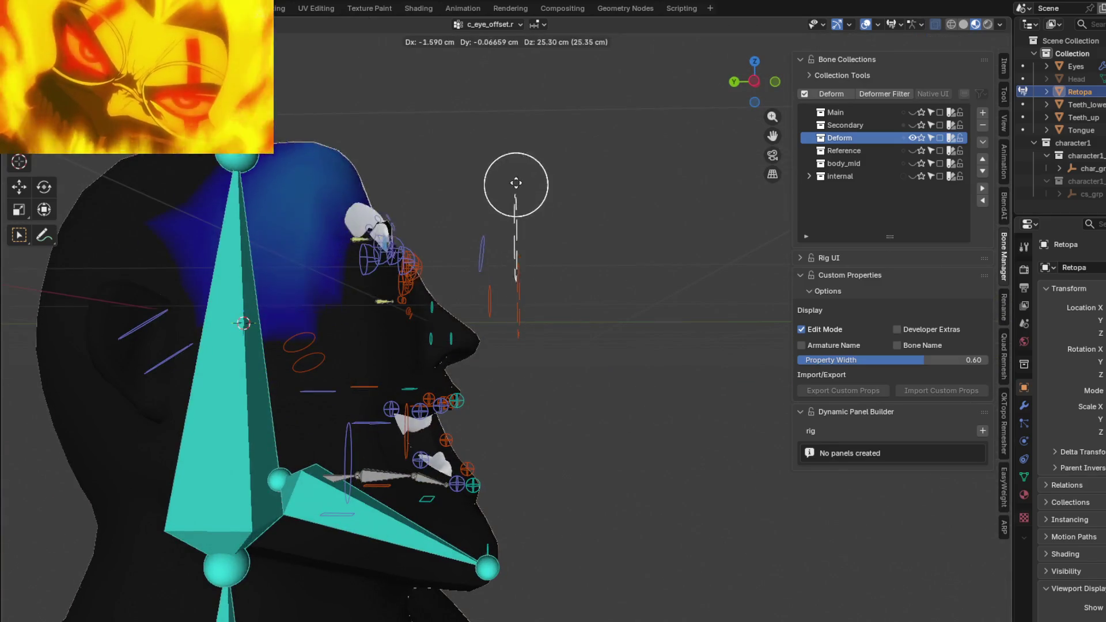
pyautogui.press('Escape')
pyautogui.moveTo(595, 227); pyautogui.dragTo(530, 334, button='middle')
pyautogui.press('r')
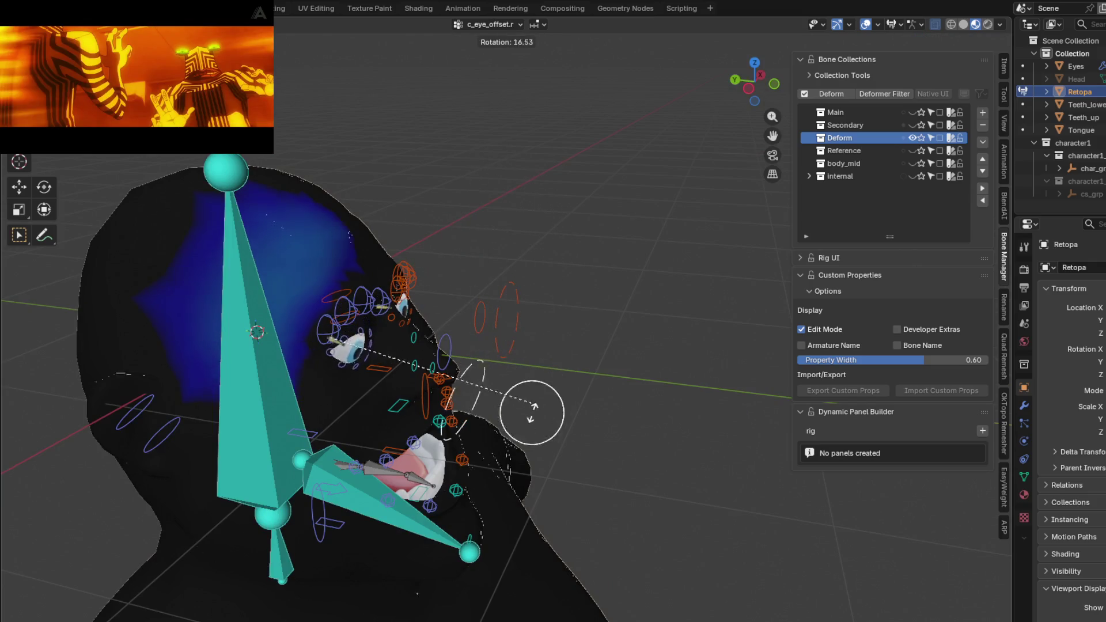
pyautogui.press('Escape')
# - Subtract-paint the stray blue weight off the back of the head and re-test the rotation
pyautogui.moveTo(493, 254); pyautogui.dragTo(615, 321, button='middle')
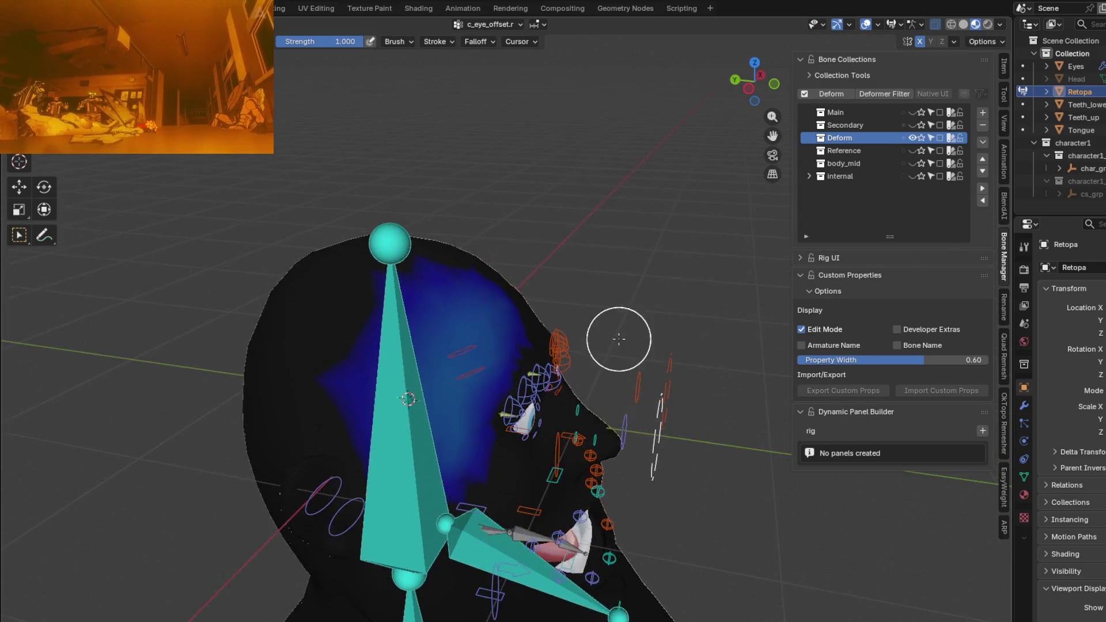
pyautogui.moveTo(446, 466)
pyautogui.keyDown('ctrl'); pyautogui.mouseDown()
pyautogui.moveTo(472, 432)
pyautogui.moveTo(457, 384)
pyautogui.moveTo(507, 308)
pyautogui.moveTo(457, 291)
pyautogui.mouseUp(); pyautogui.keyUp('ctrl')
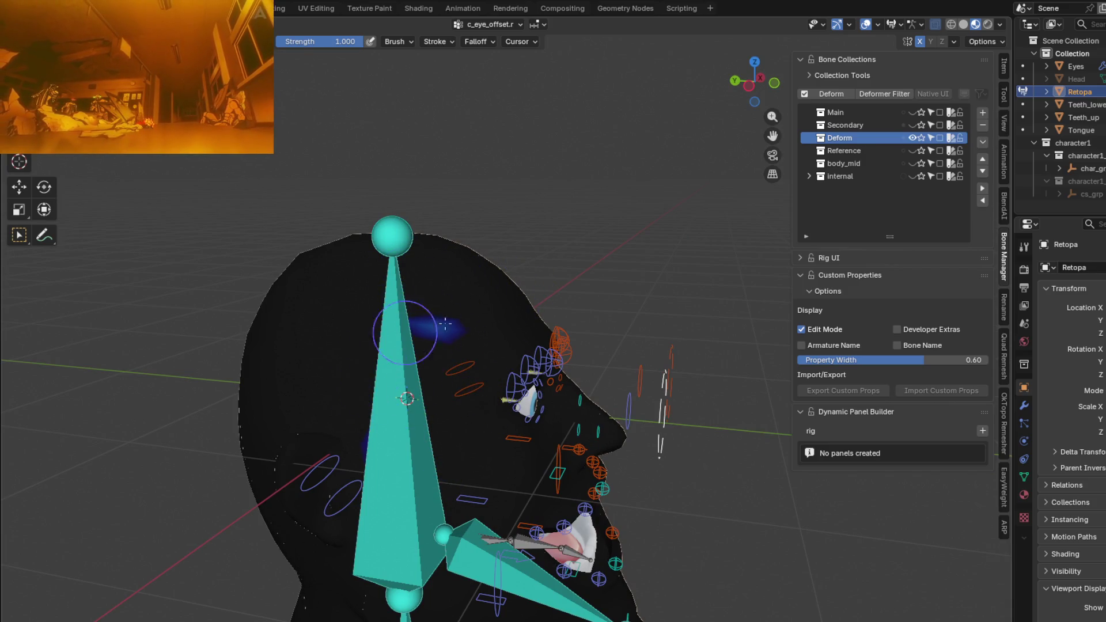
pyautogui.moveTo(369, 471)
pyautogui.mouseDown(button='middle')
pyautogui.moveTo(647, 523)
pyautogui.moveTo(741, 456)
pyautogui.mouseUp(button='middle')
pyautogui.press('r')
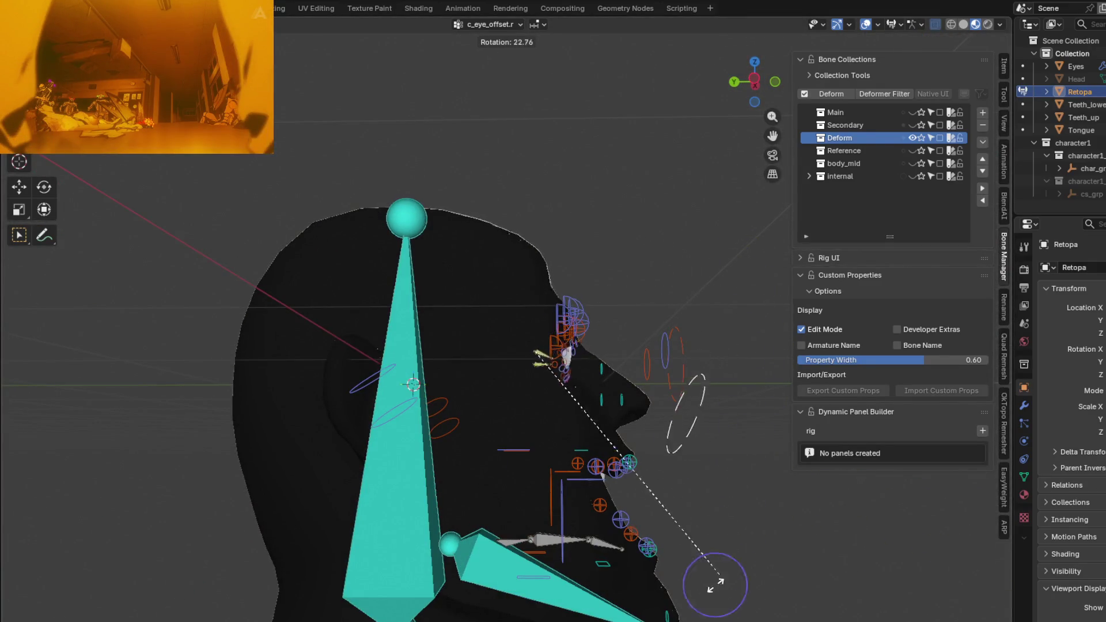
pyautogui.click(665, 399)
# - Orbit around the eye spheres and controls to inspect the rig from several angles
pyautogui.moveTo(666, 400); pyautogui.dragTo(753, 388, button='middle')
pyautogui.scroll(3, 605, 370)
pyautogui.scroll(2, 606, 370)
pyautogui.moveTo(661, 317)
pyautogui.mouseDown(button='middle')
pyautogui.moveTo(202, 593)
pyautogui.moveTo(764, 400)
pyautogui.mouseUp(button='middle')
pyautogui.scroll(3, 724, 316)
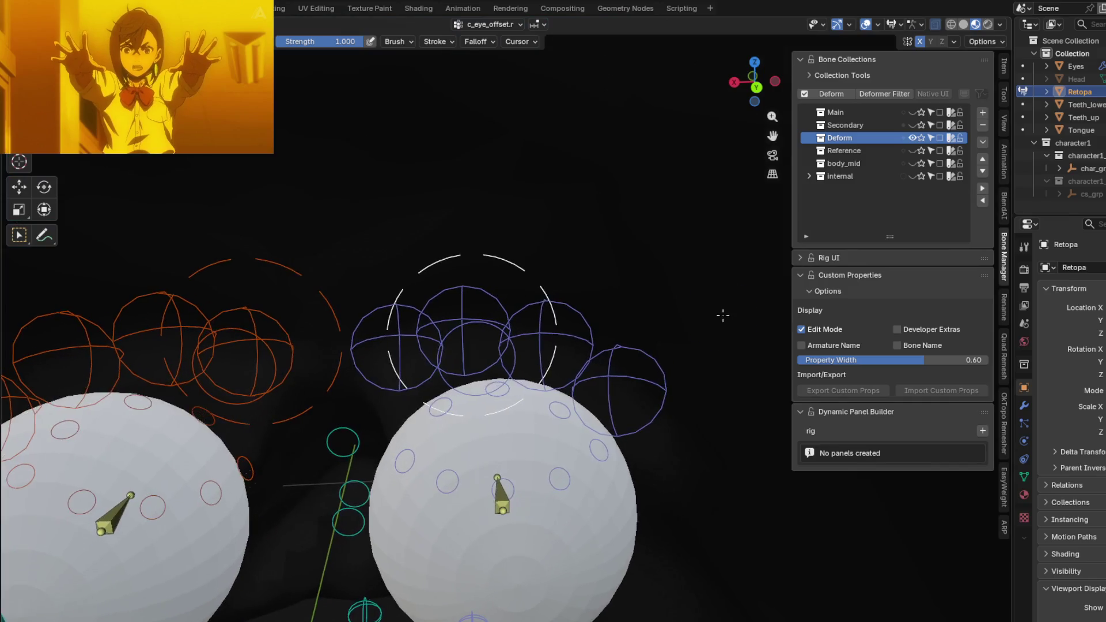
pyautogui.moveTo(722, 315)
pyautogui.mouseDown(button='middle')
pyautogui.moveTo(709, 226)
pyautogui.moveTo(517, 378)
pyautogui.mouseUp(button='middle')
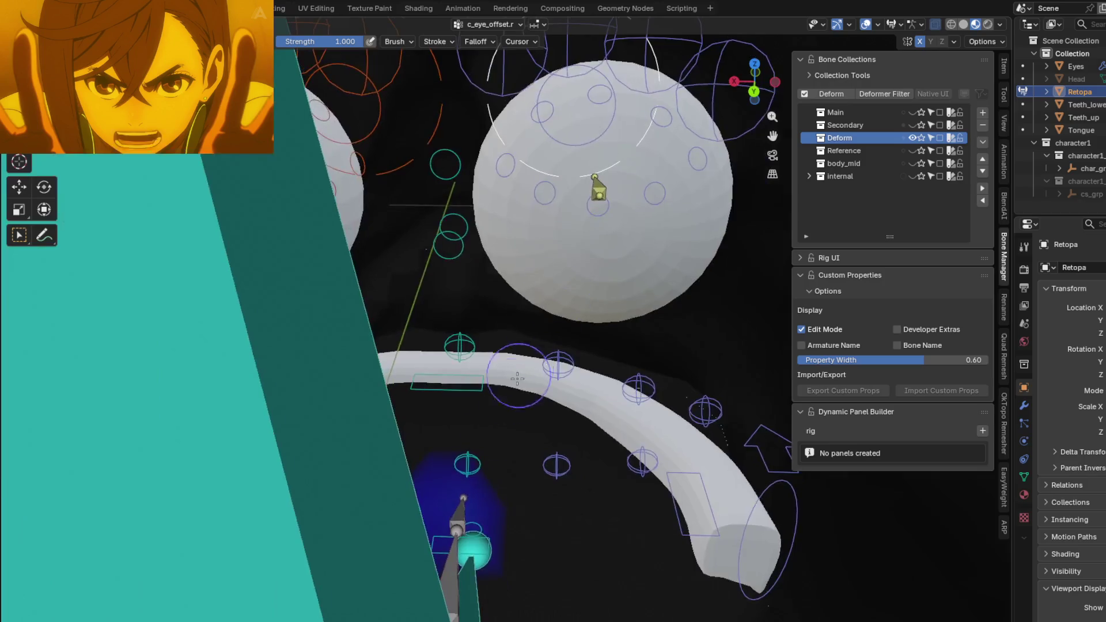
pyautogui.moveTo(387, 503)
pyautogui.mouseDown(button='middle')
pyautogui.moveTo(659, 416)
pyautogui.moveTo(704, 321)
pyautogui.moveTo(677, 393)
pyautogui.mouseUp(button='middle')
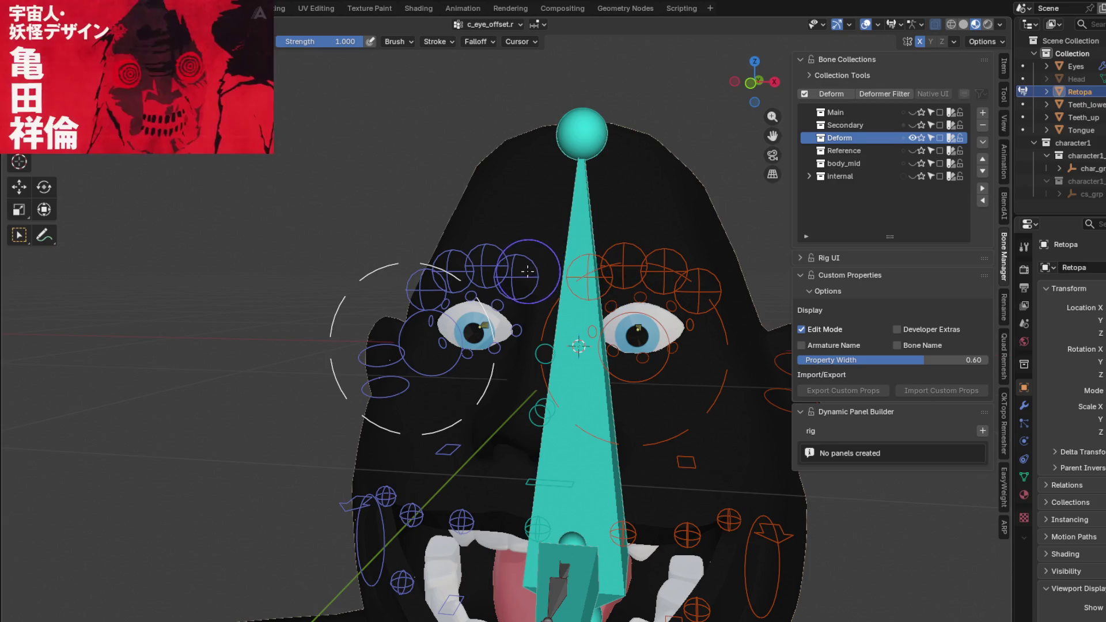
# - Hide the eyeball mesh with H after viewing the face bones from low angles
pyautogui.moveTo(506, 275); pyautogui.dragTo(635, 291, button='middle')
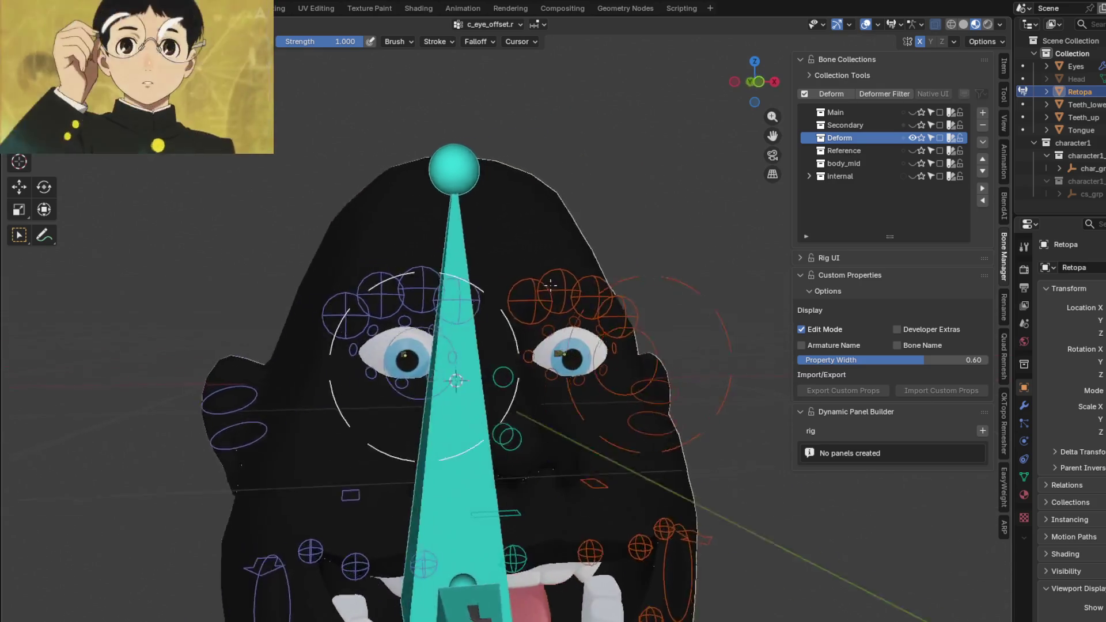
pyautogui.moveTo(550, 356)
pyautogui.mouseDown(button='middle')
pyautogui.moveTo(537, 279)
pyautogui.moveTo(450, 360)
pyautogui.moveTo(290, 272)
pyautogui.moveTo(334, 259)
pyautogui.mouseUp(button='middle')
pyautogui.scroll(5, 467, 264)
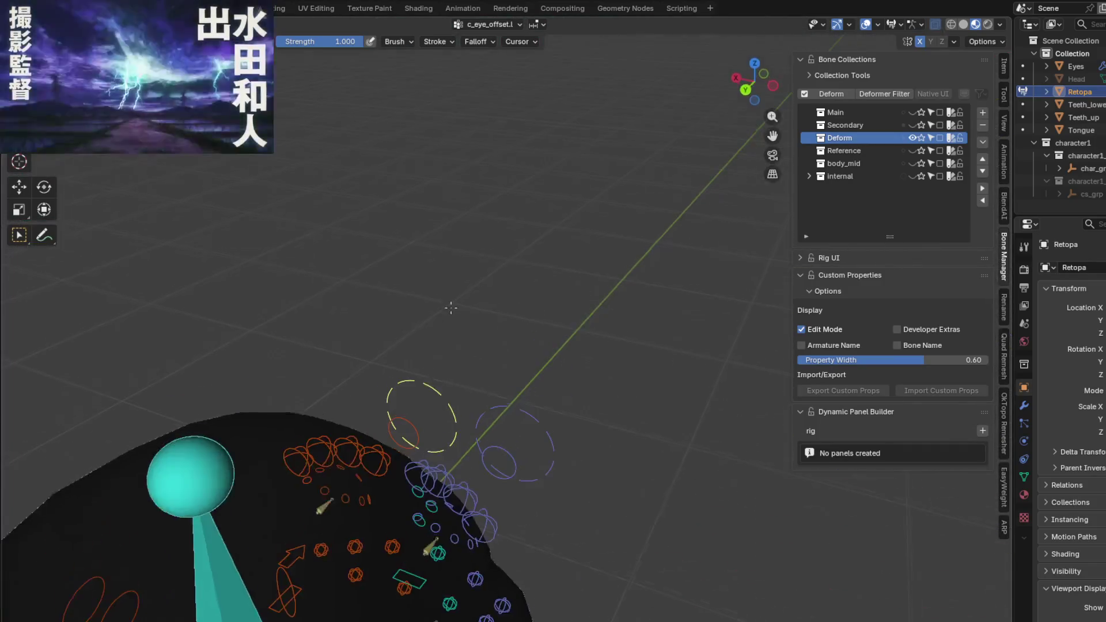
pyautogui.moveTo(468, 263)
pyautogui.mouseDown(button='middle')
pyautogui.moveTo(489, 365)
pyautogui.moveTo(469, 510)
pyautogui.moveTo(539, 345)
pyautogui.moveTo(505, 331)
pyautogui.moveTo(519, 363)
pyautogui.moveTo(657, 484)
pyautogui.moveTo(758, 603)
pyautogui.moveTo(630, 573)
pyautogui.moveTo(248, 364)
pyautogui.moveTo(585, 313)
pyautogui.moveTo(584, 303)
pyautogui.mouseUp(button='middle')
pyautogui.scroll(3, 489, 364)
pyautogui.press('h')
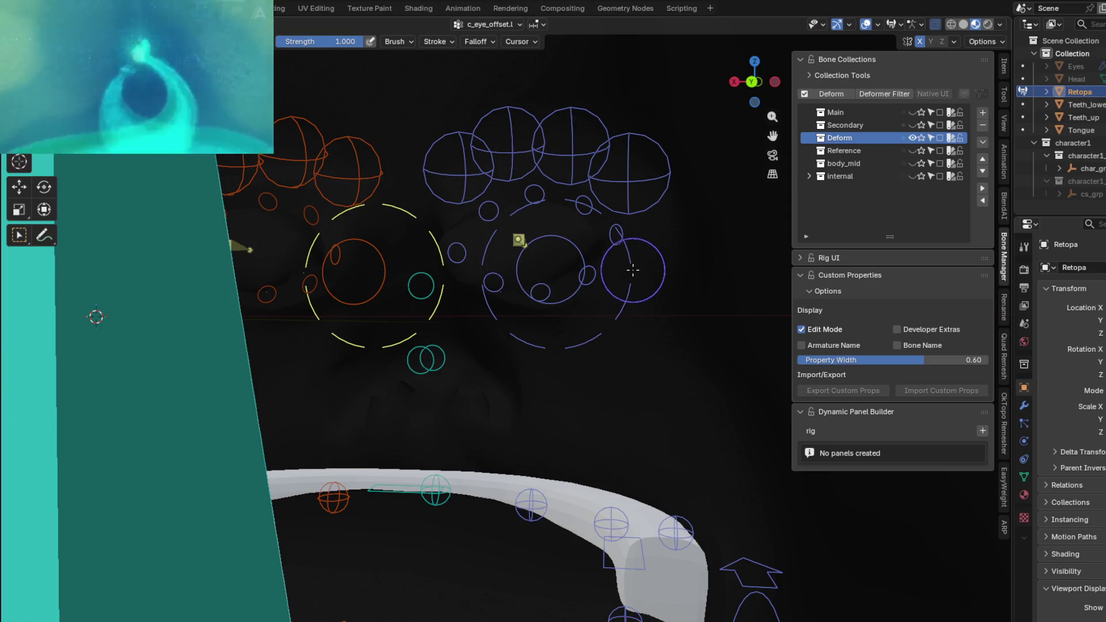
# - Test-move c_eye_offset.r without deforming the head, then display c_eye.r's weights
pyautogui.click(571, 252)
pyautogui.scroll(-5, 571, 251)
pyautogui.moveTo(514, 265)
pyautogui.mouseDown(button='middle')
pyautogui.moveTo(389, 279)
pyautogui.moveTo(684, 387)
pyautogui.moveTo(480, 361)
pyautogui.mouseUp(button='middle')
pyautogui.scroll(2, 519, 372)
pyautogui.click(480, 362)
pyautogui.press('g')
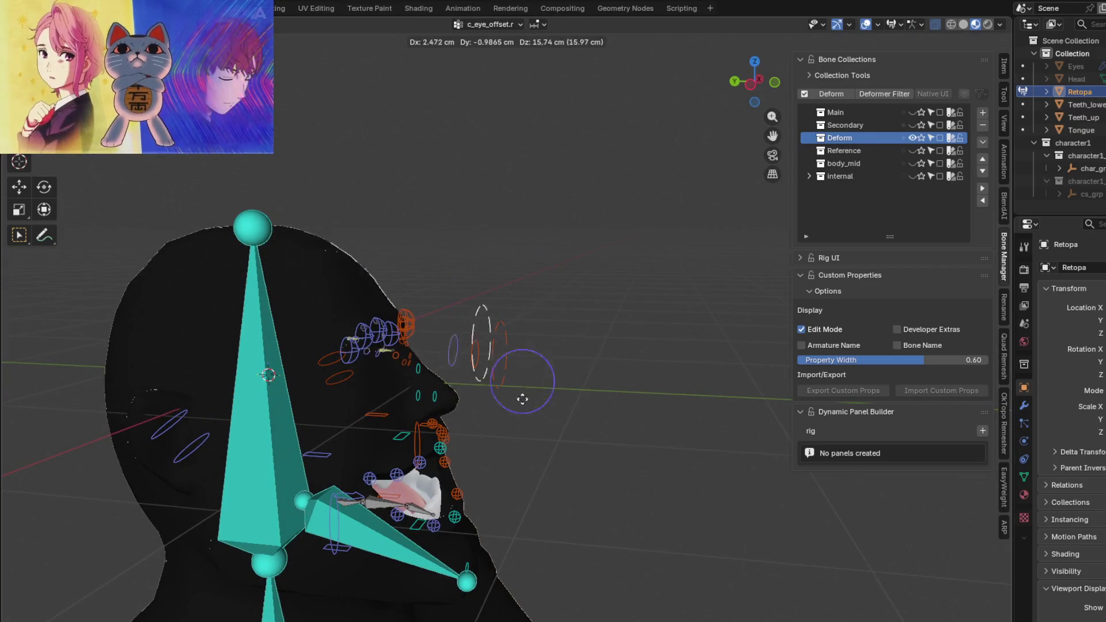
pyautogui.scroll(3, 524, 349)
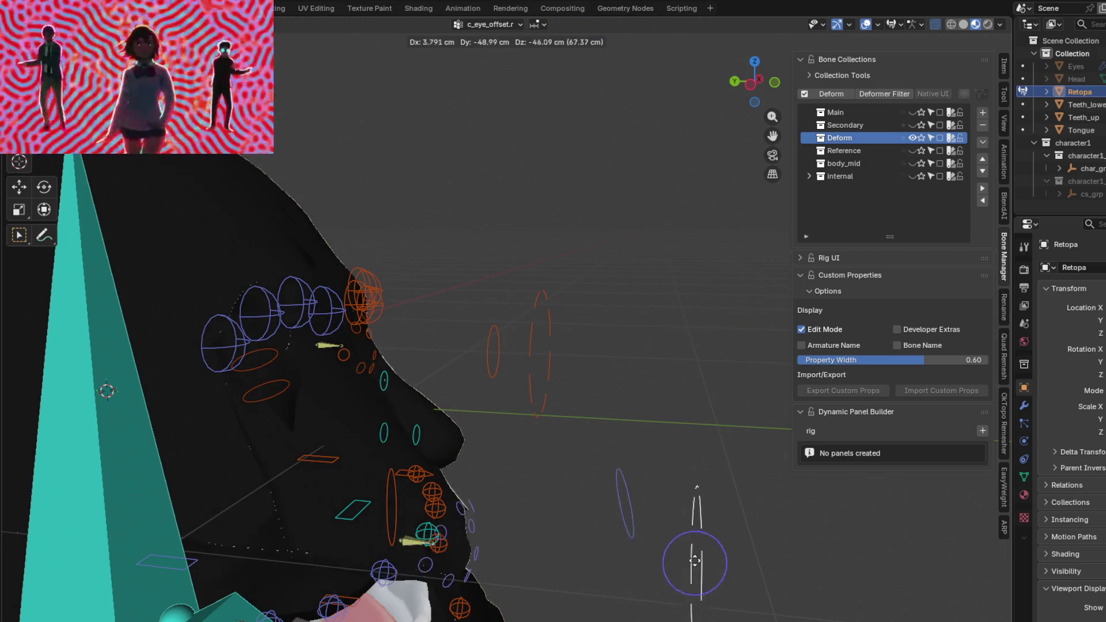
pyautogui.click(606, 439)
pyautogui.moveTo(444, 369)
pyautogui.mouseDown(button='middle')
pyautogui.moveTo(505, 381)
pyautogui.moveTo(513, 484)
pyautogui.mouseUp(button='middle')
pyautogui.click(571, 389)
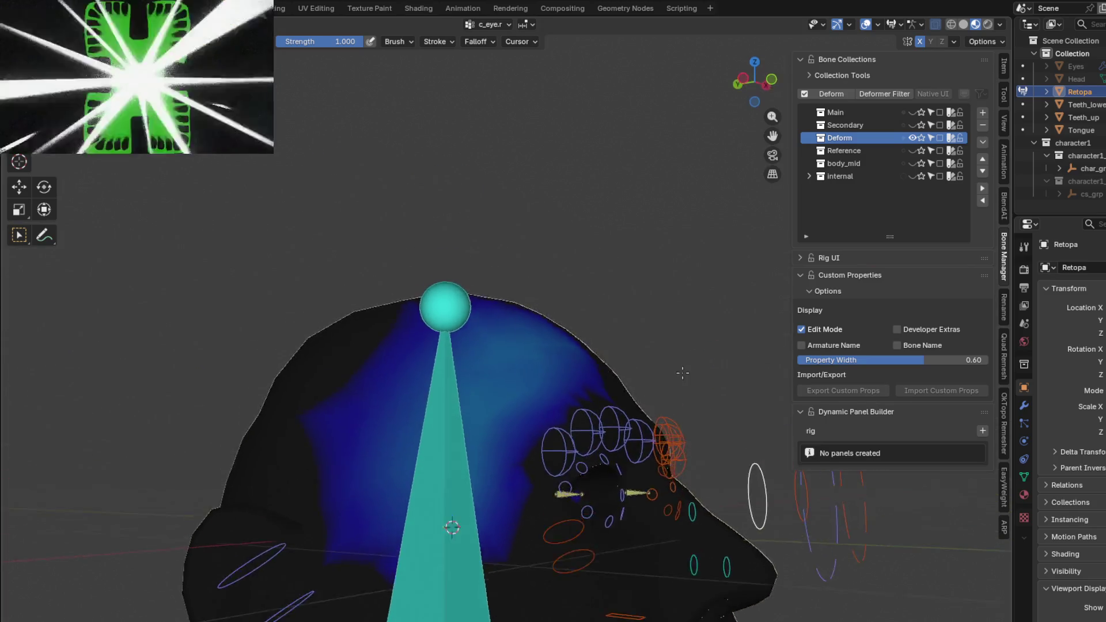
# - Subtract-paint c_eye.r's stray weight off the upper head and check c_eye_ref_track.r
pyautogui.moveTo(527, 350)
pyautogui.mouseDown()
pyautogui.moveTo(526, 314)
pyautogui.moveTo(484, 234)
pyautogui.mouseUp()
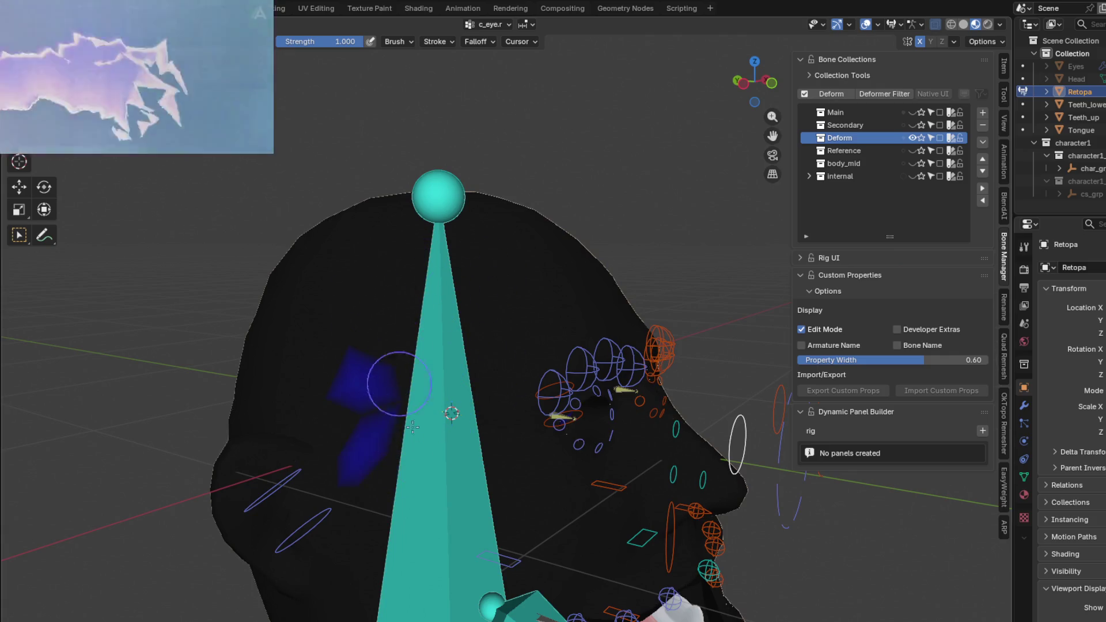
pyautogui.moveTo(361, 360)
pyautogui.mouseDown(button='middle')
pyautogui.moveTo(607, 395)
pyautogui.moveTo(556, 380)
pyautogui.mouseUp(button='middle')
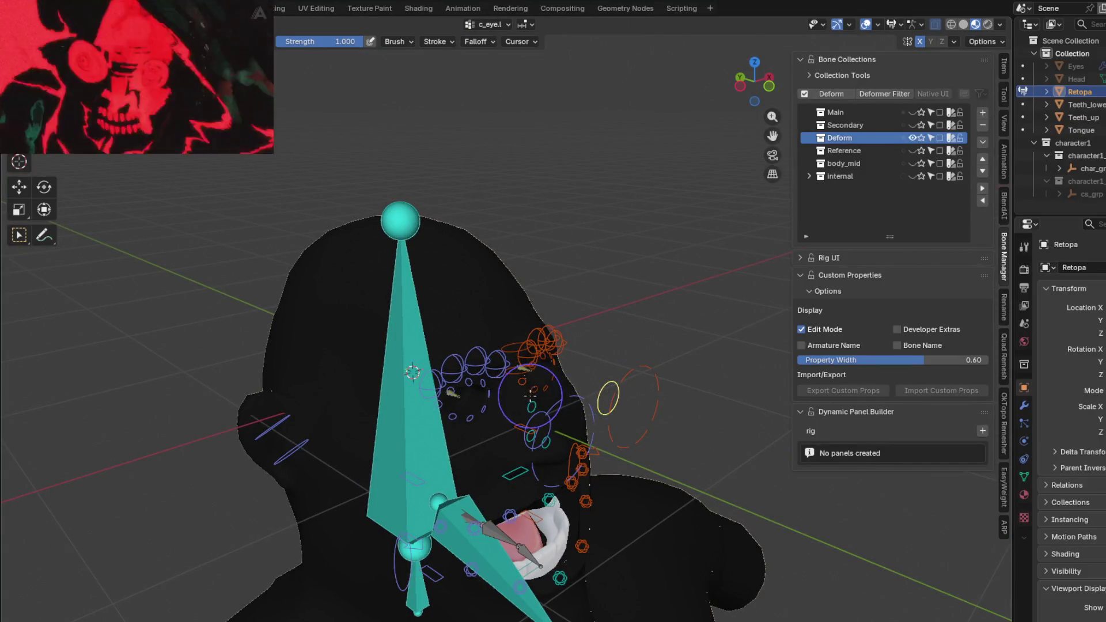
pyautogui.scroll(3, 530, 393)
pyautogui.keyDown('ctrl'); pyautogui.click(524, 385); pyautogui.keyUp('ctrl')
pyautogui.moveTo(528, 388)
pyautogui.mouseDown(button='middle')
pyautogui.moveTo(426, 335)
pyautogui.moveTo(600, 309)
pyautogui.moveTo(506, 425)
pyautogui.mouseUp(button='middle')
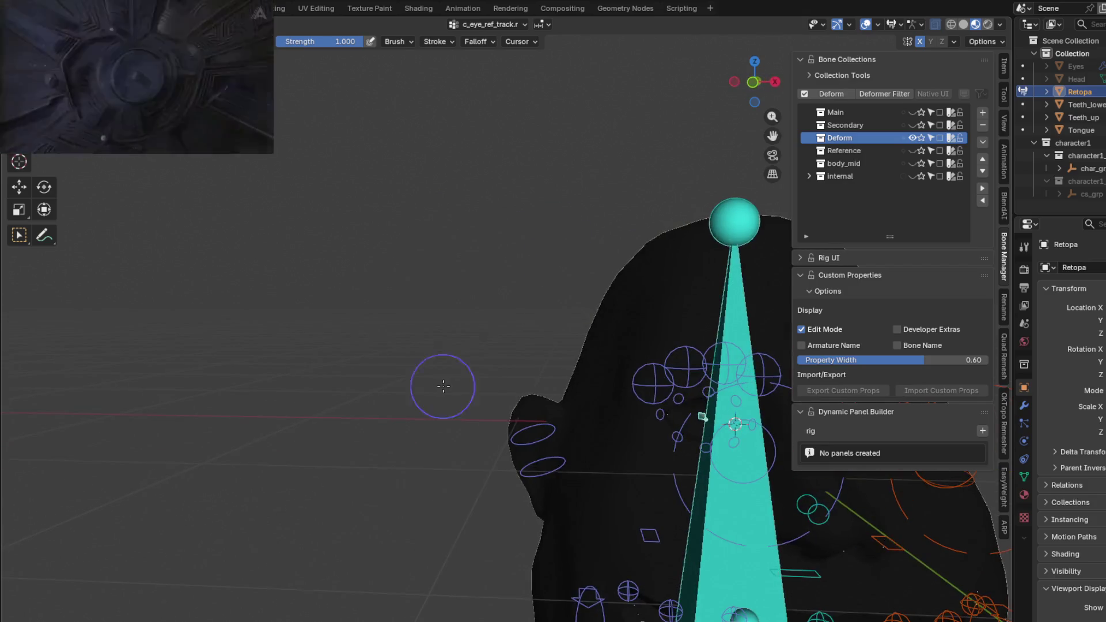
pyautogui.moveTo(528, 389)
pyautogui.mouseDown(button='middle')
pyautogui.moveTo(490, 348)
pyautogui.moveTo(508, 304)
pyautogui.moveTo(417, 321)
pyautogui.moveTo(598, 282)
pyautogui.mouseUp(button='middle')
pyautogui.scroll(3, 490, 348)
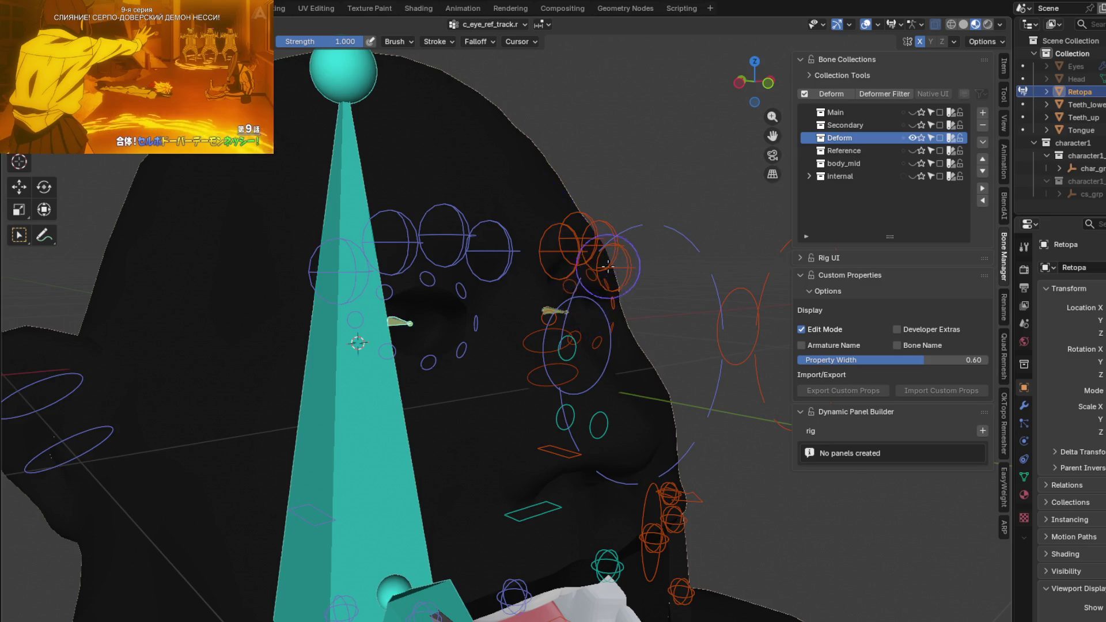
# - Inspect c_eyebrow_02.l and c_eye_ref_track.r weights from front, back and side
pyautogui.keyDown('ctrl'); pyautogui.click(611, 245); pyautogui.keyUp('ctrl')
pyautogui.keyDown('ctrl'); pyautogui.click(669, 229); pyautogui.keyUp('ctrl')
pyautogui.moveTo(573, 278); pyautogui.dragTo(812, 363, button='middle')
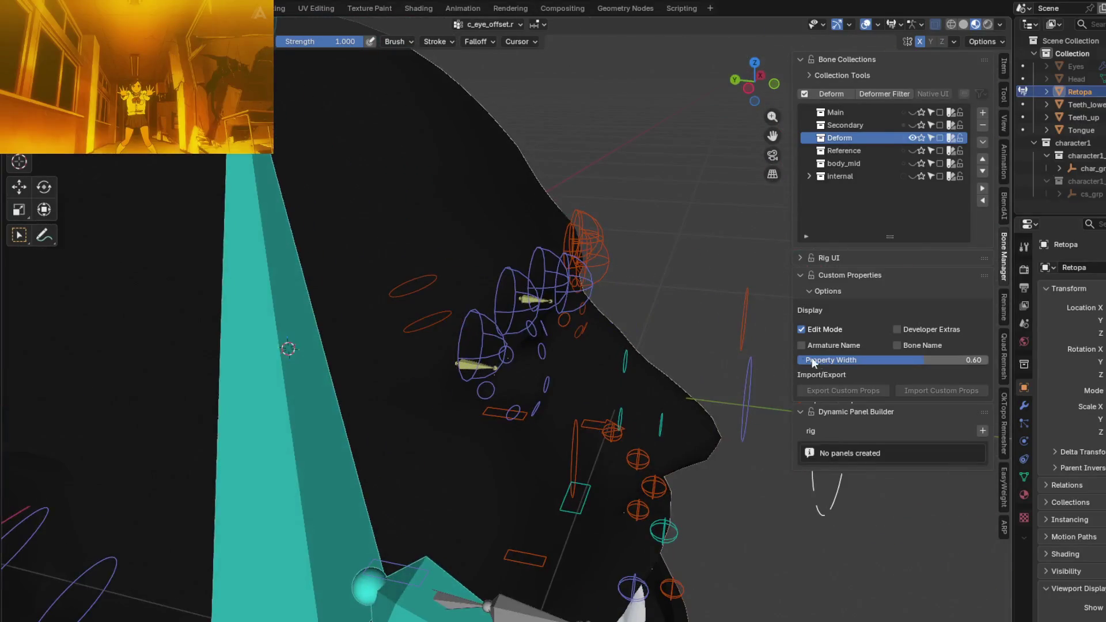
pyautogui.moveTo(745, 384)
pyautogui.mouseDown(button='middle')
pyautogui.moveTo(652, 384)
pyautogui.moveTo(439, 322)
pyautogui.moveTo(438, 352)
pyautogui.moveTo(478, 332)
pyautogui.mouseUp(button='middle')
pyautogui.keyDown('ctrl'); pyautogui.click(438, 353); pyautogui.keyUp('ctrl')
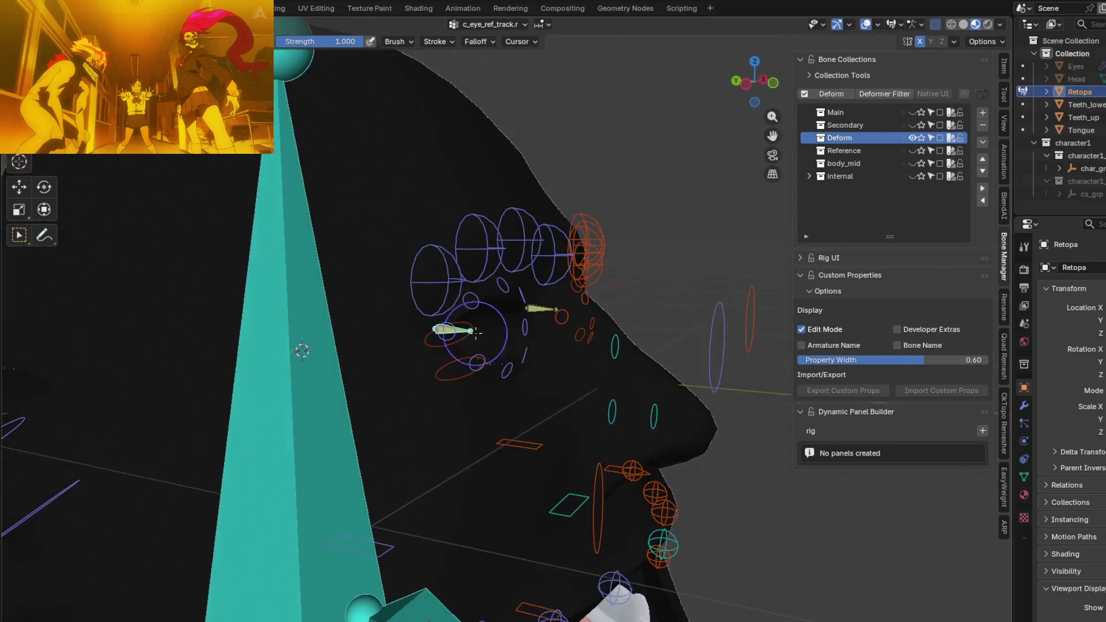
pyautogui.moveTo(582, 284); pyautogui.dragTo(598, 311, button='middle')
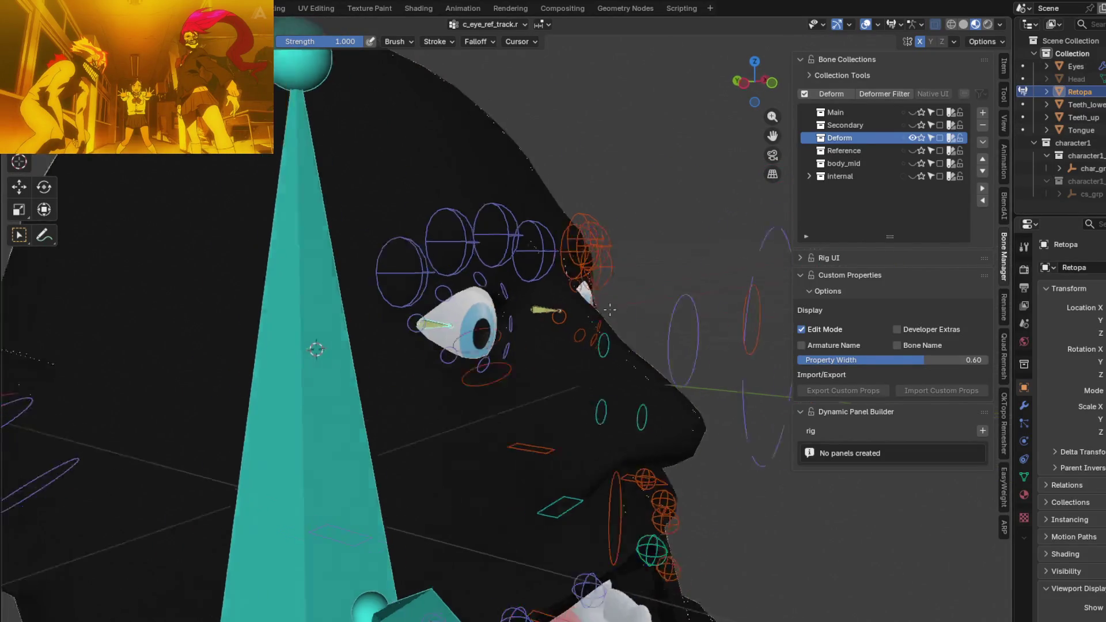
pyautogui.hotkey('ctrl', 'Tab')
# - Return to object mode, select the Eyes mesh and put it into weight painting
pyautogui.click(500, 319)
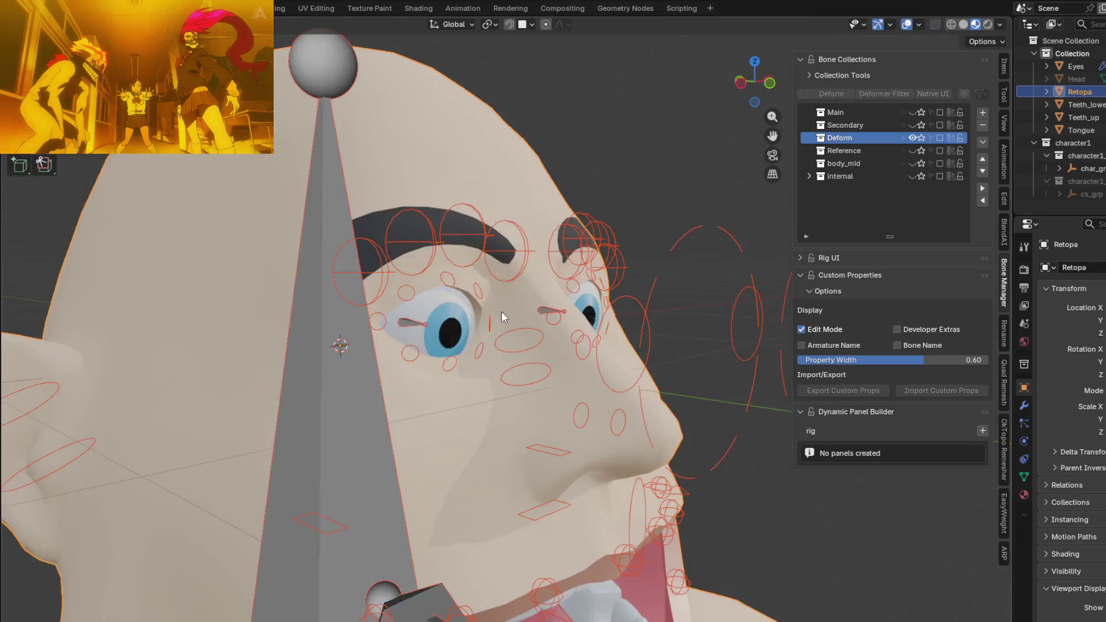
pyautogui.scroll(-3, 501, 311)
pyautogui.scroll(3, 409, 276)
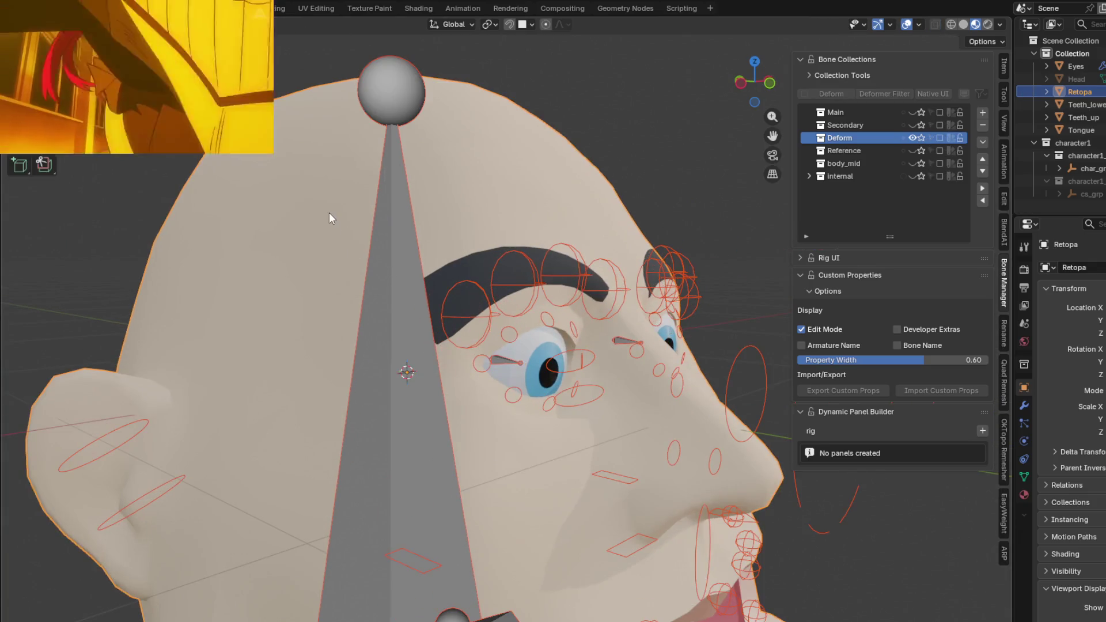
pyautogui.click(559, 372)
pyautogui.hotkey('ctrl', 'Tab')
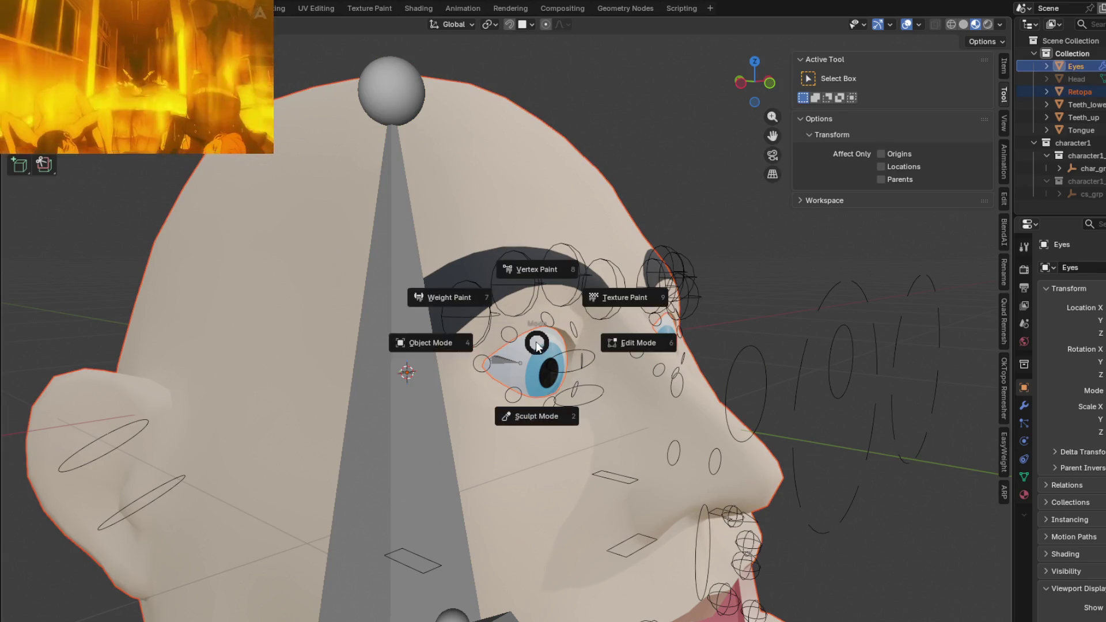
pyautogui.click(451, 299)
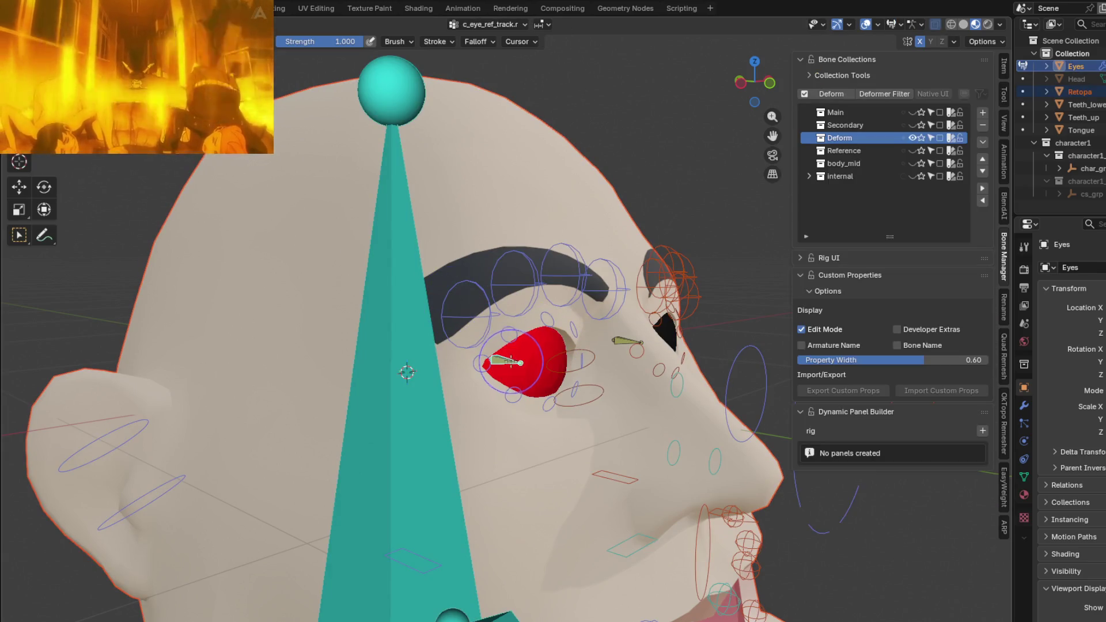
# - Check the right eye, lower eyelid and left eye-track weights on the eyeballs; show the Main collection
pyautogui.moveTo(406, 371); pyautogui.dragTo(422, 370, button='middle')
pyautogui.click(703, 381)
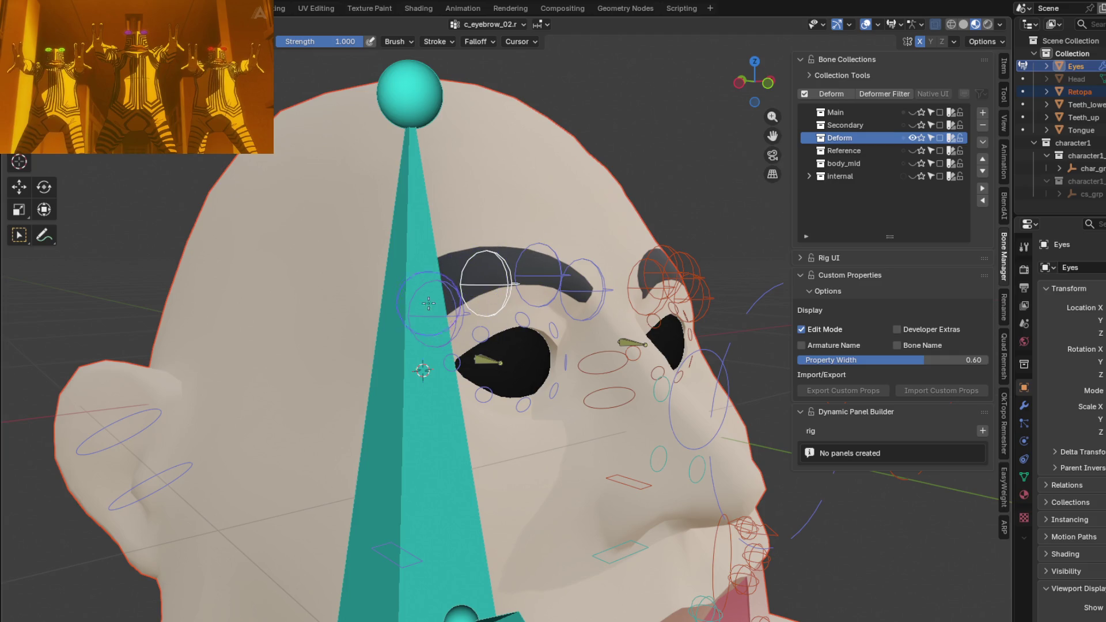
pyautogui.click(483, 395)
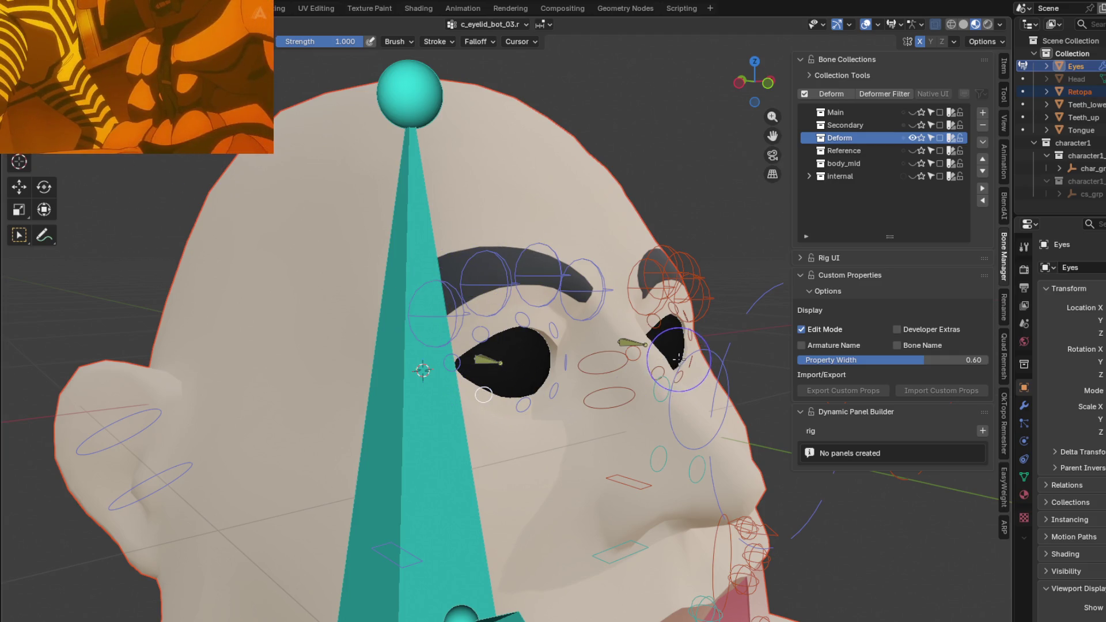
pyautogui.click(640, 344)
pyautogui.moveTo(643, 347); pyautogui.dragTo(556, 378, button='middle')
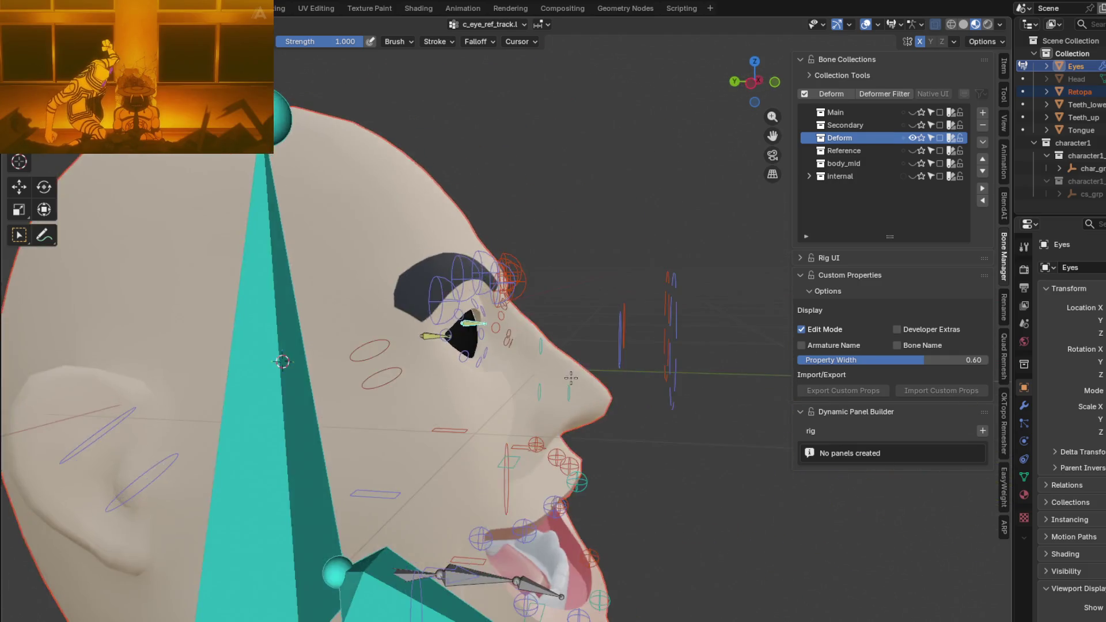
pyautogui.scroll(-3, 671, 425)
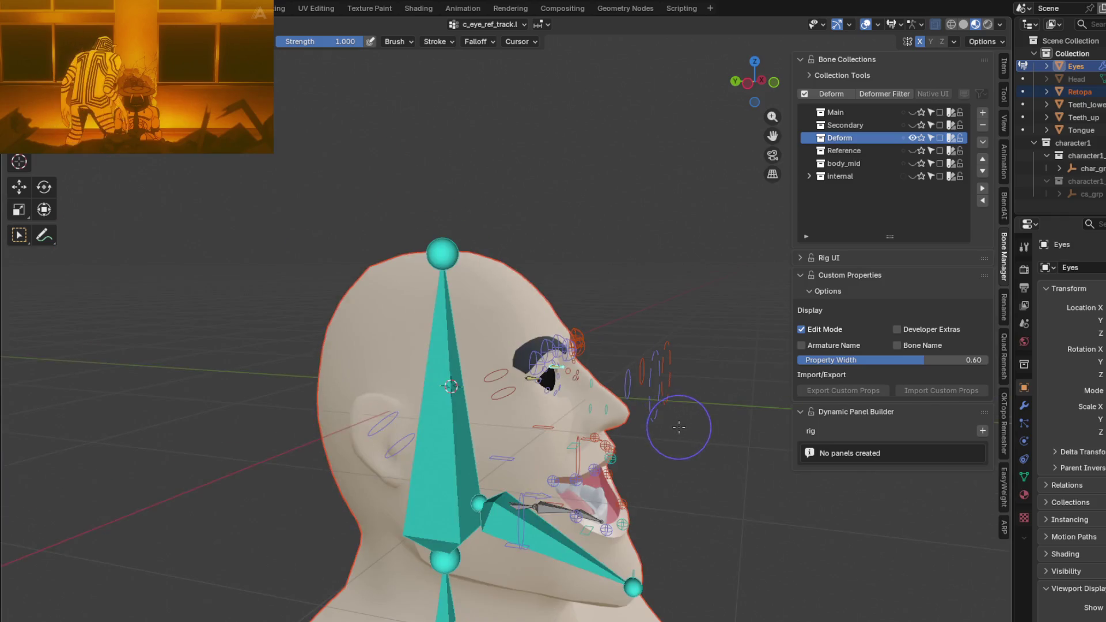
pyautogui.click(915, 113)
pyautogui.scroll(3, 550, 394)
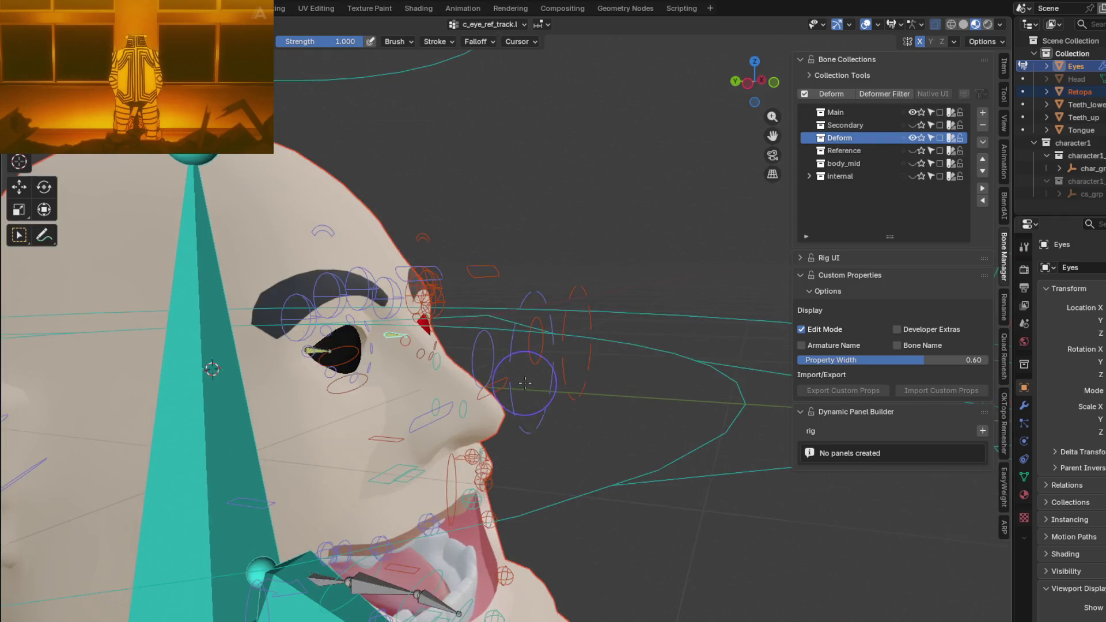
pyautogui.scroll(-1, 549, 393)
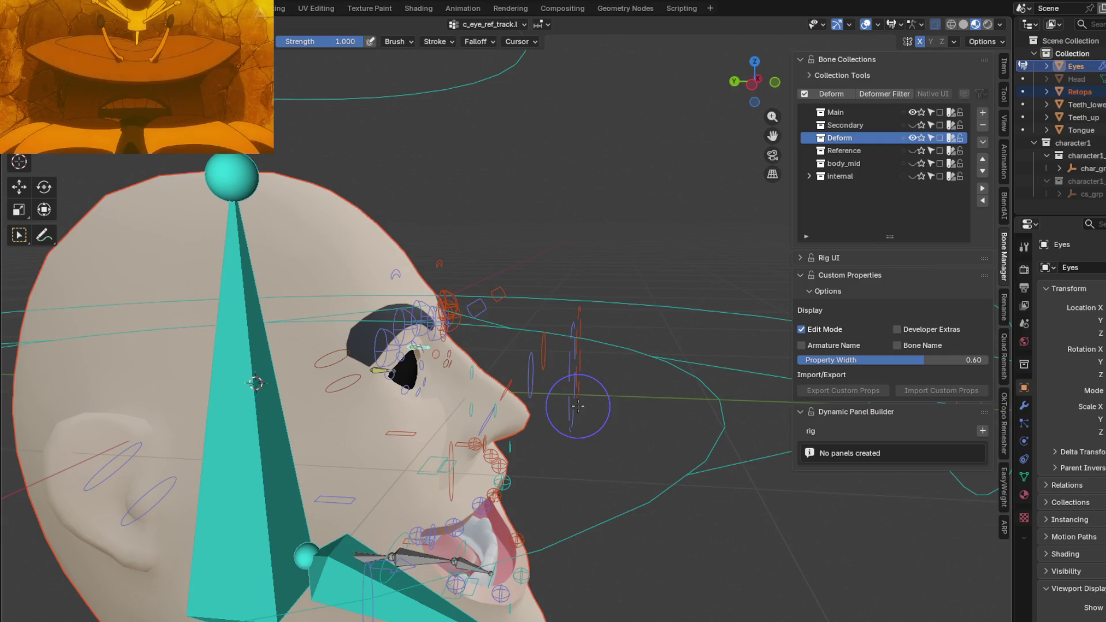
pyautogui.scroll(-2, 571, 397)
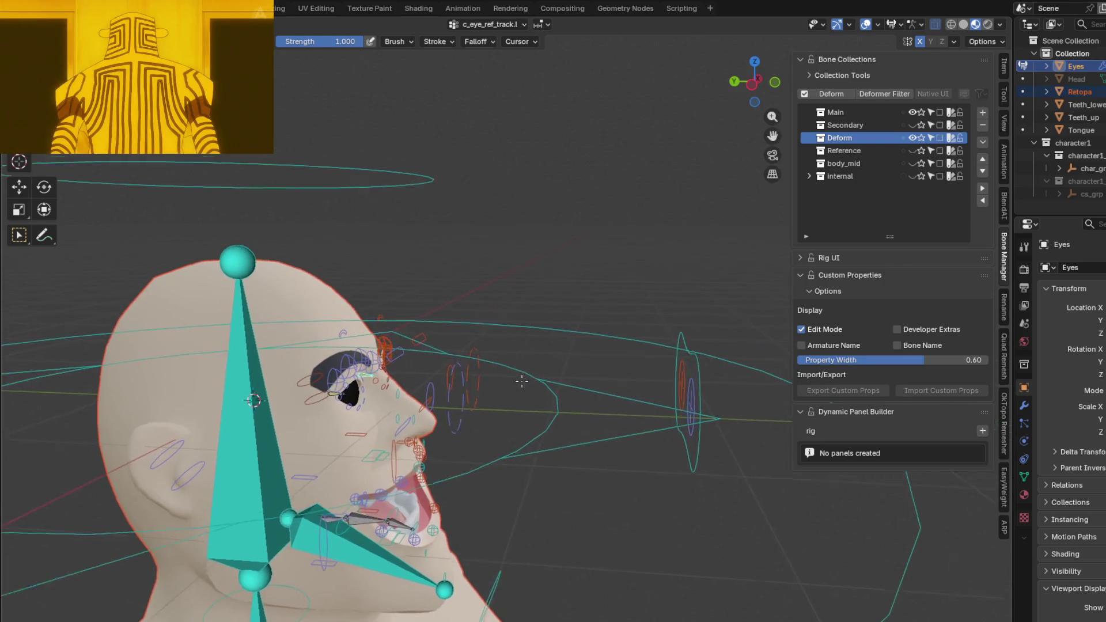
# - Nudge the small bone near the eye upward, confirm it, and switch back to object mode
pyautogui.moveTo(698, 397); pyautogui.dragTo(714, 388, button='middle')
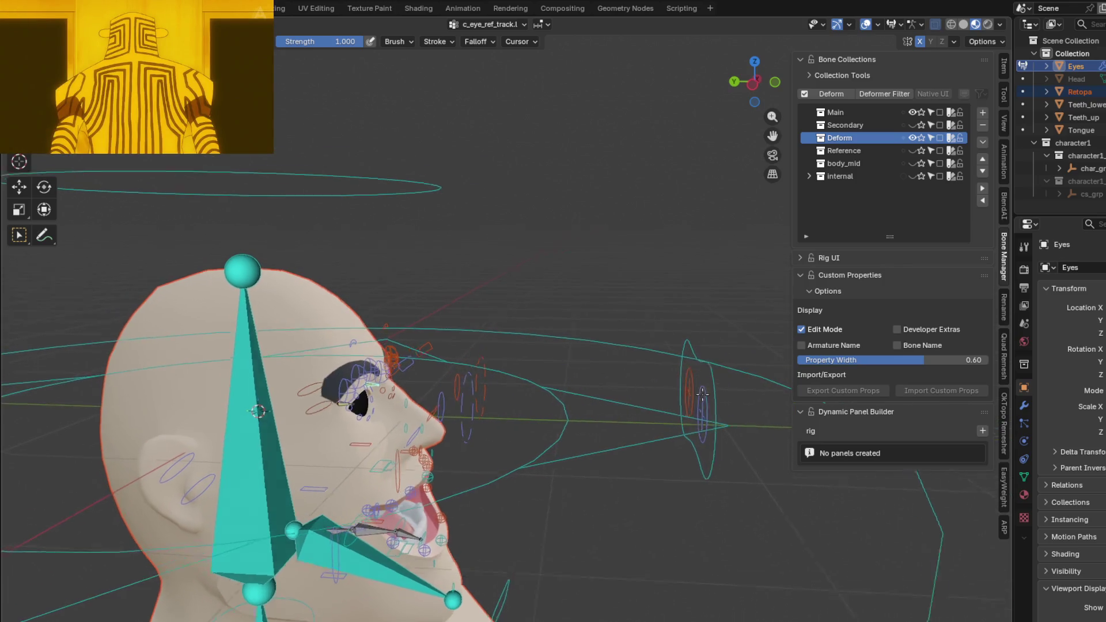
pyautogui.press('g')
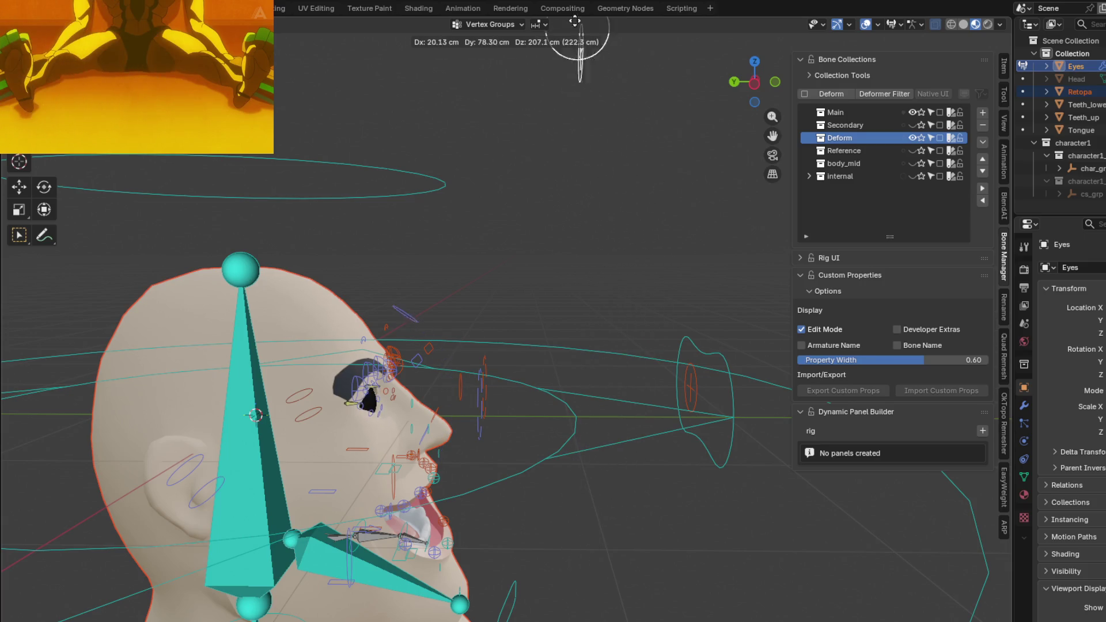
pyautogui.click(594, 494)
pyautogui.scroll(4, 519, 467)
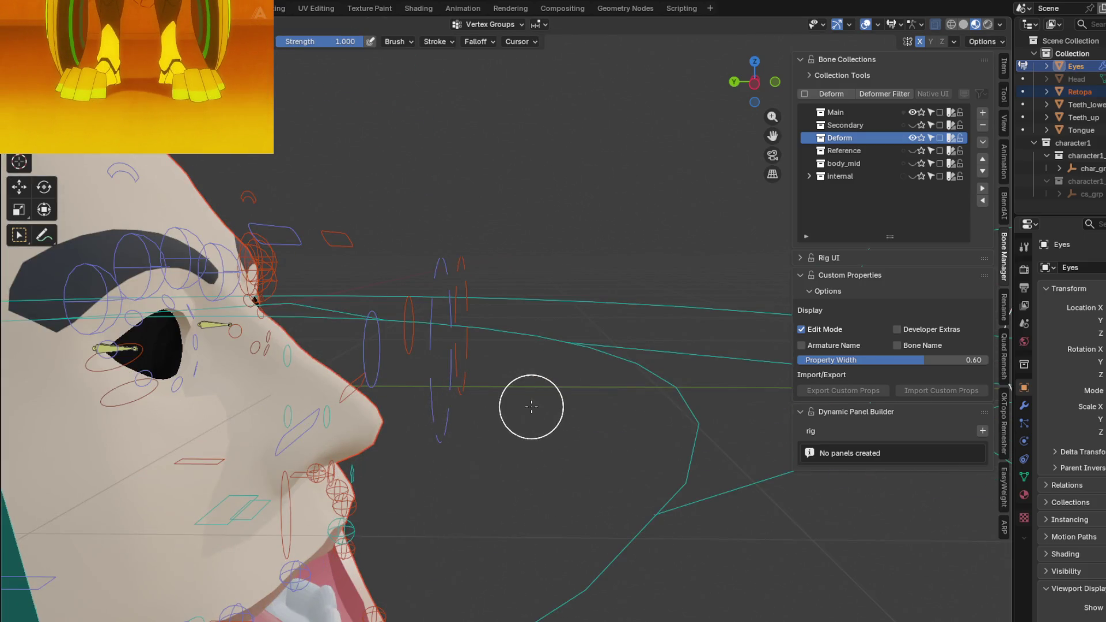
pyautogui.hotkey('ctrl', 'Tab')
pyautogui.click(440, 414)
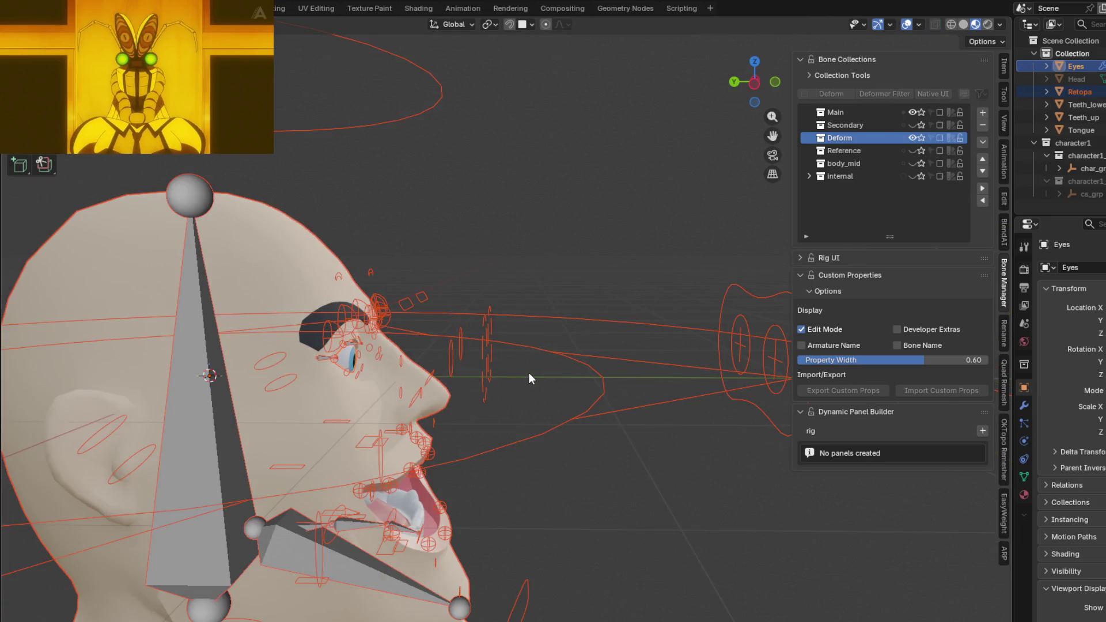
# - Put the rig in pose mode and move the eye target to check the eyes follow it
pyautogui.click(757, 307)
pyautogui.hotkey('ctrl', 'Tab')
pyautogui.hotkey('ctrl', 'Tab')
pyautogui.hotkey('ctrl', 'Tab')
pyautogui.moveTo(756, 360)
pyautogui.mouseDown(button='middle')
pyautogui.moveTo(654, 365)
pyautogui.moveTo(680, 378)
pyautogui.mouseUp(button='middle')
pyautogui.press('g')
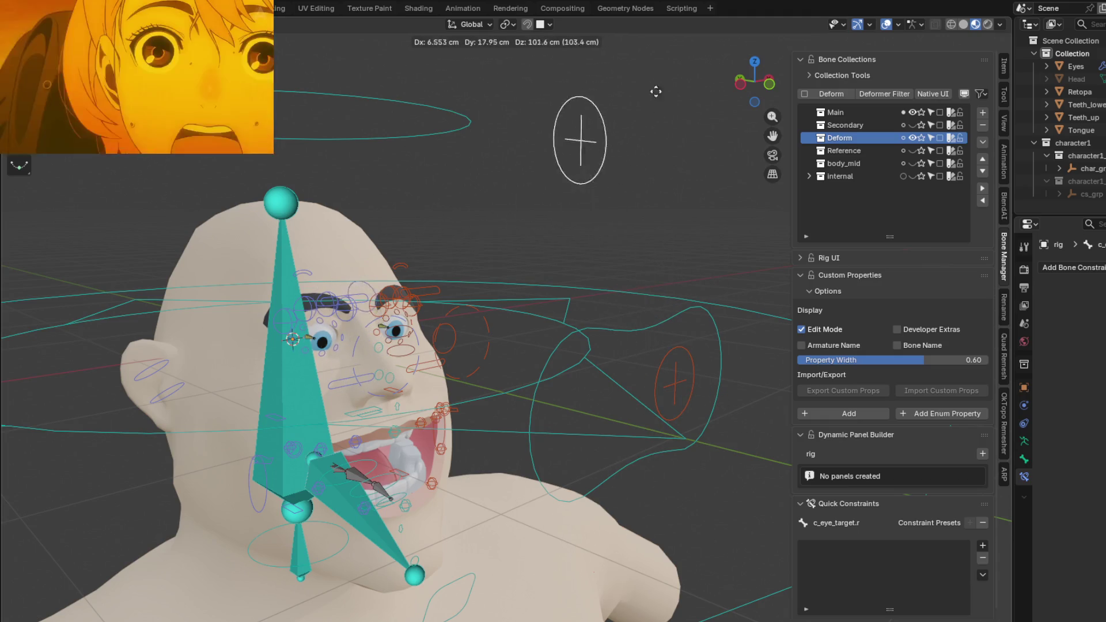
pyautogui.click(652, 436)
pyautogui.moveTo(396, 324)
pyautogui.mouseDown(button='middle')
pyautogui.moveTo(658, 362)
pyautogui.moveTo(573, 346)
pyautogui.mouseUp(button='middle')
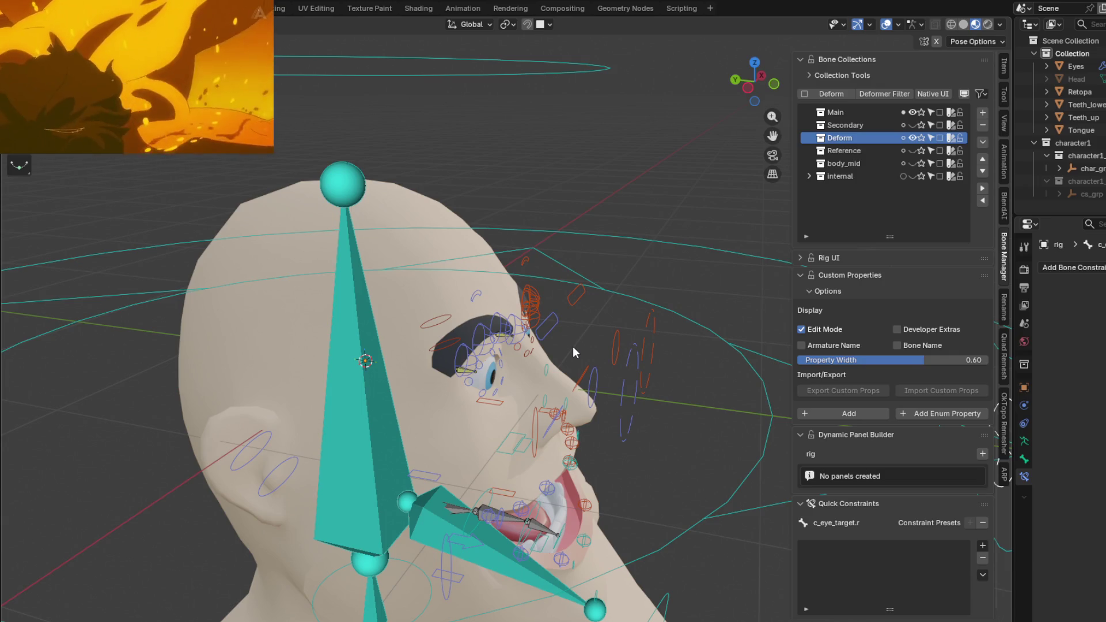
pyautogui.moveTo(573, 347)
pyautogui.mouseDown(button='middle')
pyautogui.moveTo(551, 335)
pyautogui.moveTo(564, 301)
pyautogui.moveTo(483, 323)
pyautogui.mouseUp(button='middle')
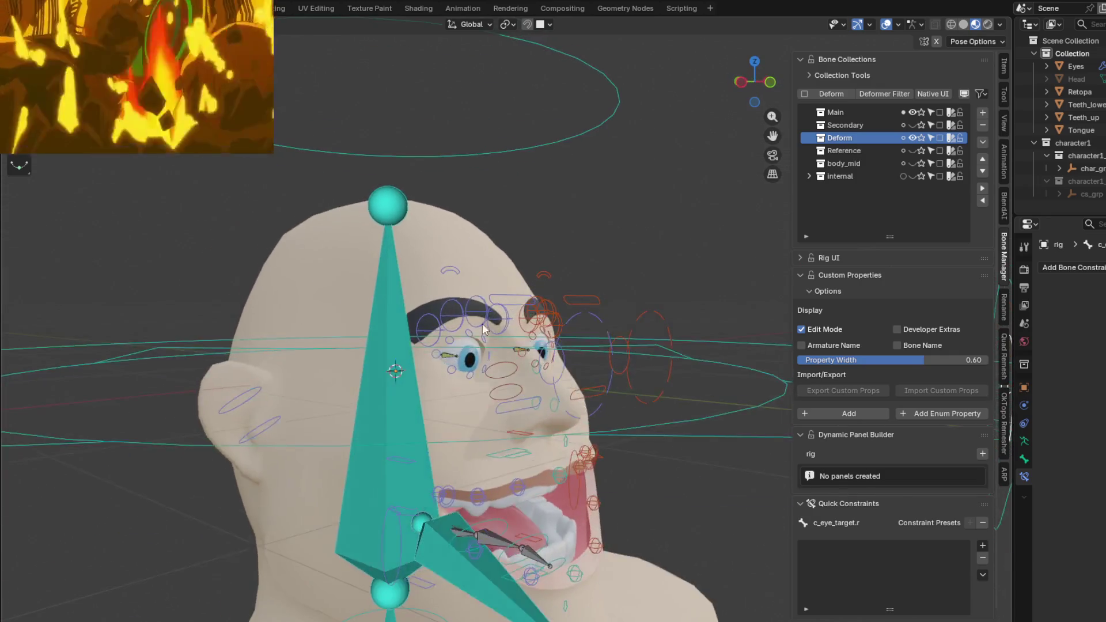
pyautogui.scroll(4, 482, 323)
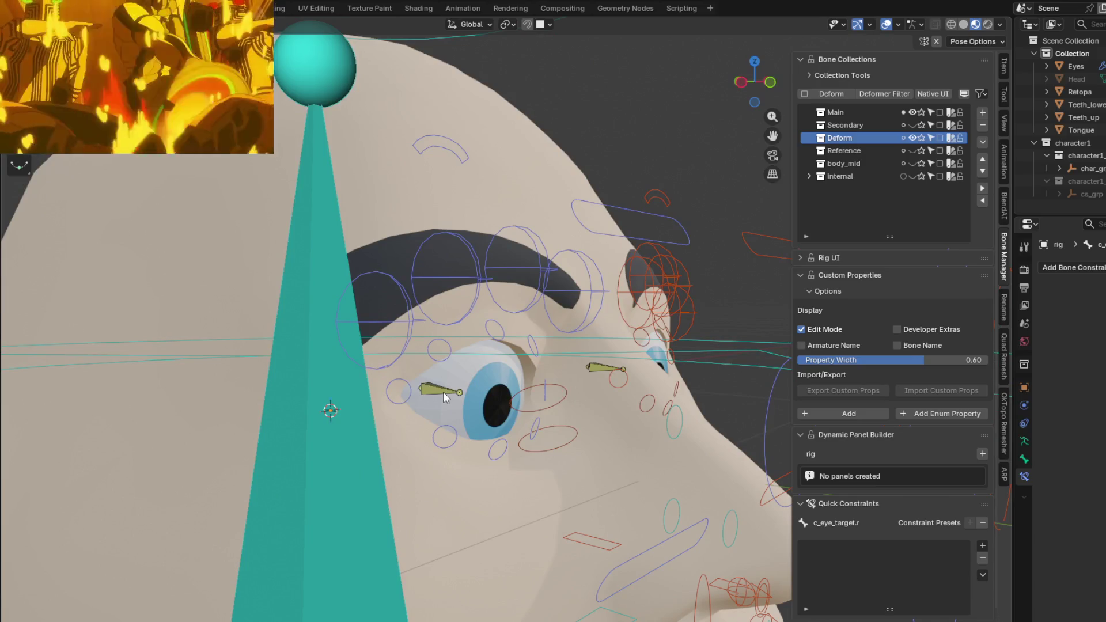
pyautogui.scroll(-3, 442, 392)
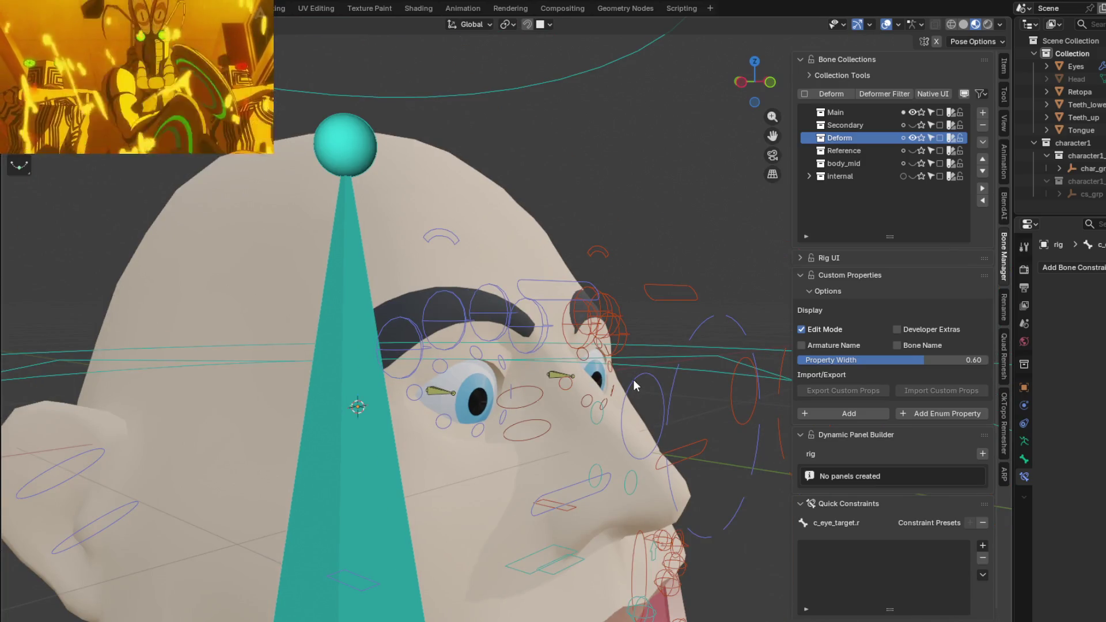
# - Select c_eye.r and review its Damped Track constraint settings
pyautogui.click(634, 381)
pyautogui.moveTo(634, 386)
pyautogui.mouseDown(button='middle')
pyautogui.moveTo(681, 390)
pyautogui.moveTo(514, 392)
pyautogui.moveTo(605, 388)
pyautogui.moveTo(548, 389)
pyautogui.mouseUp(button='middle')
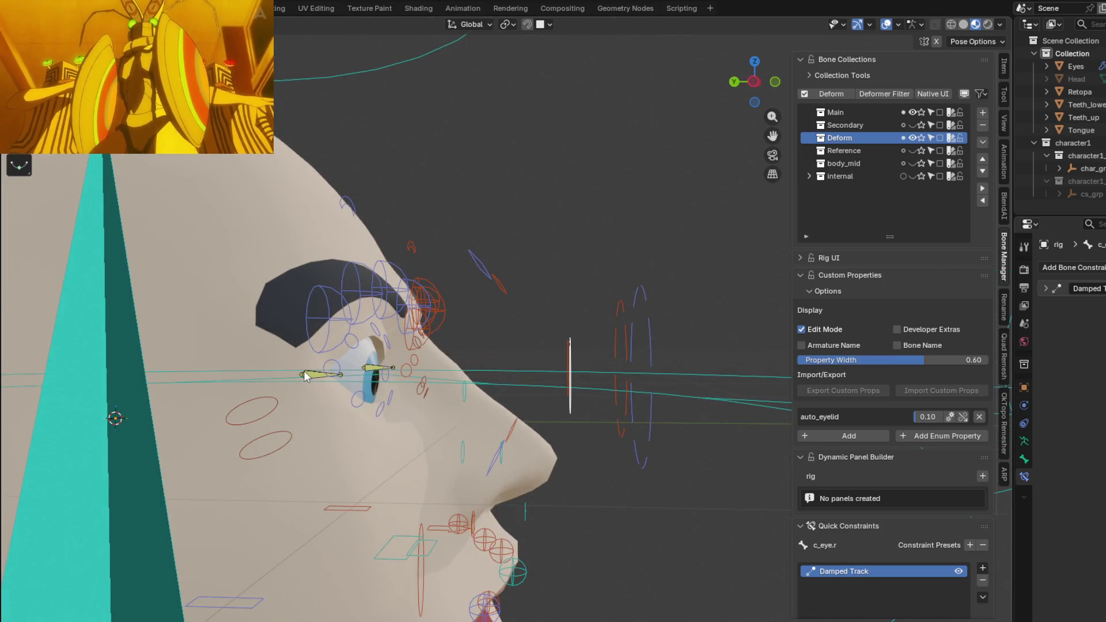
pyautogui.click(1047, 289)
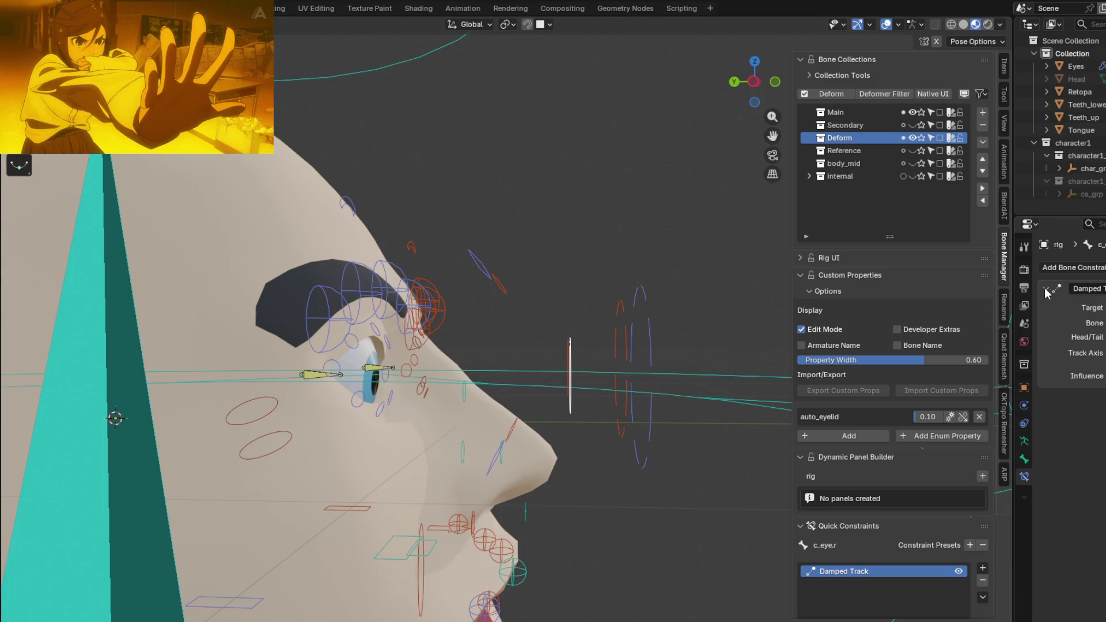
pyautogui.click(1047, 288)
pyautogui.moveTo(563, 363)
pyautogui.mouseDown(button='middle')
pyautogui.moveTo(613, 342)
pyautogui.moveTo(576, 392)
pyautogui.moveTo(539, 375)
pyautogui.mouseUp(button='middle')
# - Leave pose mode for object mode and make the Eyes object active
pyautogui.hotkey('ctrl', 'Tab')
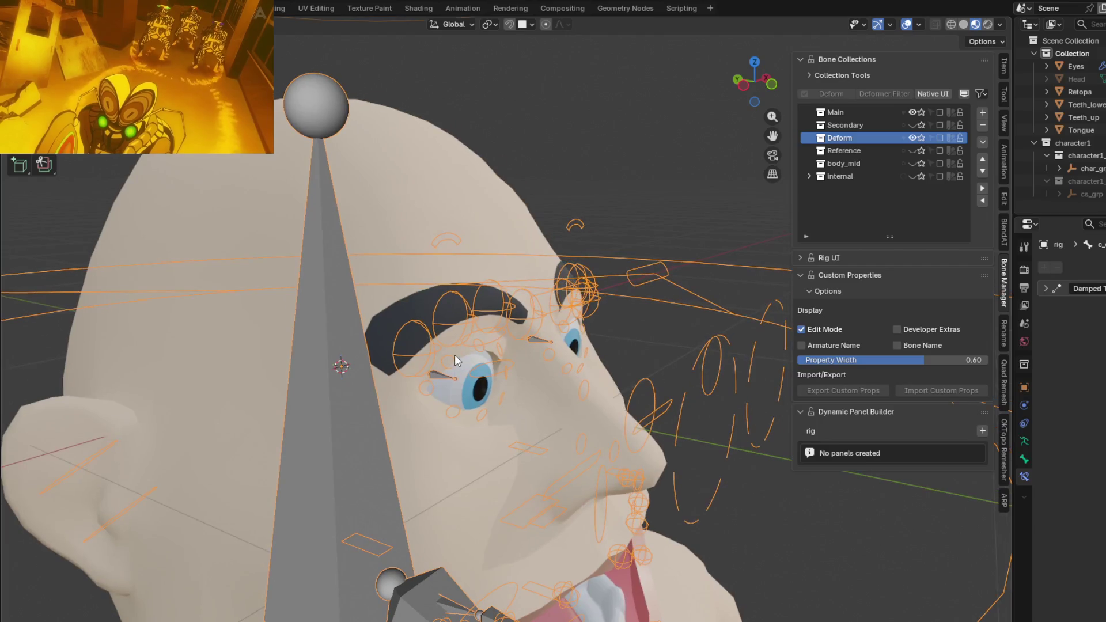
pyautogui.moveTo(464, 352)
pyautogui.mouseDown(button='middle')
pyautogui.moveTo(464, 286)
pyautogui.moveTo(456, 297)
pyautogui.mouseUp(button='middle')
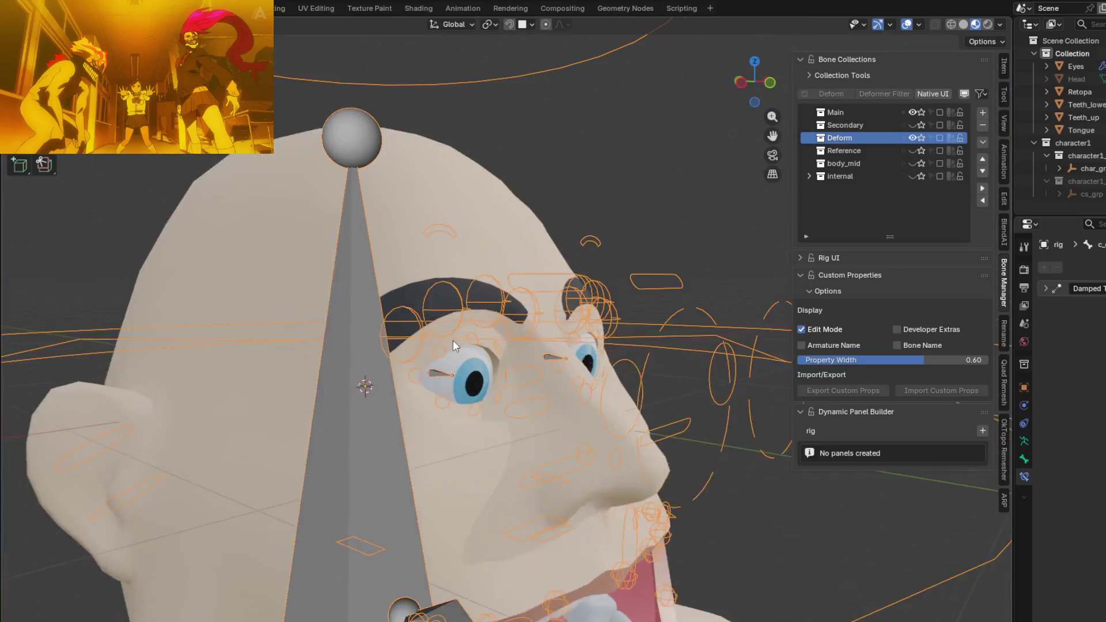
pyautogui.moveTo(456, 296)
pyautogui.mouseDown(button='middle')
pyautogui.moveTo(446, 356)
pyautogui.moveTo(505, 367)
pyautogui.moveTo(465, 352)
pyautogui.moveTo(447, 358)
pyautogui.moveTo(550, 375)
pyautogui.mouseUp(button='middle')
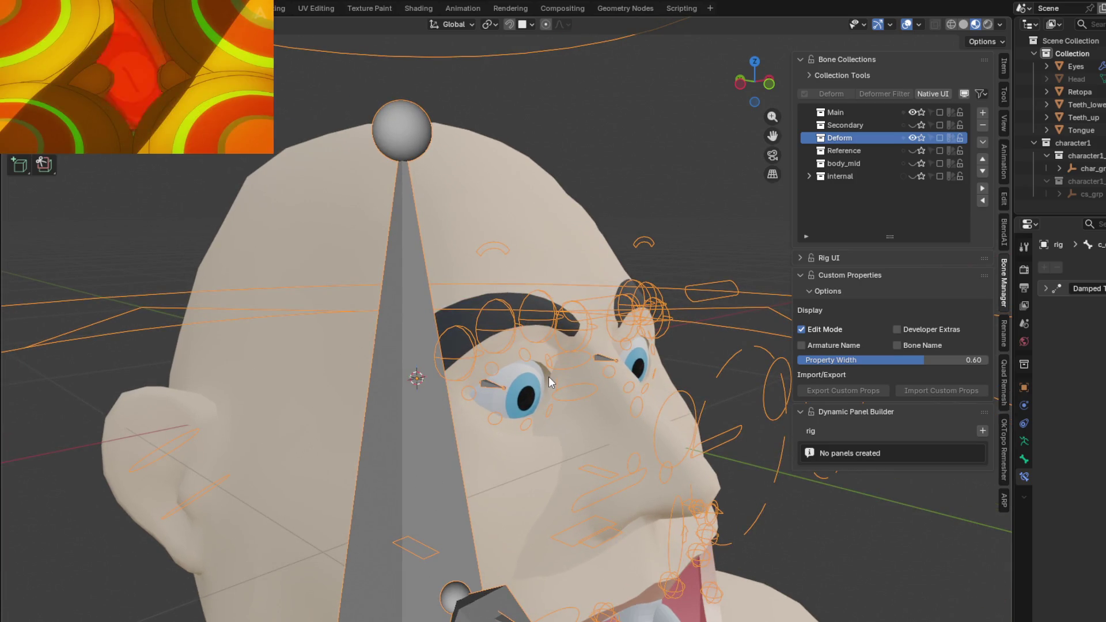
pyautogui.click(523, 397)
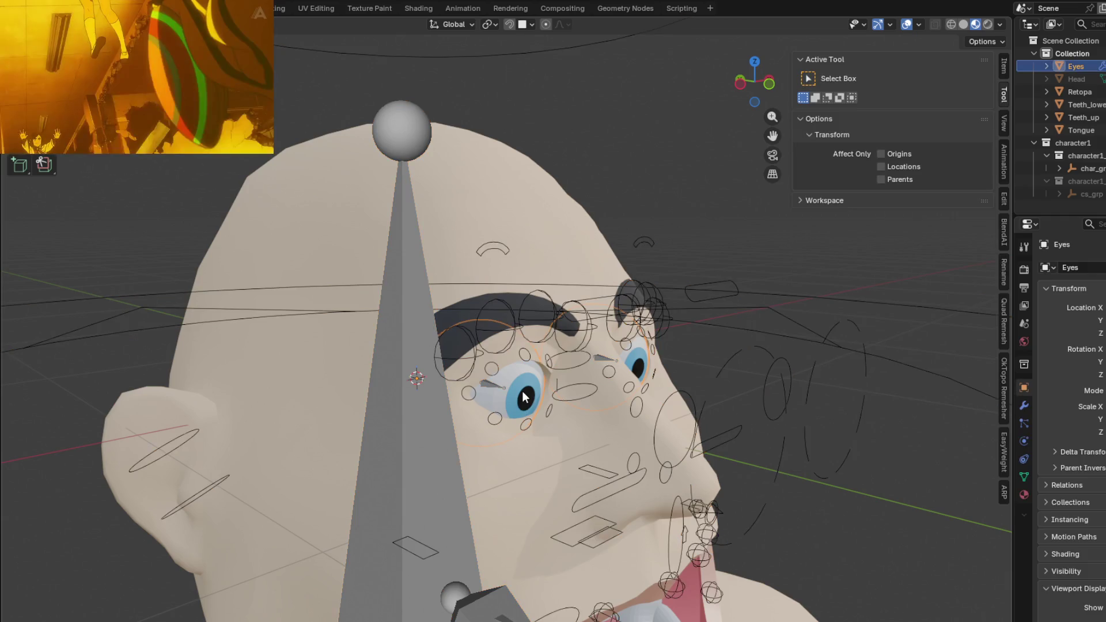
# - Put the Eyes into weight painting and isolate them in local view
pyautogui.hotkey('ctrl', 'Tab')
pyautogui.click(457, 370)
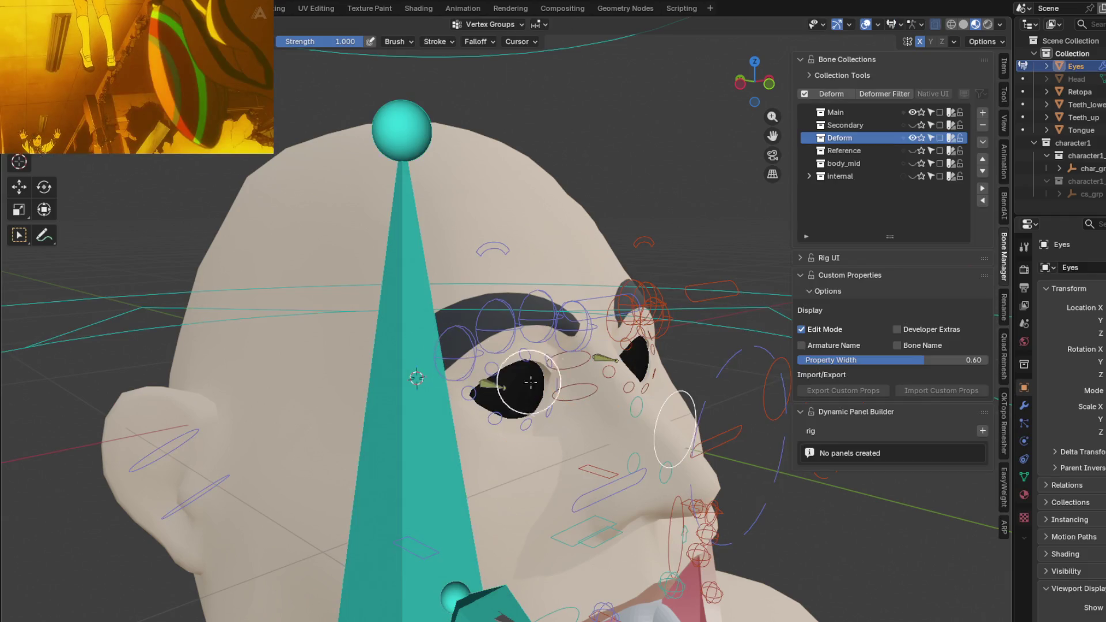
pyautogui.press('KP_Divide')
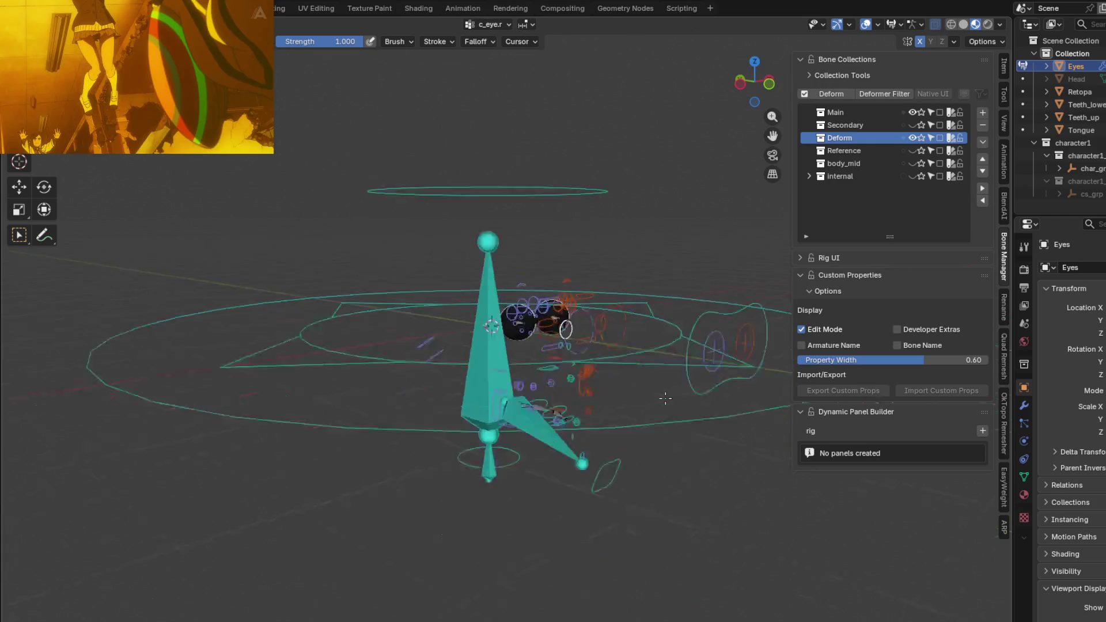
pyautogui.scroll(5, 649, 390)
pyautogui.moveTo(537, 307)
pyautogui.mouseDown(button='middle')
pyautogui.moveTo(494, 403)
pyautogui.moveTo(541, 335)
pyautogui.moveTo(439, 340)
pyautogui.moveTo(548, 341)
pyautogui.mouseUp(button='middle')
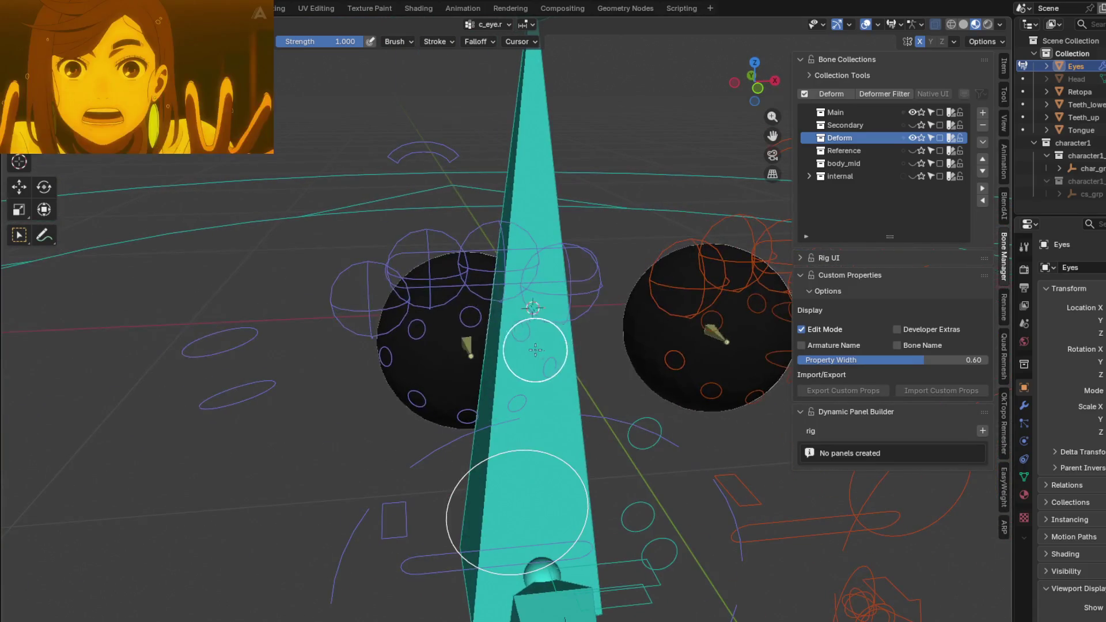
# - Paint the left eye sphere fully red for its eye bone, then switch to the other eye bone
pyautogui.moveTo(462, 321); pyautogui.dragTo(451, 296)
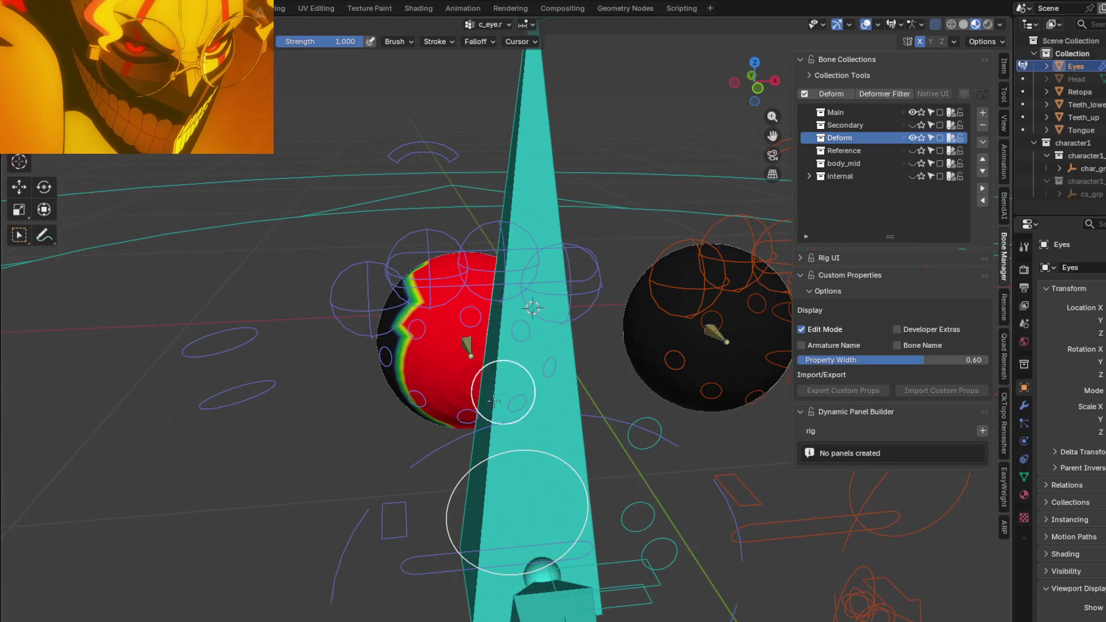
pyautogui.moveTo(495, 401); pyautogui.dragTo(424, 388)
pyautogui.moveTo(448, 347)
pyautogui.mouseDown(button='middle')
pyautogui.moveTo(519, 363)
pyautogui.moveTo(650, 469)
pyautogui.moveTo(599, 444)
pyautogui.moveTo(617, 396)
pyautogui.moveTo(297, 296)
pyautogui.moveTo(363, 292)
pyautogui.moveTo(327, 308)
pyautogui.mouseUp(button='middle')
pyautogui.moveTo(326, 309); pyautogui.dragTo(316, 272)
pyautogui.moveTo(317, 271)
pyautogui.mouseDown(button='middle')
pyautogui.moveTo(354, 286)
pyautogui.moveTo(334, 309)
pyautogui.mouseUp(button='middle')
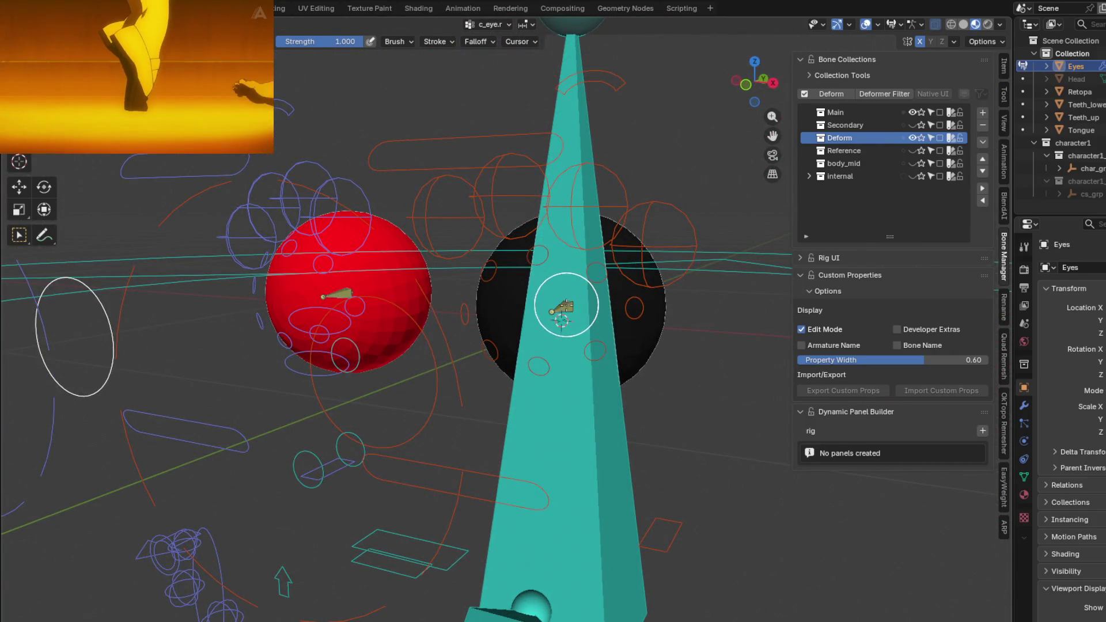
pyautogui.hotkey('alt', 'q')
pyautogui.moveTo(420, 316); pyautogui.dragTo(520, 312, button='middle')
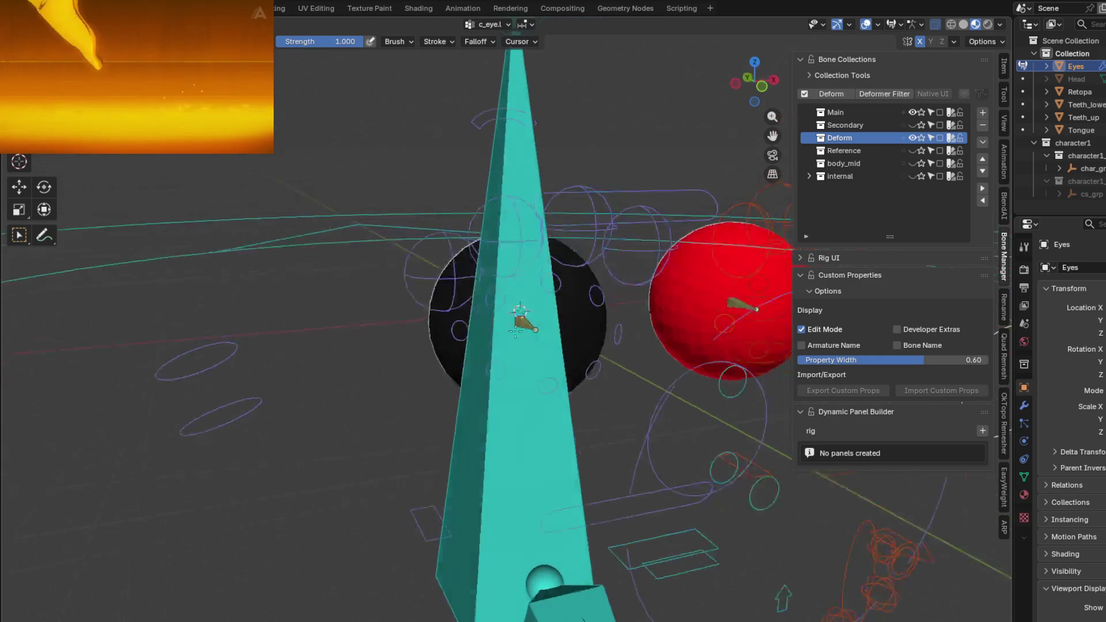
# - Return to object mode, exit local view to bring the head back, and enter pose mode
pyautogui.hotkey('ctrl', 'Tab')
pyautogui.click(420, 332)
pyautogui.moveTo(456, 352)
pyautogui.mouseDown(button='middle')
pyautogui.moveTo(569, 366)
pyautogui.moveTo(440, 366)
pyautogui.moveTo(493, 397)
pyautogui.mouseUp(button='middle')
pyautogui.press('KP_Divide')
pyautogui.scroll(-3, 459, 366)
pyautogui.hotkey('ctrl', 'Tab')
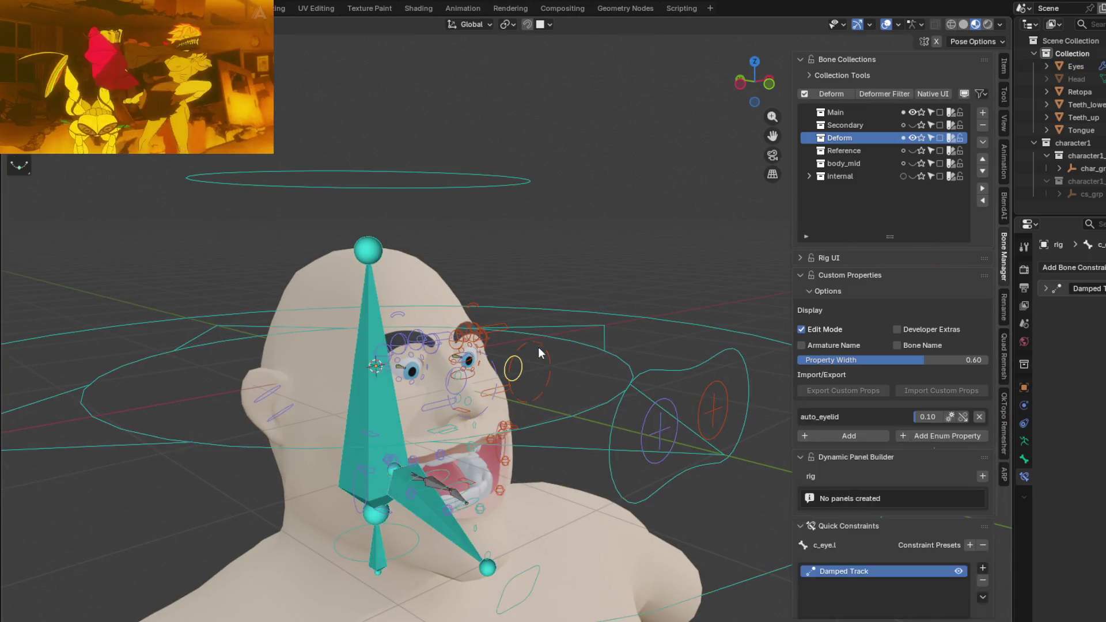
# - Move c_eye_target.r upward and confirm, checking the eyes follow from front and side
pyautogui.click(659, 423)
pyautogui.press('g')
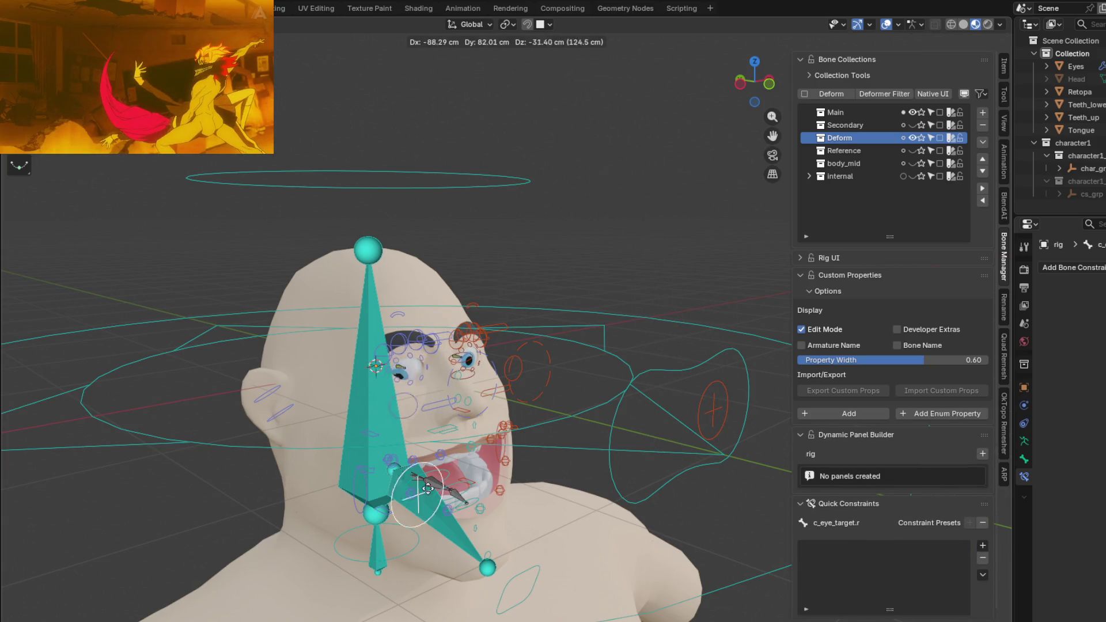
pyautogui.click(576, 326)
pyautogui.moveTo(576, 329)
pyautogui.mouseDown(button='middle')
pyautogui.moveTo(594, 371)
pyautogui.moveTo(582, 390)
pyautogui.mouseUp(button='middle')
pyautogui.moveTo(535, 362)
pyautogui.mouseDown(button='middle')
pyautogui.moveTo(605, 383)
pyautogui.moveTo(662, 371)
pyautogui.mouseUp(button='middle')
# - Make two more cancelled test moves of the eye target, then return to object mode on the Retopa mesh
pyautogui.press('g')
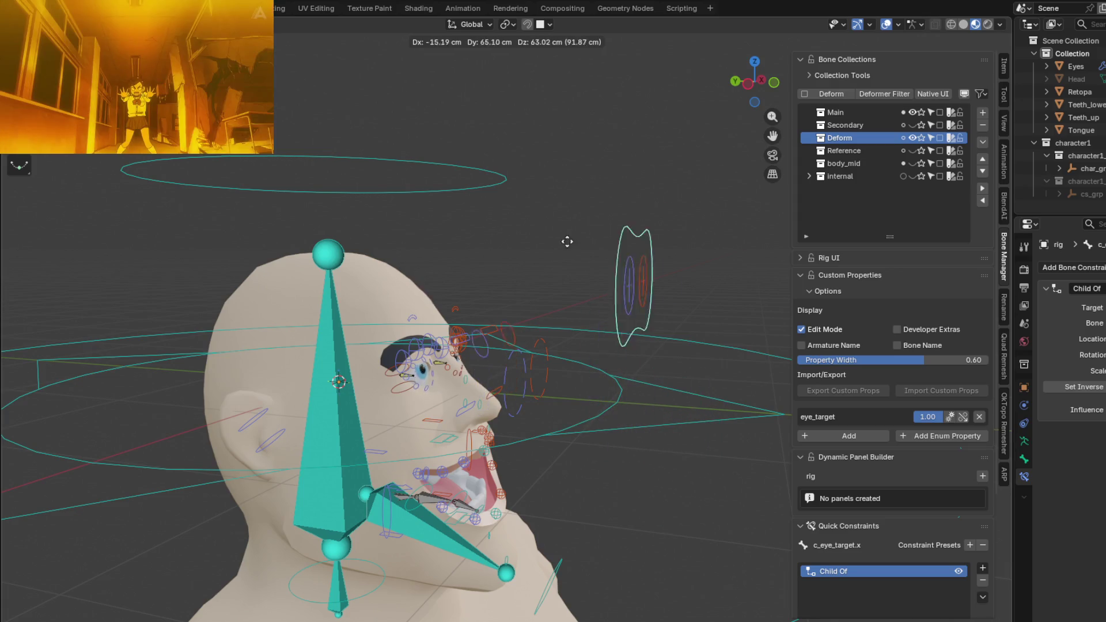
pyautogui.rightClick(597, 307)
pyautogui.moveTo(596, 307)
pyautogui.mouseDown(button='middle')
pyautogui.moveTo(486, 329)
pyautogui.moveTo(553, 388)
pyautogui.mouseUp(button='middle')
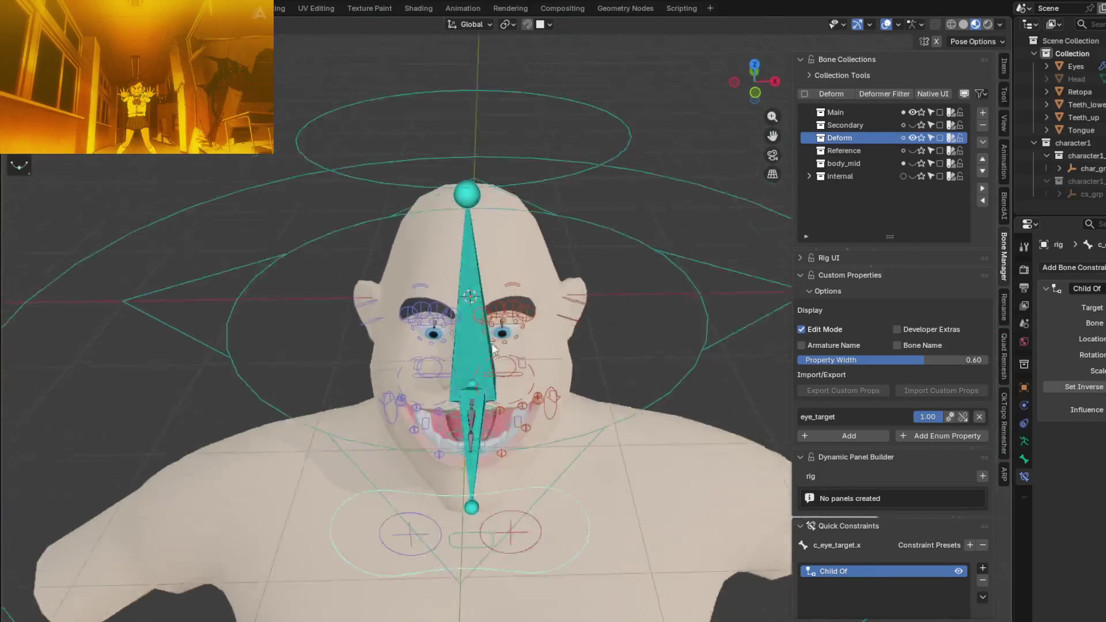
pyautogui.press('g')
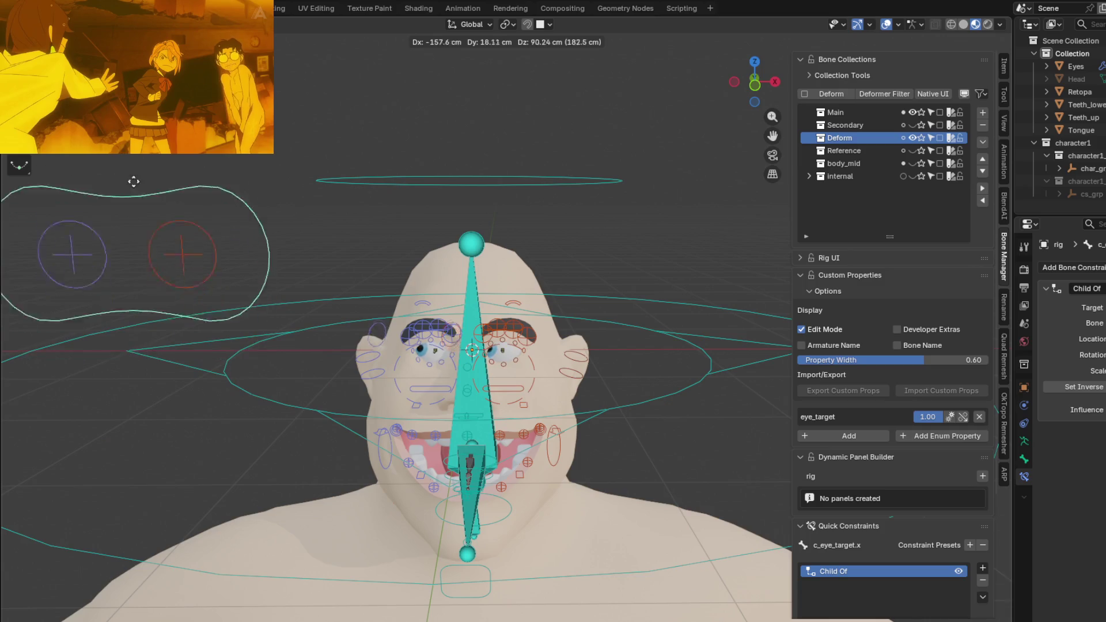
pyautogui.press('Escape')
pyautogui.moveTo(508, 181)
pyautogui.mouseDown(button='middle')
pyautogui.moveTo(590, 324)
pyautogui.moveTo(565, 301)
pyautogui.moveTo(554, 316)
pyautogui.moveTo(411, 275)
pyautogui.moveTo(556, 271)
pyautogui.moveTo(544, 275)
pyautogui.mouseUp(button='middle')
pyautogui.hotkey('ctrl', 'Tab')
pyautogui.click(402, 271)
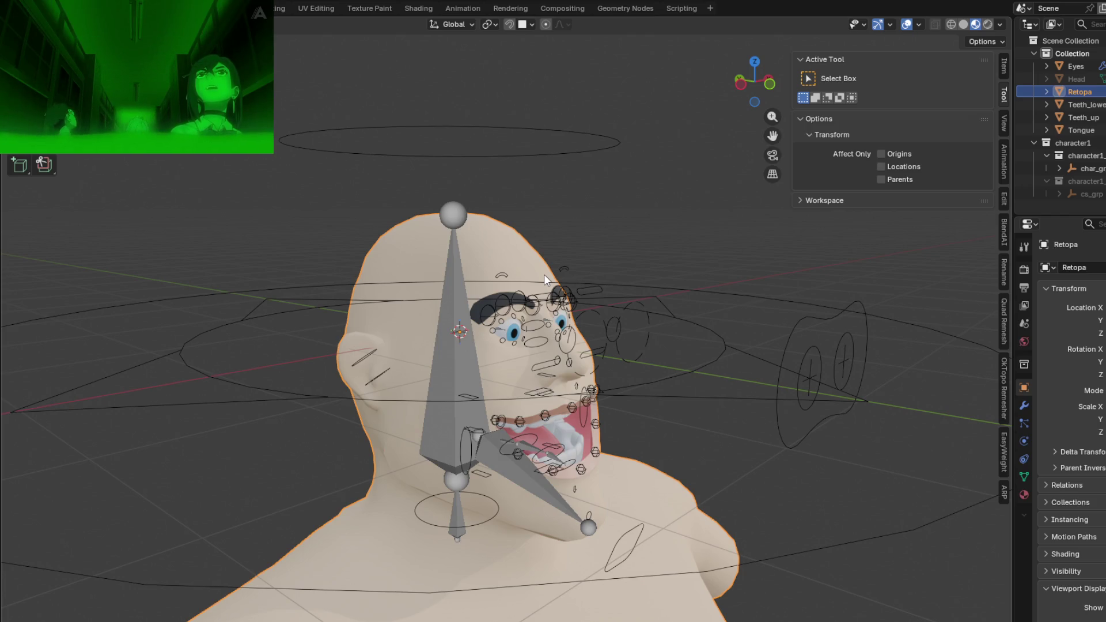
pyautogui.moveTo(684, 387)
pyautogui.mouseDown(button='middle')
pyautogui.moveTo(700, 407)
pyautogui.moveTo(668, 388)
pyautogui.mouseUp(button='middle')
# - Put the head into weight painting and hide the Main and Secondary bone collections
pyautogui.hotkey('ctrl', 'Tab')
pyautogui.click(493, 203)
pyautogui.moveTo(494, 193); pyautogui.dragTo(601, 301, button='middle')
pyautogui.moveTo(628, 526)
pyautogui.mouseDown(button='middle')
pyautogui.moveTo(631, 425)
pyautogui.moveTo(777, 242)
pyautogui.mouseUp(button='middle')
pyautogui.keyDown('ctrl'); pyautogui.click(913, 138); pyautogui.keyUp('ctrl')
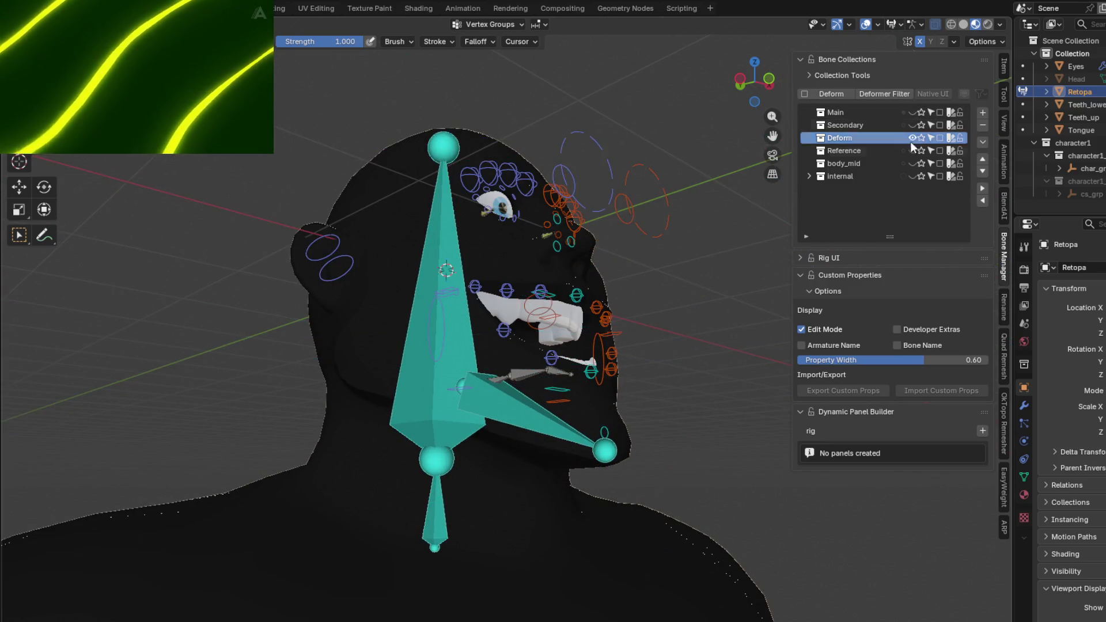
pyautogui.click(913, 138)
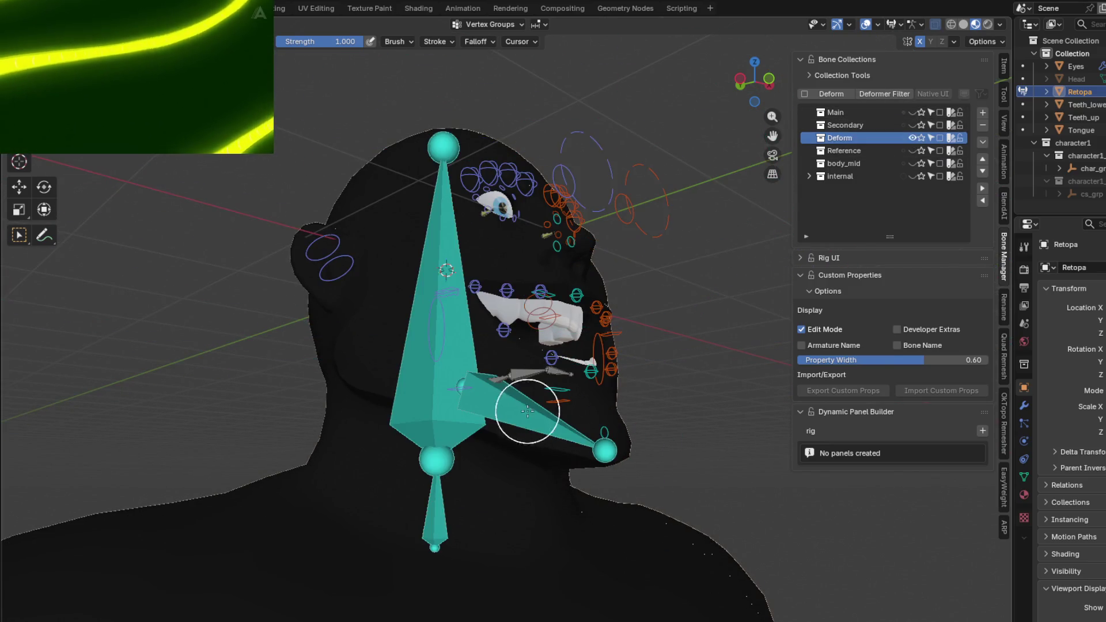
# - View the jawbone.x weights, then the c_teeth_bot.x weights on the jaw
pyautogui.keyDown('ctrl'); pyautogui.click(529, 400); pyautogui.keyUp('ctrl')
pyautogui.moveTo(531, 395)
pyautogui.mouseDown(button='middle')
pyautogui.moveTo(646, 353)
pyautogui.moveTo(647, 272)
pyautogui.mouseUp(button='middle')
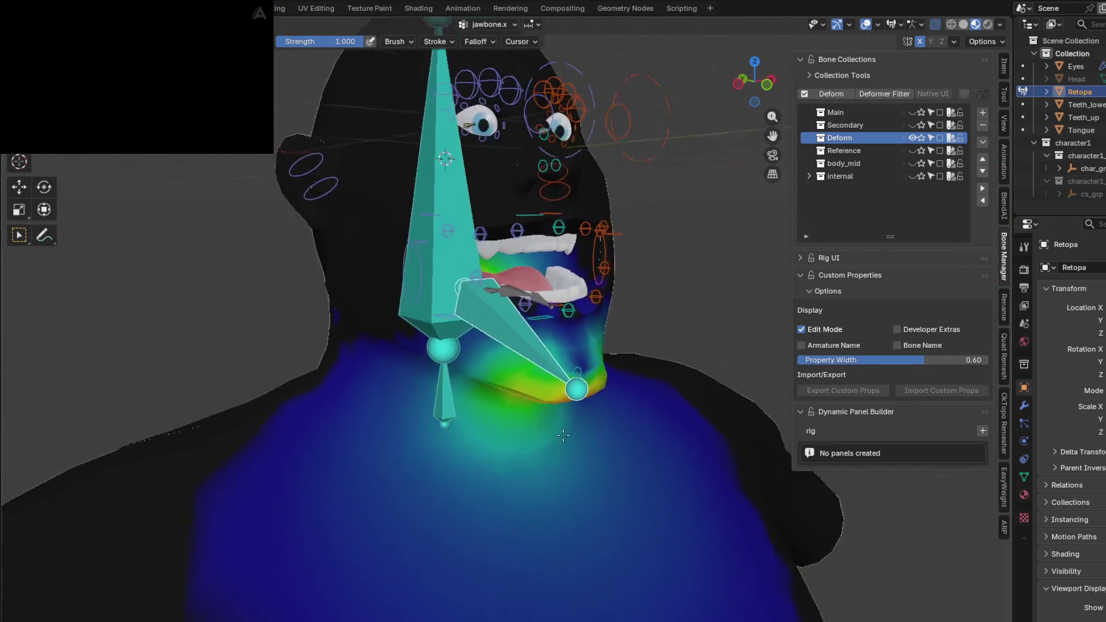
pyautogui.moveTo(646, 271)
pyautogui.mouseDown(button='middle')
pyautogui.moveTo(584, 407)
pyautogui.moveTo(532, 319)
pyautogui.moveTo(528, 352)
pyautogui.moveTo(552, 340)
pyautogui.mouseUp(button='middle')
pyautogui.scroll(2, 584, 406)
pyautogui.keyDown('ctrl'); pyautogui.click(531, 336); pyautogui.keyUp('ctrl')
# - Test-move the lower teeth control, then Normalize All with Deform Pose Bones and Lock Active
pyautogui.press('g')
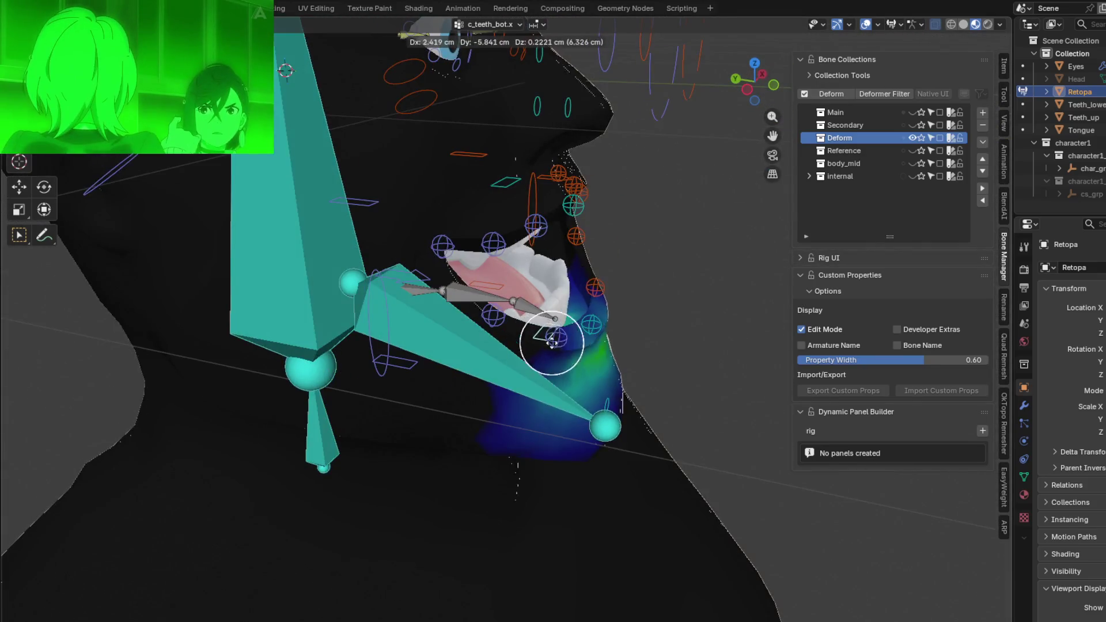
pyautogui.click(560, 310)
pyautogui.moveTo(561, 309)
pyautogui.mouseDown(button='middle')
pyautogui.moveTo(530, 323)
pyautogui.moveTo(747, 295)
pyautogui.mouseUp(button='middle')
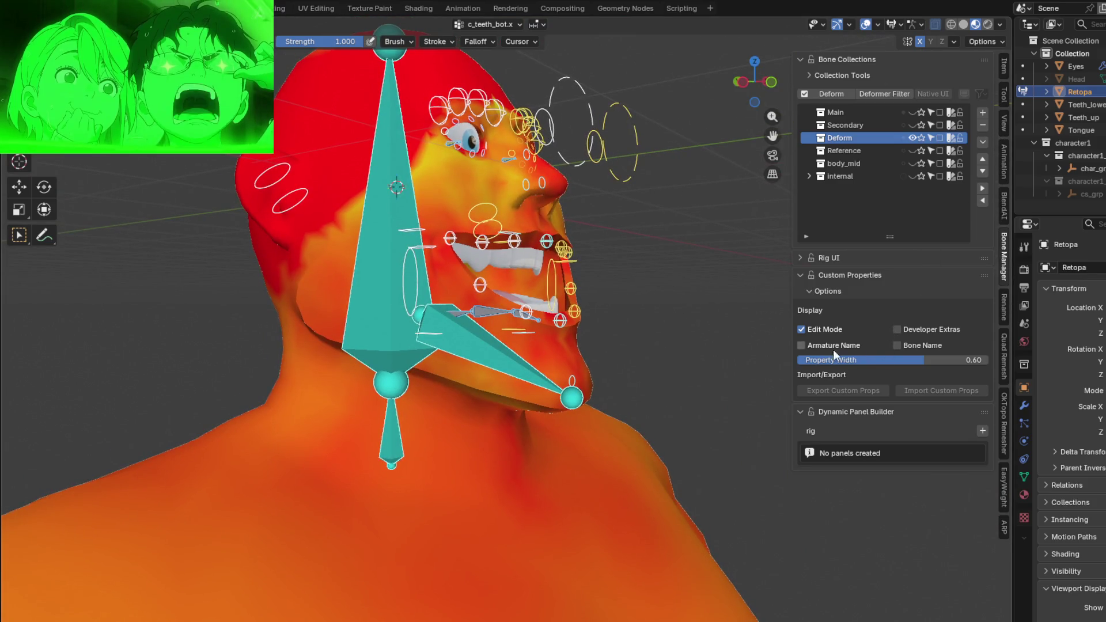
pyautogui.click(212, 24)
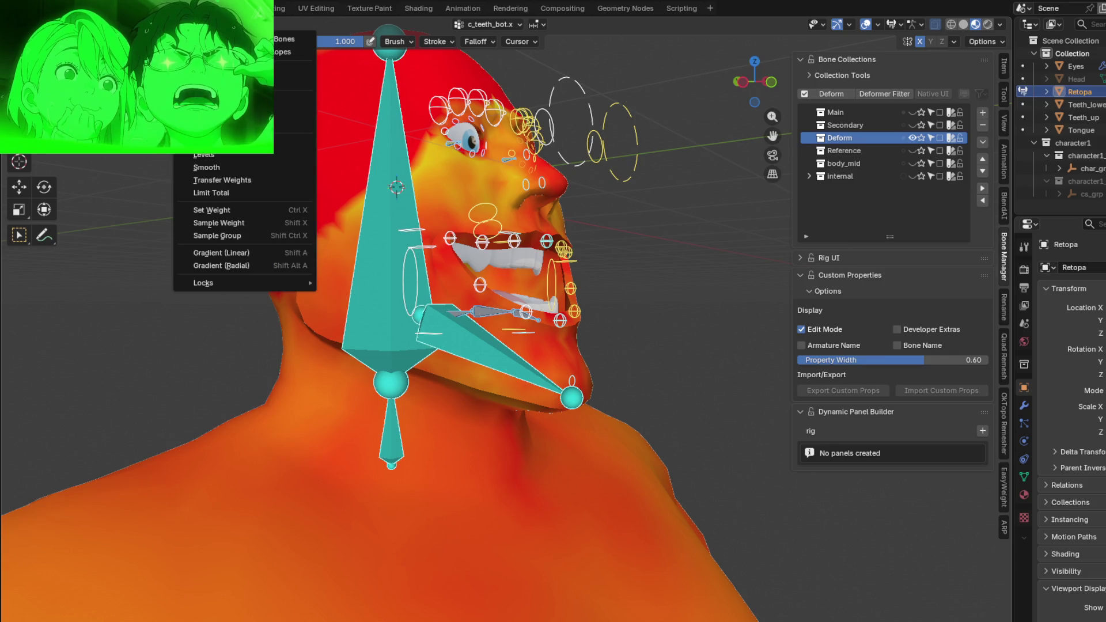
pyautogui.click(294, 69)
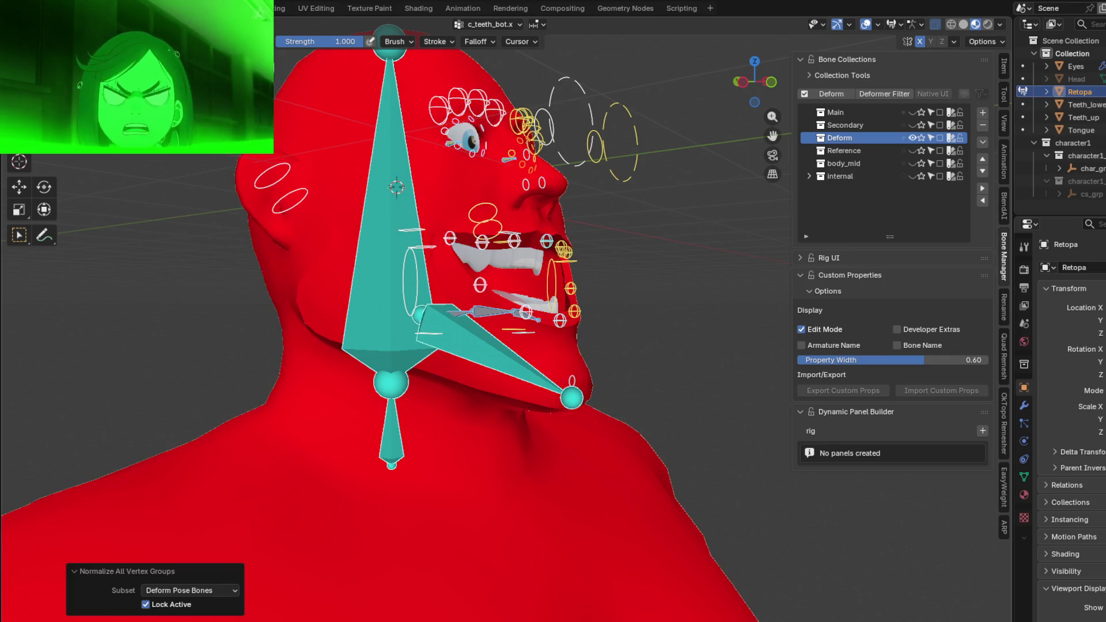
# - Inspect the head bone, right eye target and right eye bone weights in turn
pyautogui.moveTo(484, 259); pyautogui.dragTo(525, 254, button='middle')
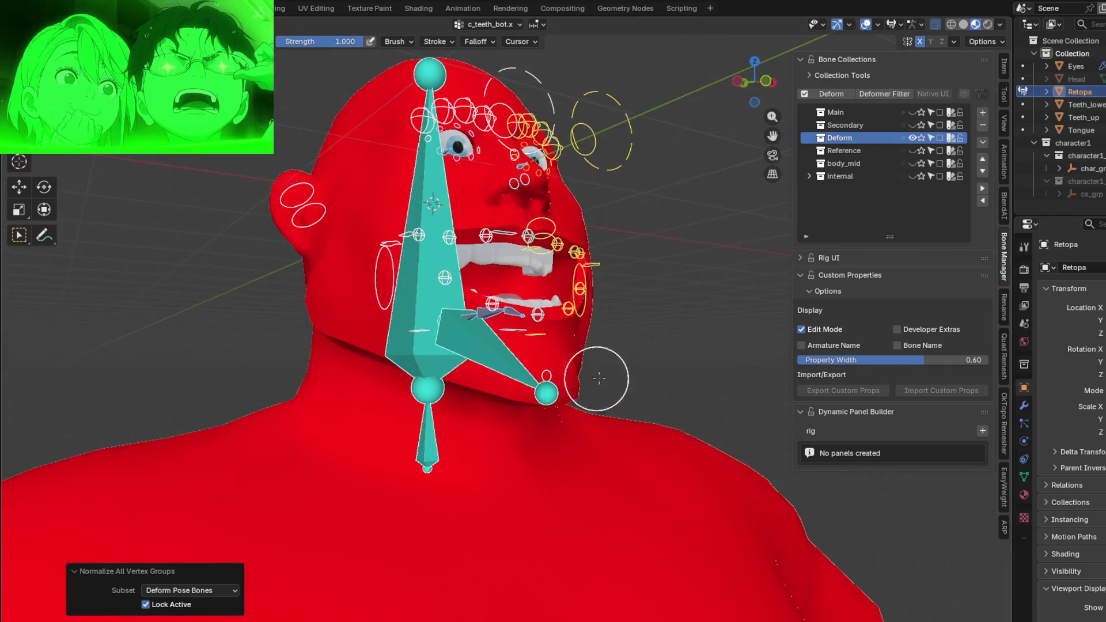
pyautogui.keyDown('ctrl'); pyautogui.click(489, 350); pyautogui.keyUp('ctrl')
pyautogui.keyDown('ctrl'); pyautogui.click(411, 259); pyautogui.keyUp('ctrl')
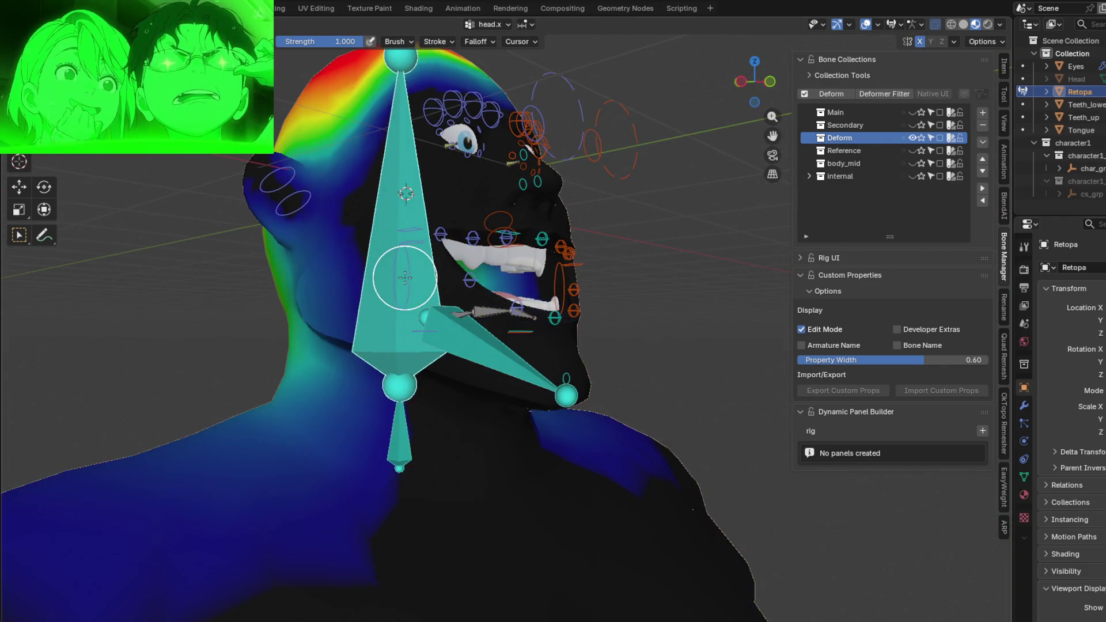
pyautogui.moveTo(414, 249); pyautogui.dragTo(458, 280, button='middle')
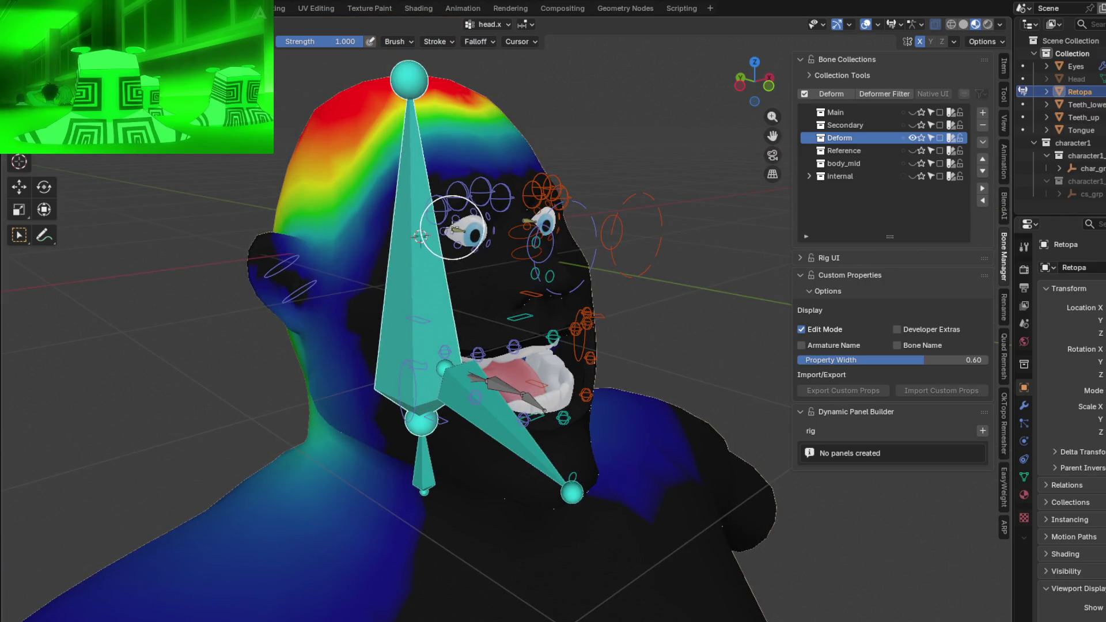
pyautogui.keyDown('ctrl'); pyautogui.click(452, 227); pyautogui.keyUp('ctrl')
pyautogui.moveTo(452, 226)
pyautogui.mouseDown(button='middle')
pyautogui.moveTo(406, 227)
pyautogui.moveTo(499, 223)
pyautogui.moveTo(587, 240)
pyautogui.mouseUp(button='middle')
pyautogui.keyDown('ctrl'); pyautogui.click(587, 240); pyautogui.keyUp('ctrl')
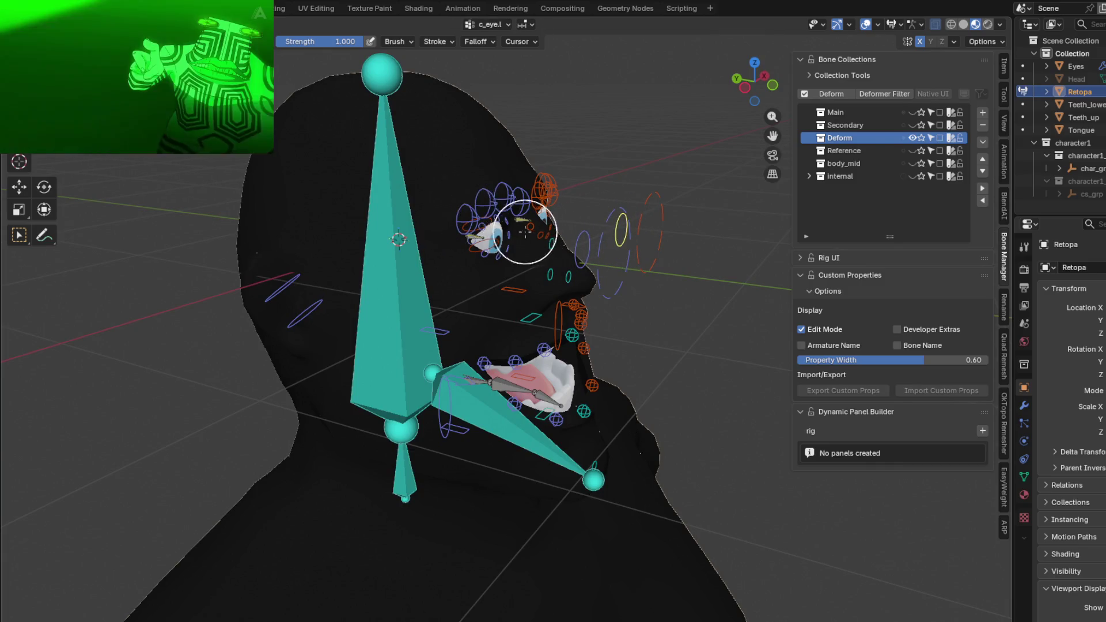
# - Inspect c_teeth_bot.x's weights on the jaw with only the Deform bones shown
pyautogui.moveTo(527, 411)
pyautogui.mouseDown(button='middle')
pyautogui.moveTo(553, 433)
pyautogui.moveTo(502, 380)
pyautogui.moveTo(511, 369)
pyautogui.moveTo(562, 399)
pyautogui.moveTo(691, 372)
pyautogui.mouseUp(button='middle')
pyautogui.keyDown('ctrl'); pyautogui.click(522, 402); pyautogui.keyUp('ctrl')
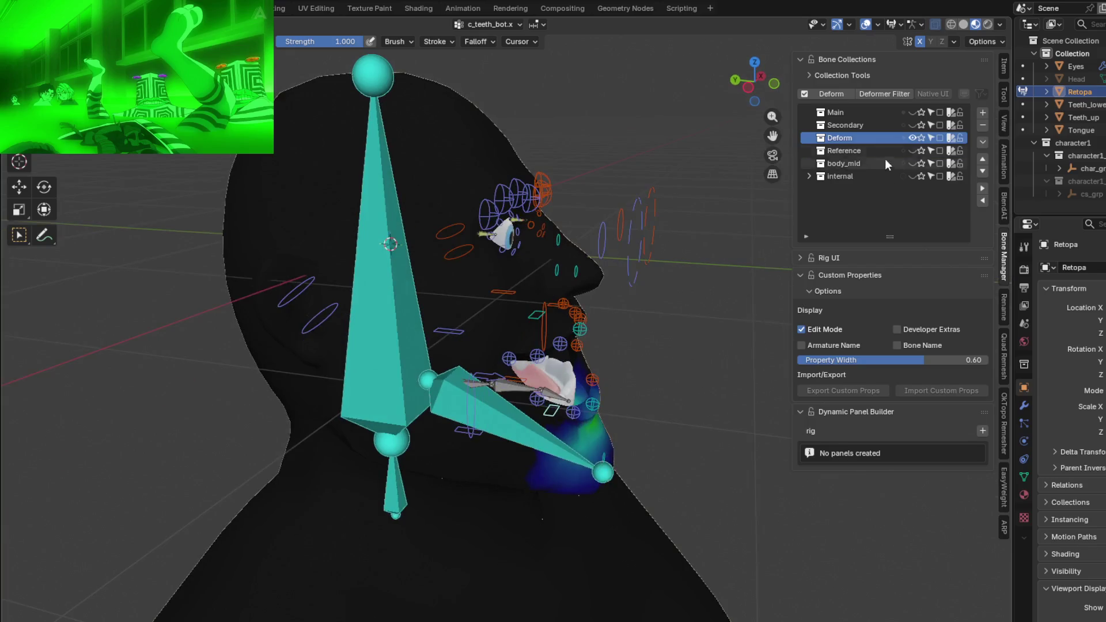
pyautogui.click(804, 93)
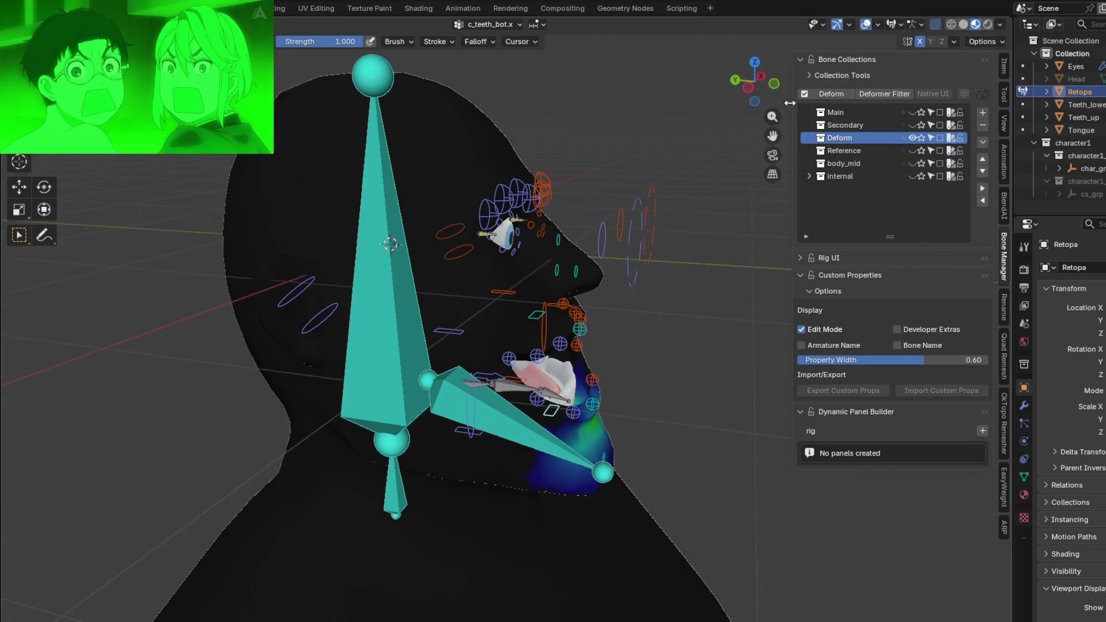
pyautogui.moveTo(605, 346)
pyautogui.mouseDown(button='middle')
pyautogui.moveTo(541, 367)
pyautogui.moveTo(559, 347)
pyautogui.mouseUp(button='middle')
pyautogui.scroll(3, 541, 368)
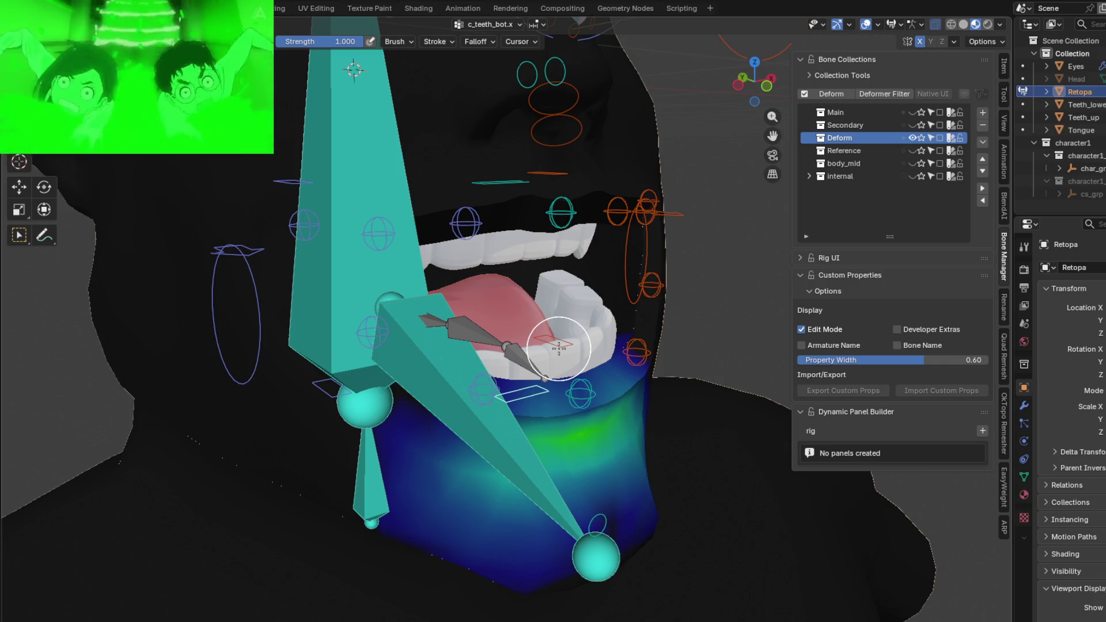
pyautogui.moveTo(560, 331)
pyautogui.mouseDown(button='middle')
pyautogui.moveTo(584, 313)
pyautogui.moveTo(456, 323)
pyautogui.mouseUp(button='middle')
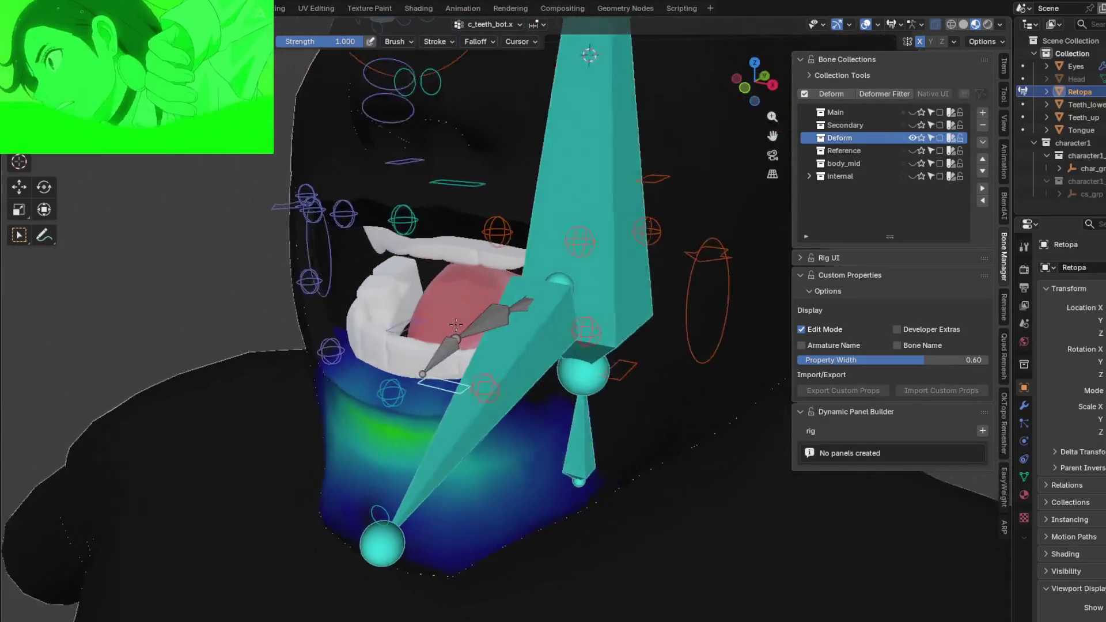
pyautogui.moveTo(456, 323); pyautogui.dragTo(459, 335, button='middle')
# - Leave weight painting for object mode, enter pose mode and select all the rig's bones
pyautogui.hotkey('ctrl', 'Tab')
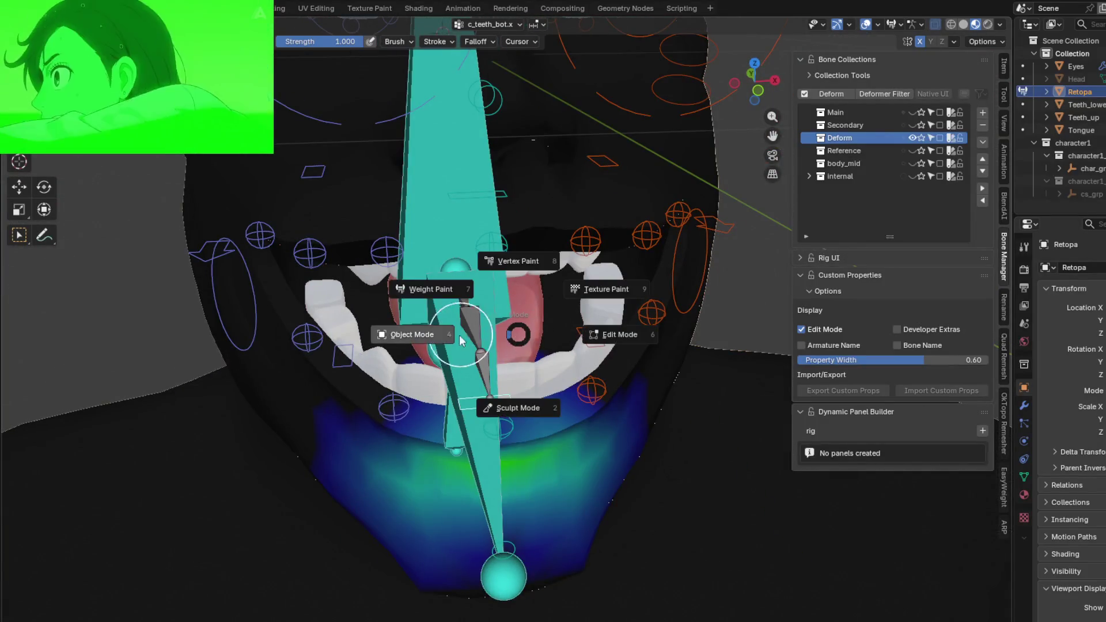
pyautogui.click(458, 335)
pyautogui.scroll(-3, 598, 164)
pyautogui.moveTo(597, 164)
pyautogui.mouseDown(button='middle')
pyautogui.moveTo(677, 155)
pyautogui.moveTo(548, 228)
pyautogui.mouseUp(button='middle')
pyautogui.hotkey('ctrl', 'Tab')
pyautogui.press('a')
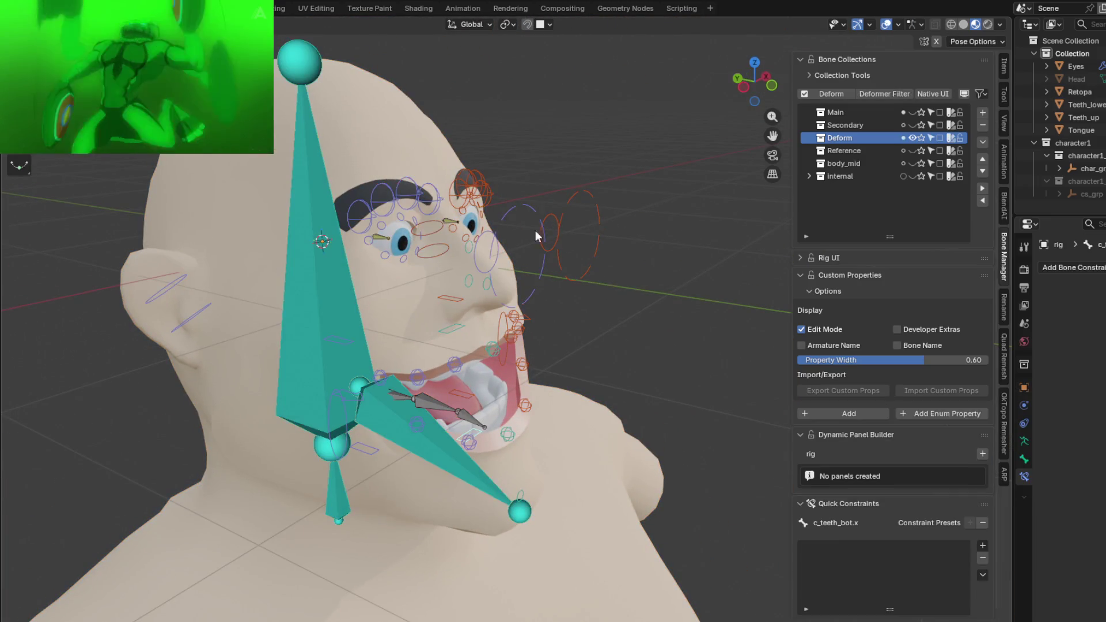
# - Inspect the jaw from low and side angles and toggle the Deform collection filter to show all bones
pyautogui.moveTo(532, 271)
pyautogui.mouseDown(button='middle')
pyautogui.moveTo(556, 399)
pyautogui.moveTo(631, 458)
pyautogui.moveTo(566, 459)
pyautogui.moveTo(664, 444)
pyautogui.mouseUp(button='middle')
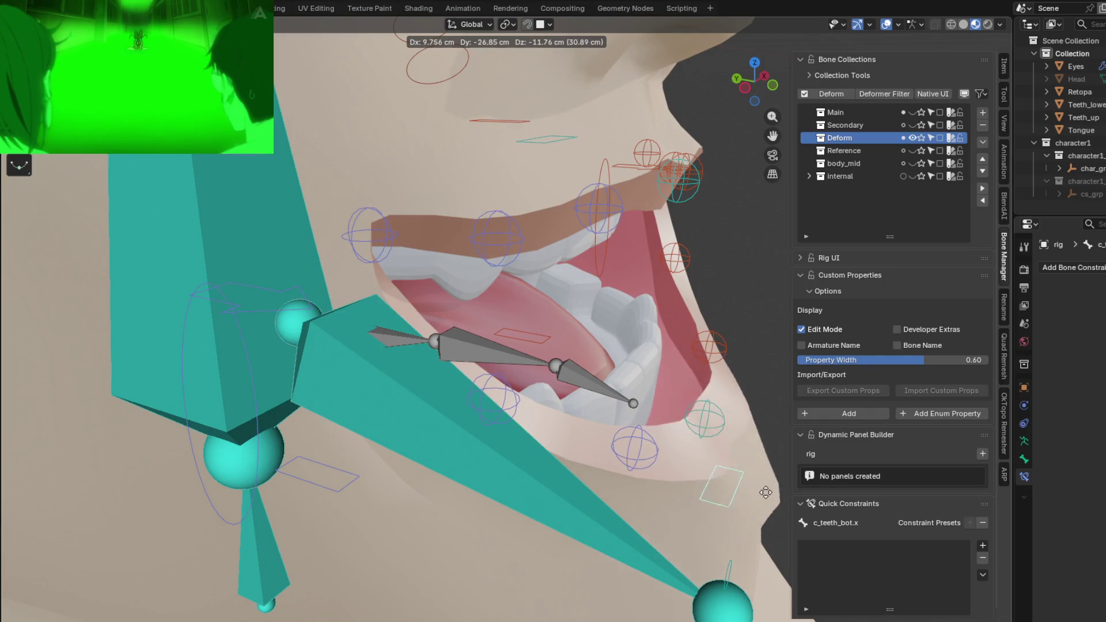
pyautogui.moveTo(490, 363)
pyautogui.mouseDown(button='middle')
pyautogui.moveTo(461, 295)
pyautogui.moveTo(587, 253)
pyautogui.moveTo(521, 234)
pyautogui.mouseUp(button='middle')
pyautogui.moveTo(483, 400)
pyautogui.mouseDown(button='middle')
pyautogui.moveTo(348, 173)
pyautogui.moveTo(563, 247)
pyautogui.moveTo(491, 339)
pyautogui.moveTo(477, 338)
pyautogui.moveTo(542, 412)
pyautogui.mouseUp(button='middle')
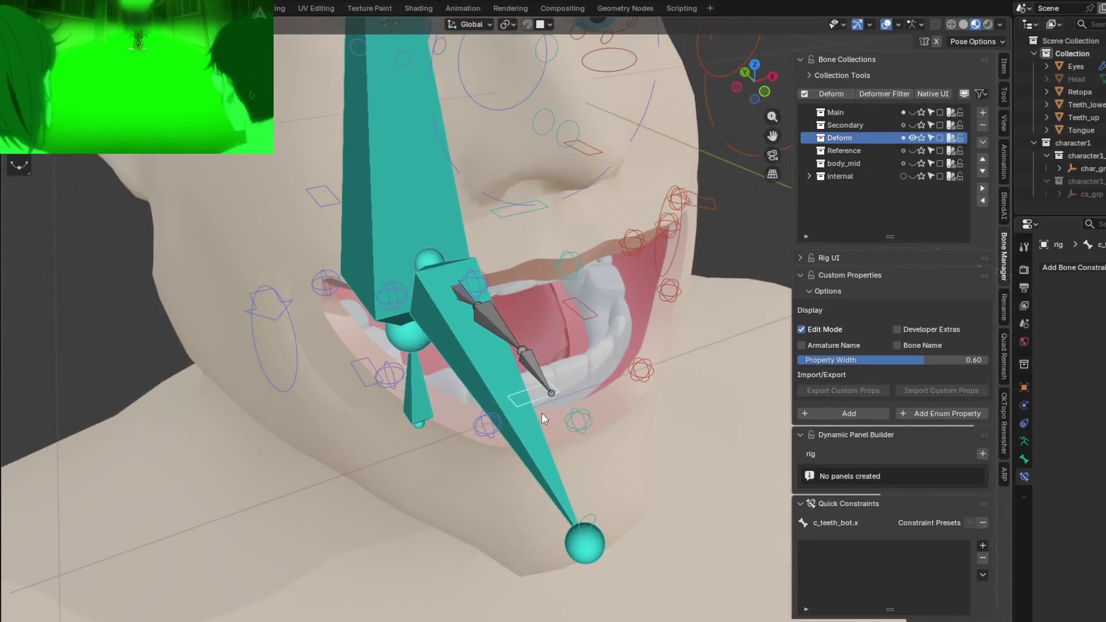
pyautogui.moveTo(496, 367)
pyautogui.mouseDown(button='middle')
pyautogui.moveTo(539, 299)
pyautogui.moveTo(518, 341)
pyautogui.moveTo(512, 315)
pyautogui.moveTo(548, 337)
pyautogui.moveTo(487, 390)
pyautogui.moveTo(392, 315)
pyautogui.mouseUp(button='middle')
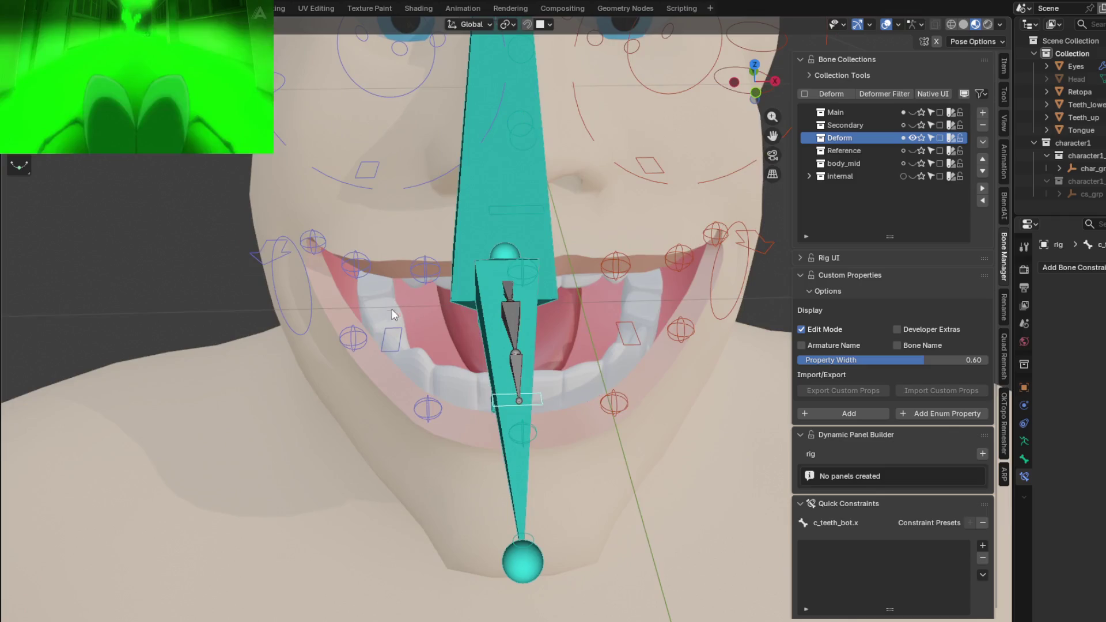
pyautogui.click(807, 96)
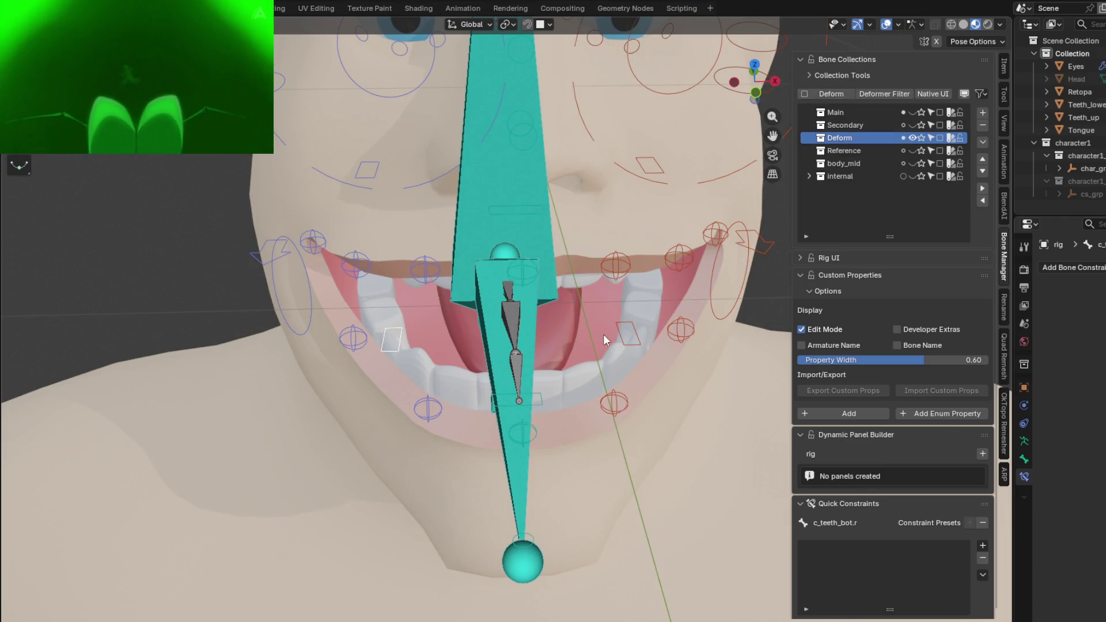
pyautogui.click(808, 94)
pyautogui.moveTo(734, 139)
pyautogui.mouseDown(button='middle')
pyautogui.moveTo(622, 231)
pyautogui.moveTo(541, 200)
pyautogui.mouseUp(button='middle')
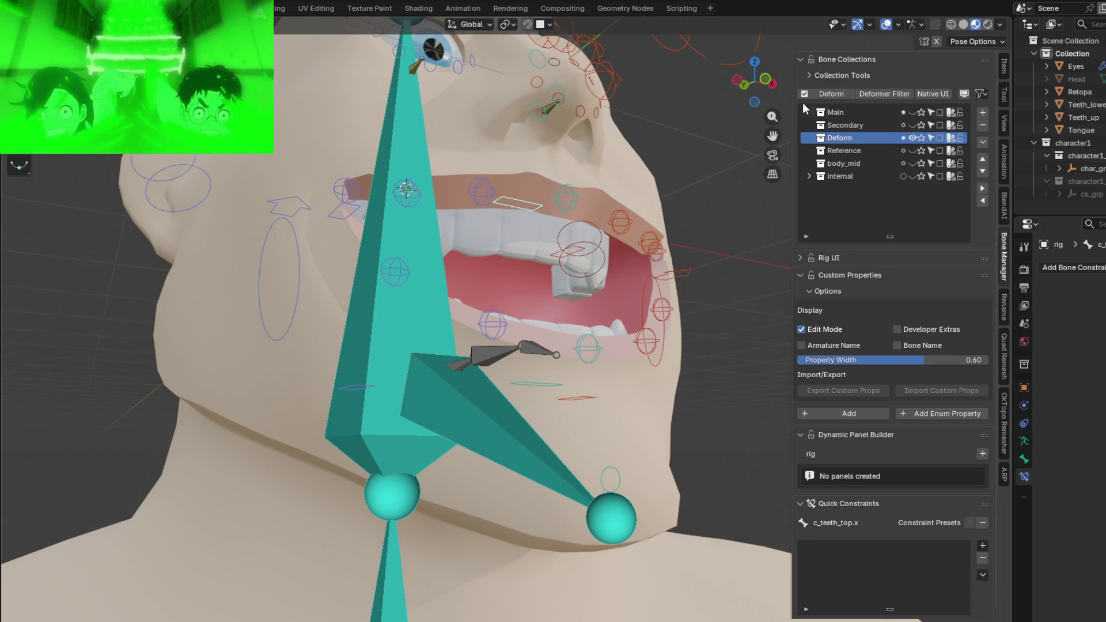
pyautogui.moveTo(802, 98)
pyautogui.mouseDown(button='middle')
pyautogui.moveTo(568, 215)
pyautogui.moveTo(547, 185)
pyautogui.mouseUp(button='middle')
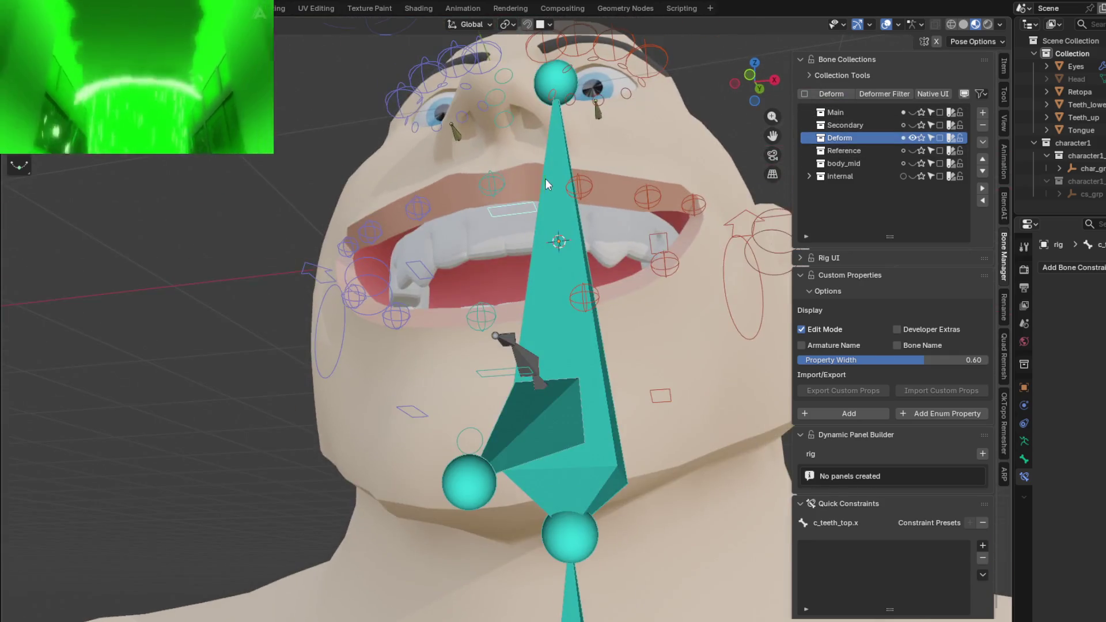
# - Pose-test the left and right upper teeth, middle tongue, lower lip and chin bones with only deform bones shown
pyautogui.click(665, 232)
pyautogui.click(806, 94)
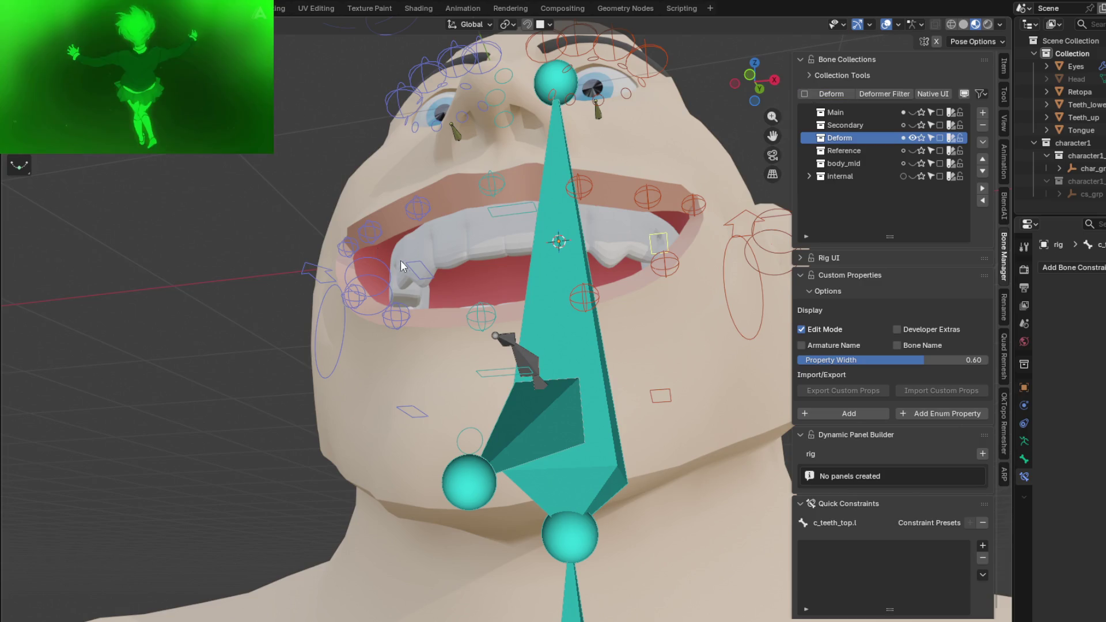
pyautogui.click(421, 265)
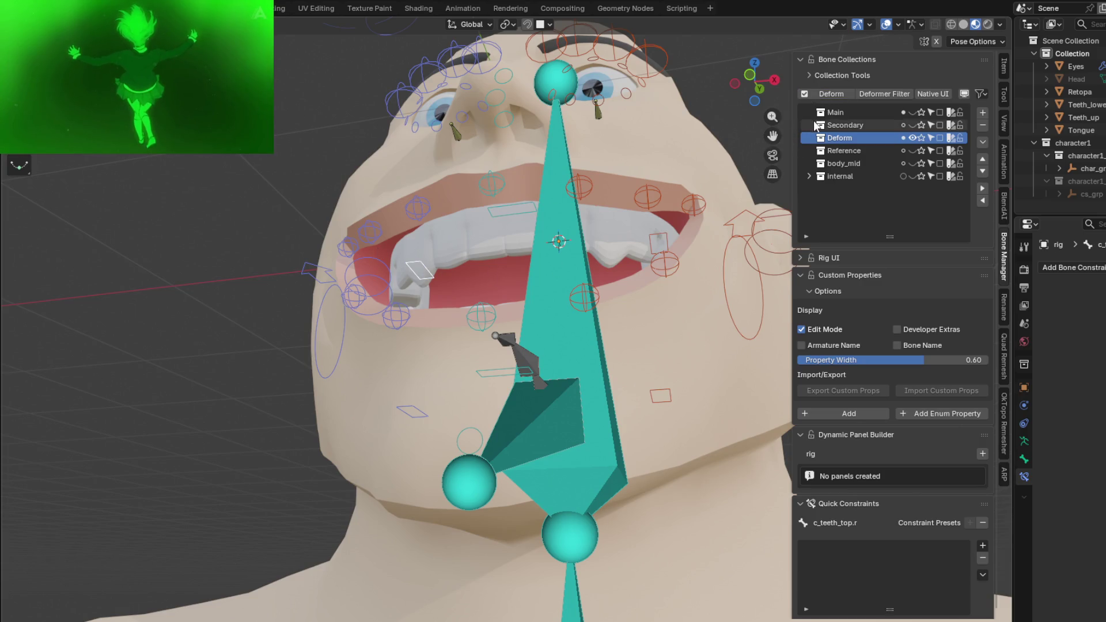
pyautogui.moveTo(780, 110)
pyautogui.mouseDown(button='middle')
pyautogui.moveTo(627, 269)
pyautogui.moveTo(662, 248)
pyautogui.moveTo(639, 306)
pyautogui.moveTo(560, 298)
pyautogui.moveTo(447, 362)
pyautogui.mouseUp(button='middle')
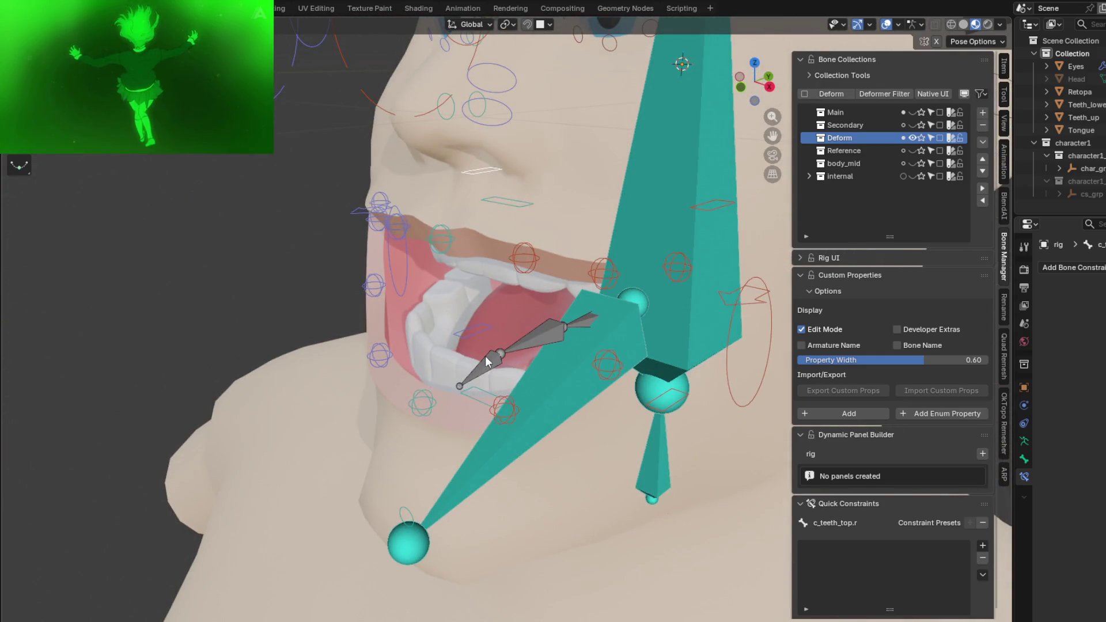
pyautogui.click(515, 351)
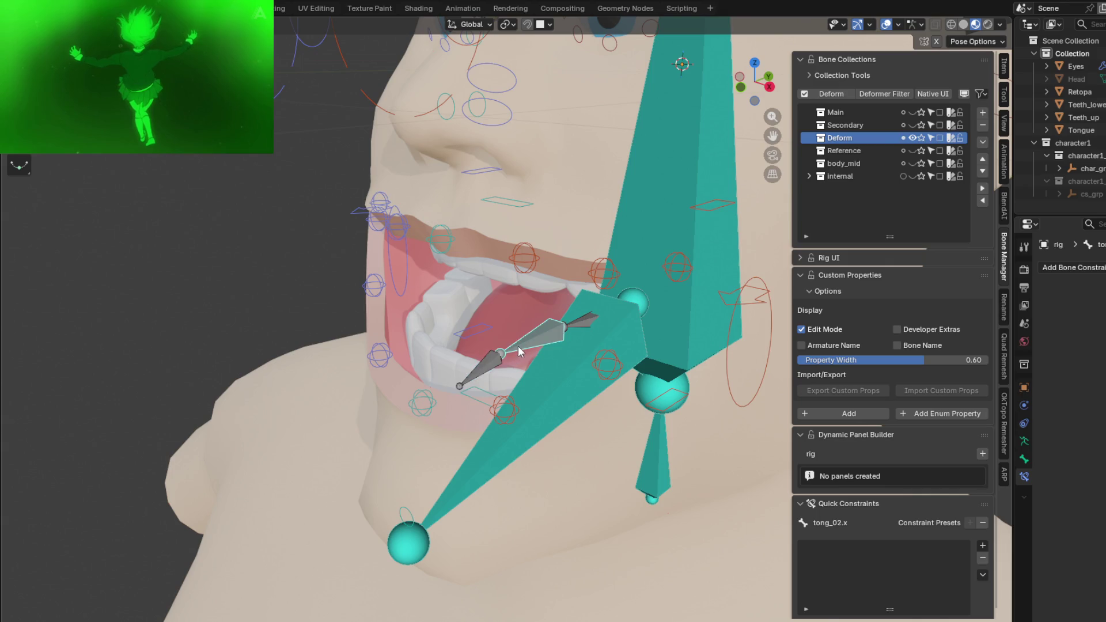
pyautogui.moveTo(490, 359)
pyautogui.mouseDown(button='middle')
pyautogui.moveTo(563, 363)
pyautogui.moveTo(406, 382)
pyautogui.mouseUp(button='middle')
pyautogui.click(404, 382)
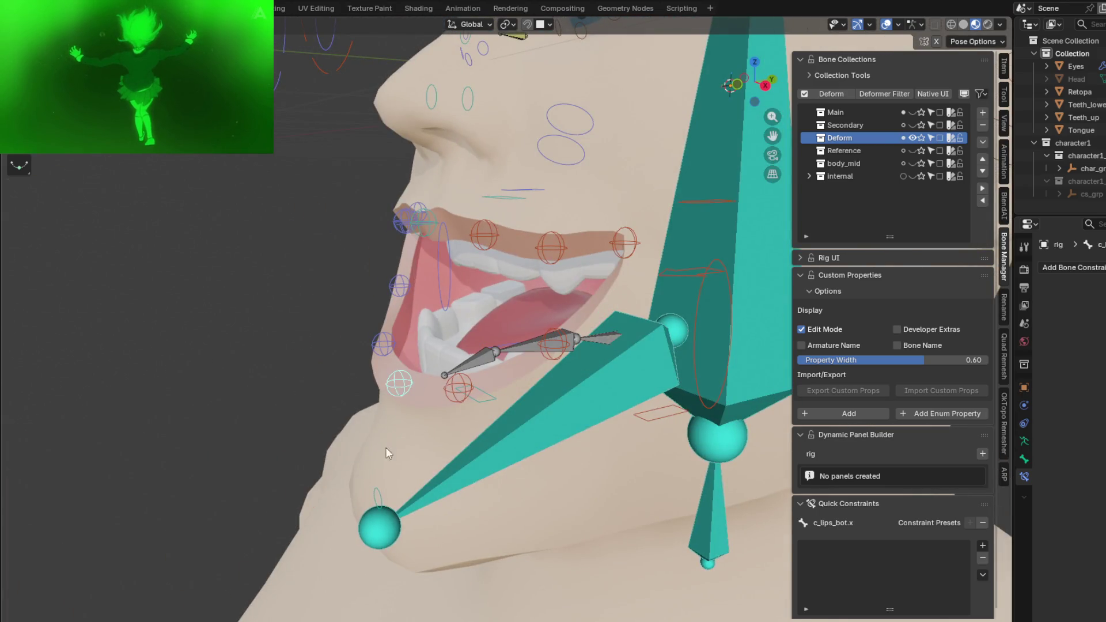
pyautogui.click(377, 498)
pyautogui.moveTo(377, 497)
pyautogui.mouseDown(button='middle')
pyautogui.moveTo(473, 410)
pyautogui.moveTo(537, 411)
pyautogui.moveTo(461, 405)
pyautogui.moveTo(637, 416)
pyautogui.mouseUp(button='middle')
# - Pose-test the upper teeth, right cheek inflate and cheek smile bones, leave Pose Mode and select the Retopa mesh
pyautogui.click(514, 197)
pyautogui.moveTo(514, 197)
pyautogui.mouseDown(button='middle')
pyautogui.moveTo(544, 232)
pyautogui.moveTo(497, 186)
pyautogui.moveTo(262, 250)
pyautogui.mouseUp(button='middle')
pyautogui.click(270, 268)
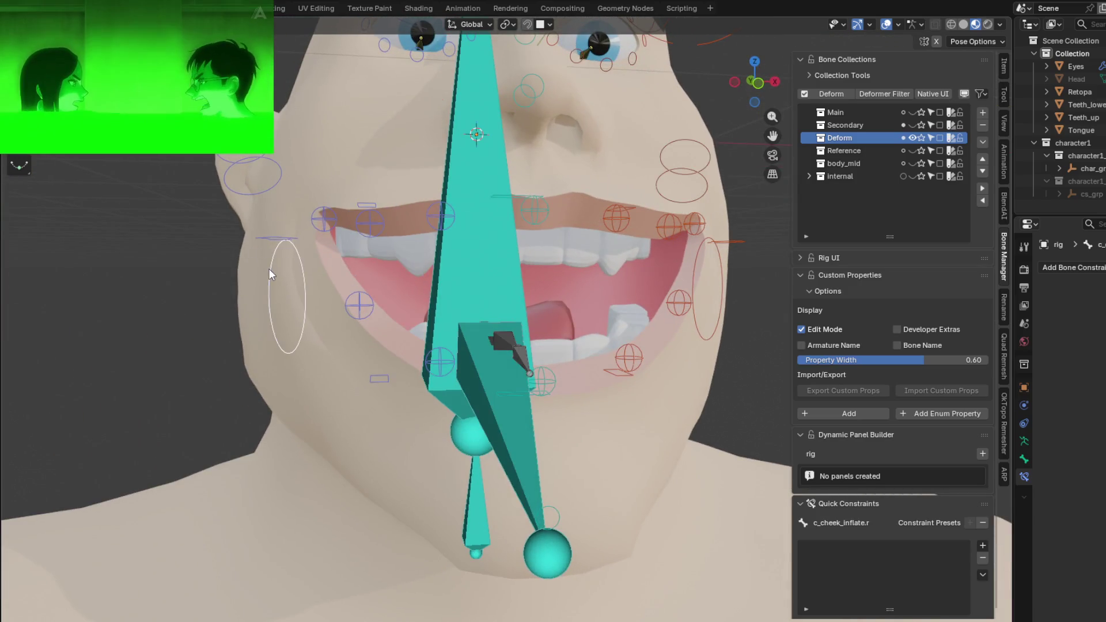
pyautogui.click(278, 229)
pyautogui.moveTo(276, 241)
pyautogui.mouseDown(button='middle')
pyautogui.moveTo(328, 262)
pyautogui.moveTo(294, 225)
pyautogui.moveTo(336, 276)
pyautogui.moveTo(442, 339)
pyautogui.moveTo(459, 278)
pyautogui.moveTo(484, 327)
pyautogui.moveTo(425, 192)
pyautogui.moveTo(464, 333)
pyautogui.moveTo(442, 341)
pyautogui.moveTo(421, 246)
pyautogui.moveTo(464, 339)
pyautogui.moveTo(525, 336)
pyautogui.moveTo(331, 305)
pyautogui.moveTo(322, 349)
pyautogui.moveTo(362, 347)
pyautogui.moveTo(384, 299)
pyautogui.moveTo(407, 282)
pyautogui.moveTo(498, 287)
pyautogui.moveTo(471, 271)
pyautogui.moveTo(434, 284)
pyautogui.mouseUp(button='middle')
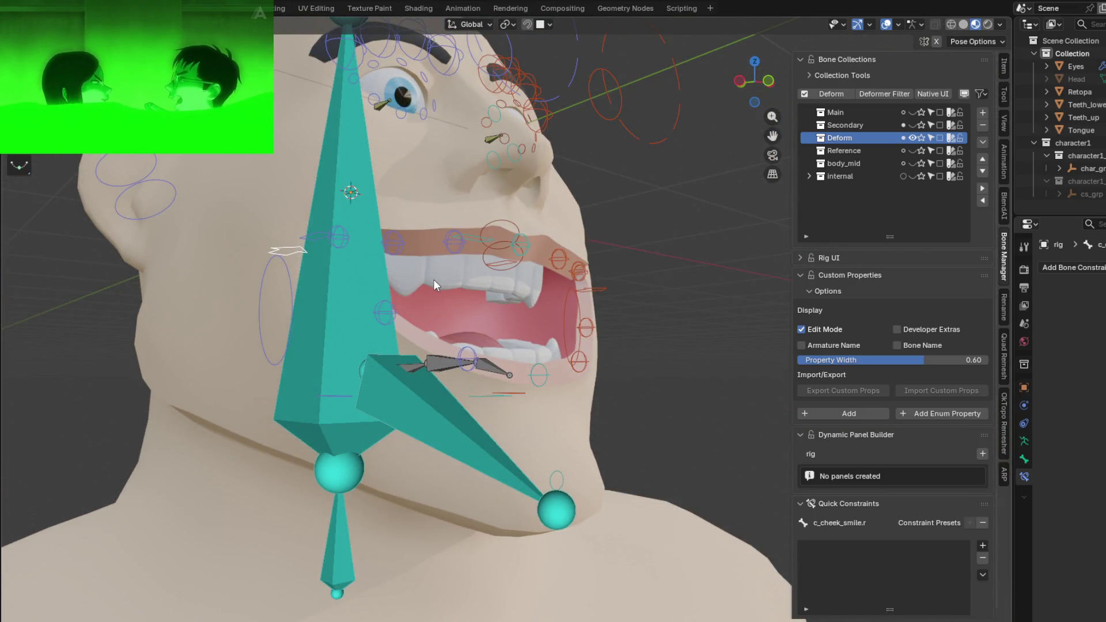
pyautogui.moveTo(575, 500); pyautogui.dragTo(618, 500, button='middle')
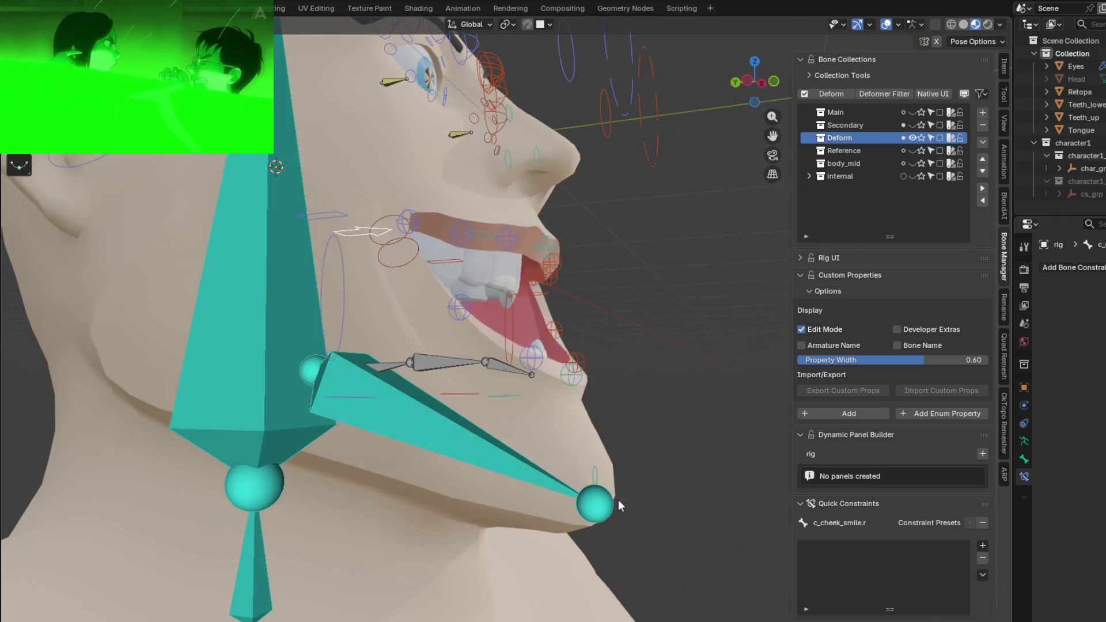
pyautogui.hotkey('ctrl', 'Tab')
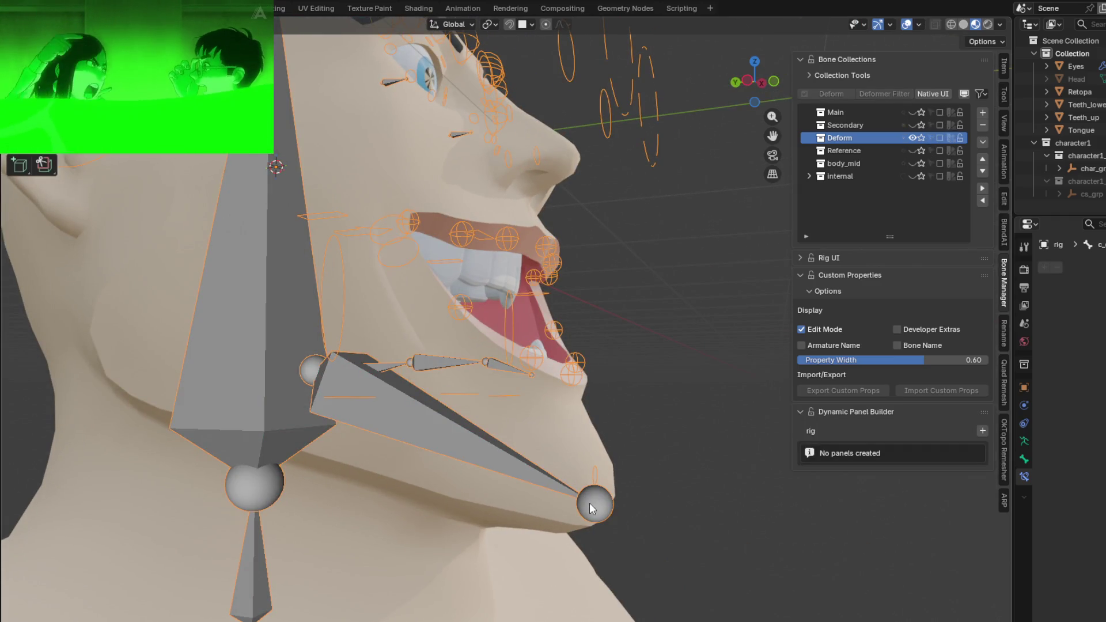
pyautogui.click(569, 416)
# - Put the Retopa head into Weight Paint mode and inspect the right lower teeth bone's weights
pyautogui.hotkey('ctrl', 'Tab')
pyautogui.click(490, 378)
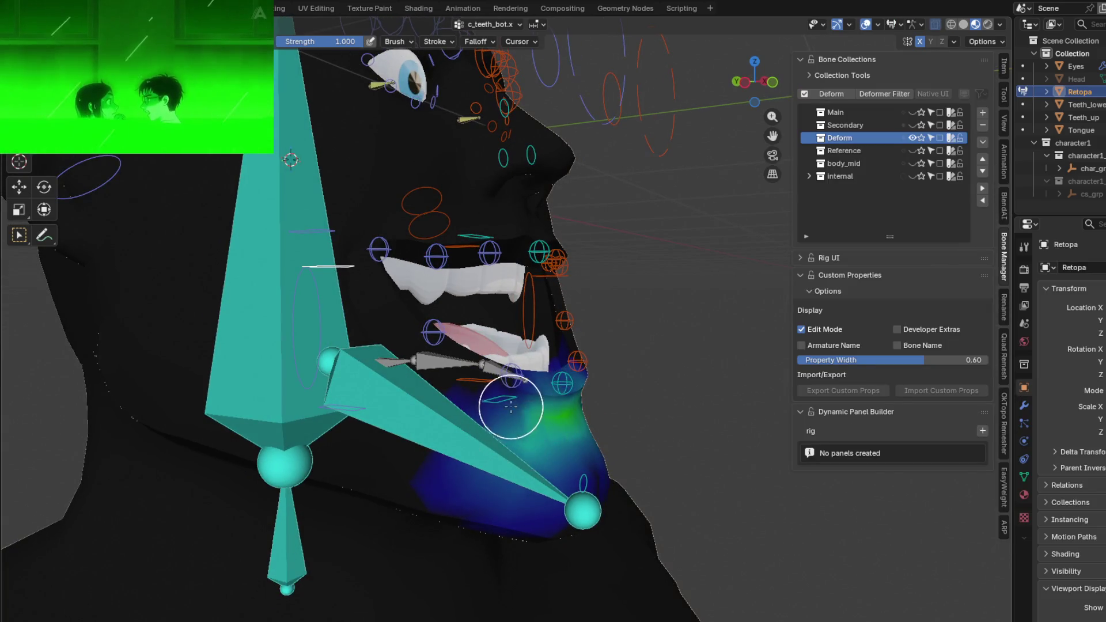
pyautogui.moveTo(511, 406); pyautogui.dragTo(389, 425, button='middle')
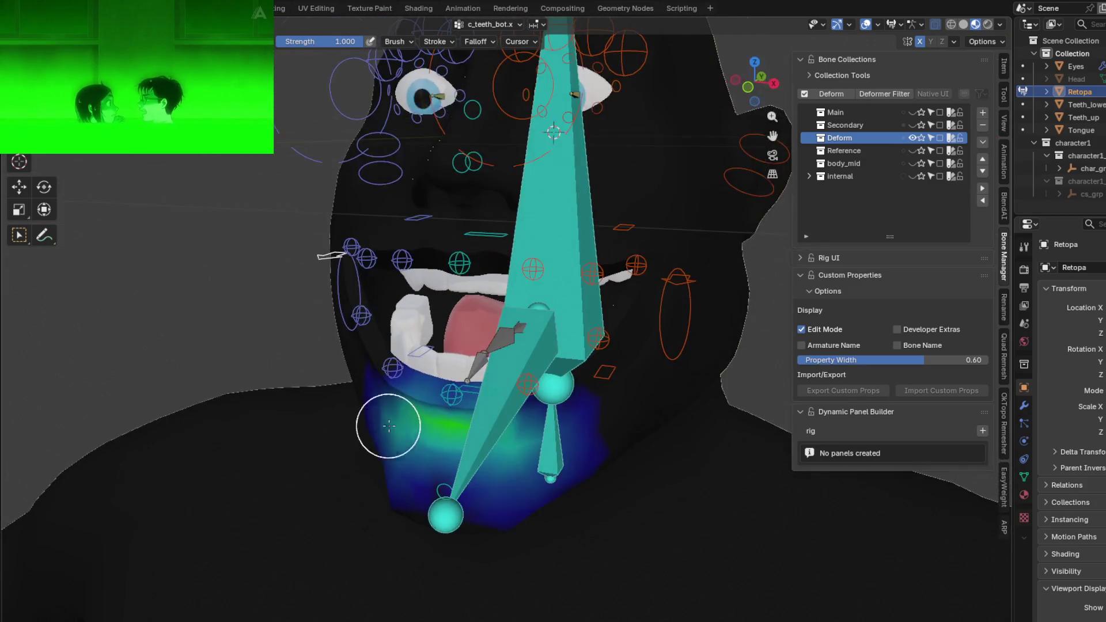
pyautogui.keyDown('ctrl'); pyautogui.click(419, 350); pyautogui.keyUp('ctrl')
pyautogui.moveTo(419, 351)
pyautogui.mouseDown(button='middle')
pyautogui.moveTo(495, 348)
pyautogui.moveTo(416, 356)
pyautogui.mouseUp(button='middle')
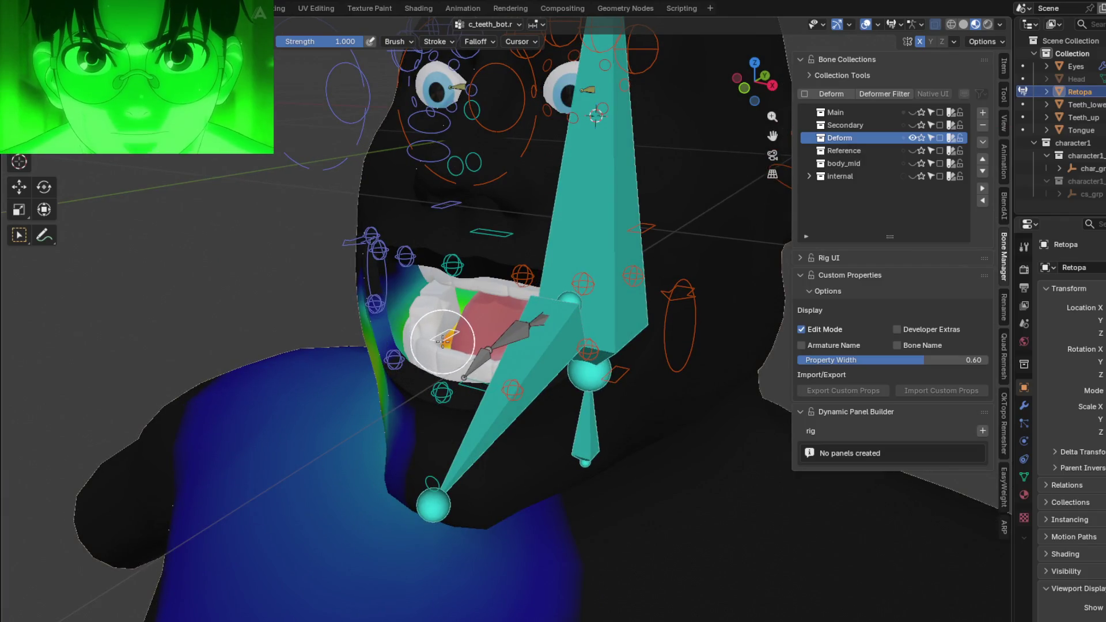
pyautogui.moveTo(405, 277)
pyautogui.mouseDown(button='middle')
pyautogui.moveTo(440, 336)
pyautogui.moveTo(485, 328)
pyautogui.mouseUp(button='middle')
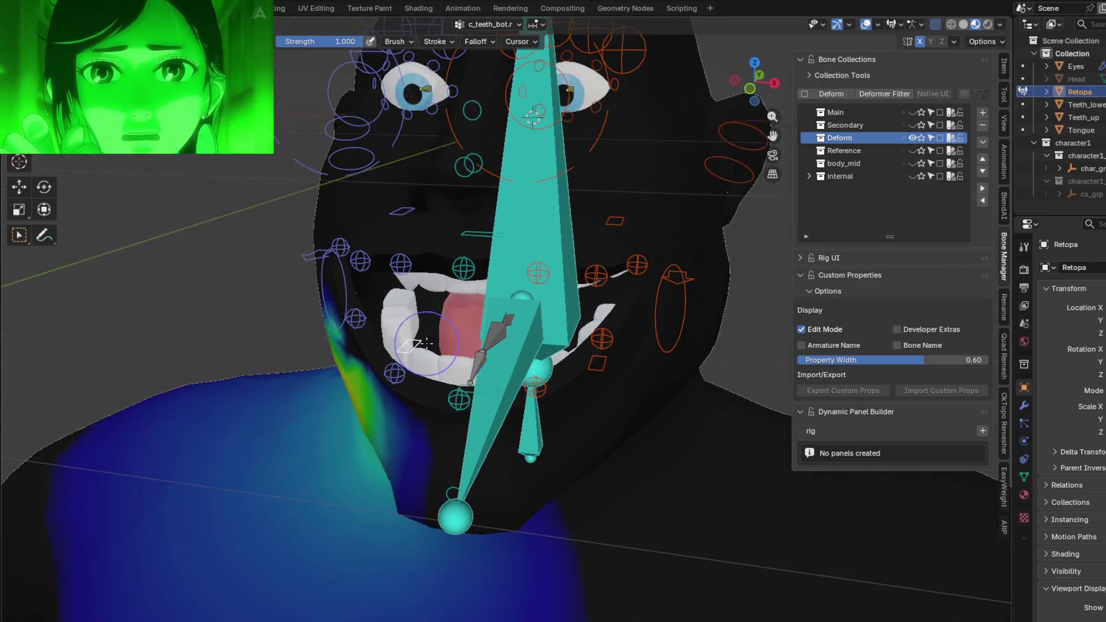
pyautogui.moveTo(354, 299); pyautogui.dragTo(292, 322, button='middle')
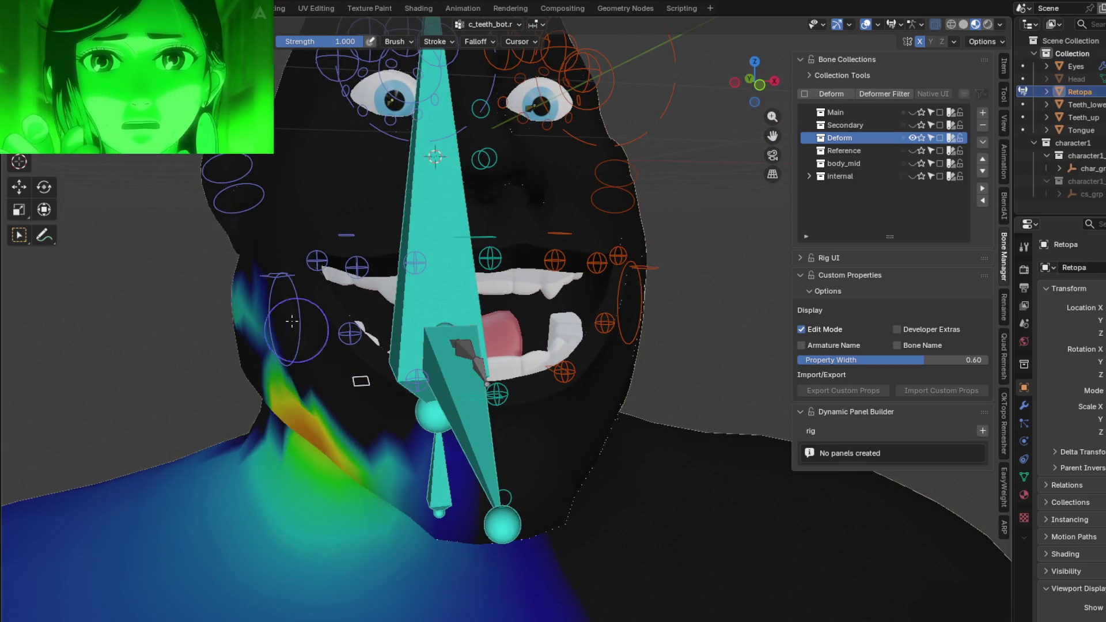
# - Set the weight brush Falloff Shape from Projected to Sphere
pyautogui.click(434, 43)
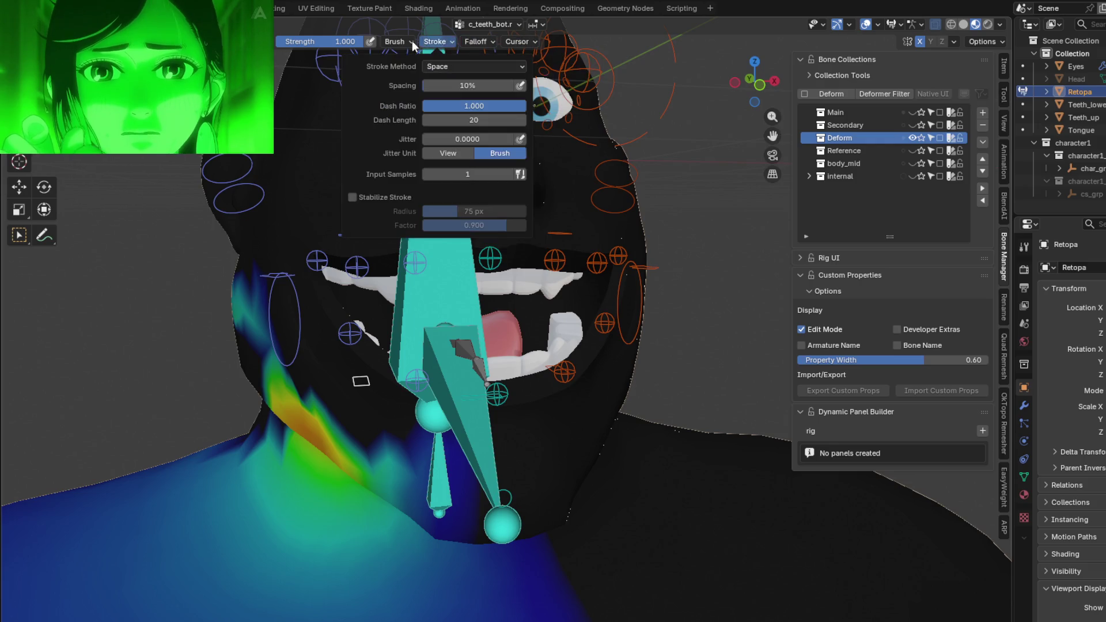
pyautogui.moveTo(477, 42)
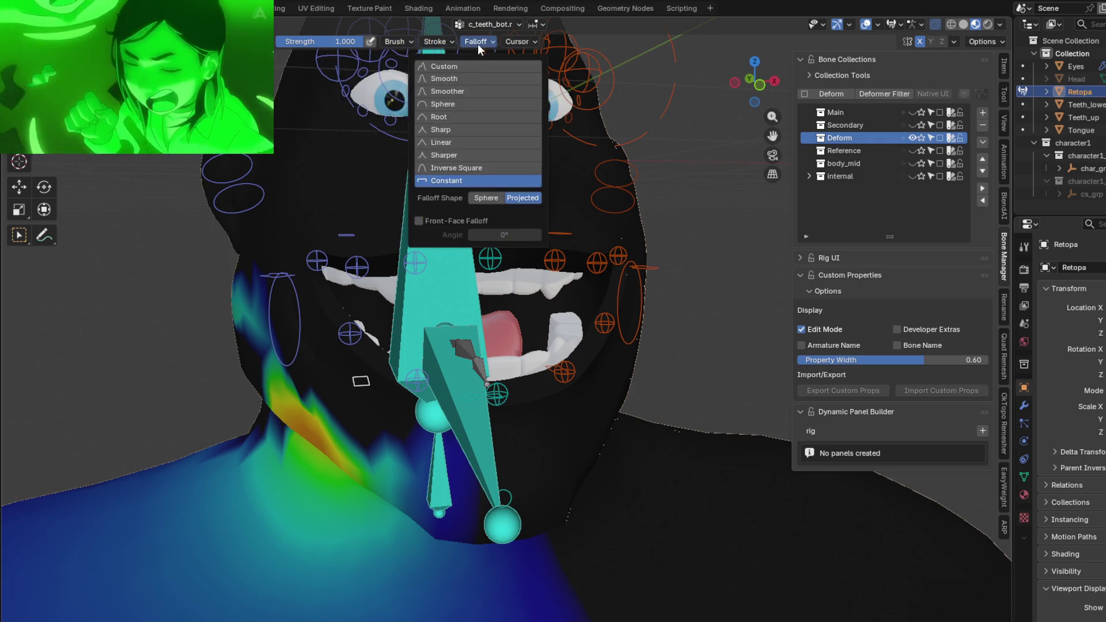
pyautogui.click(482, 198)
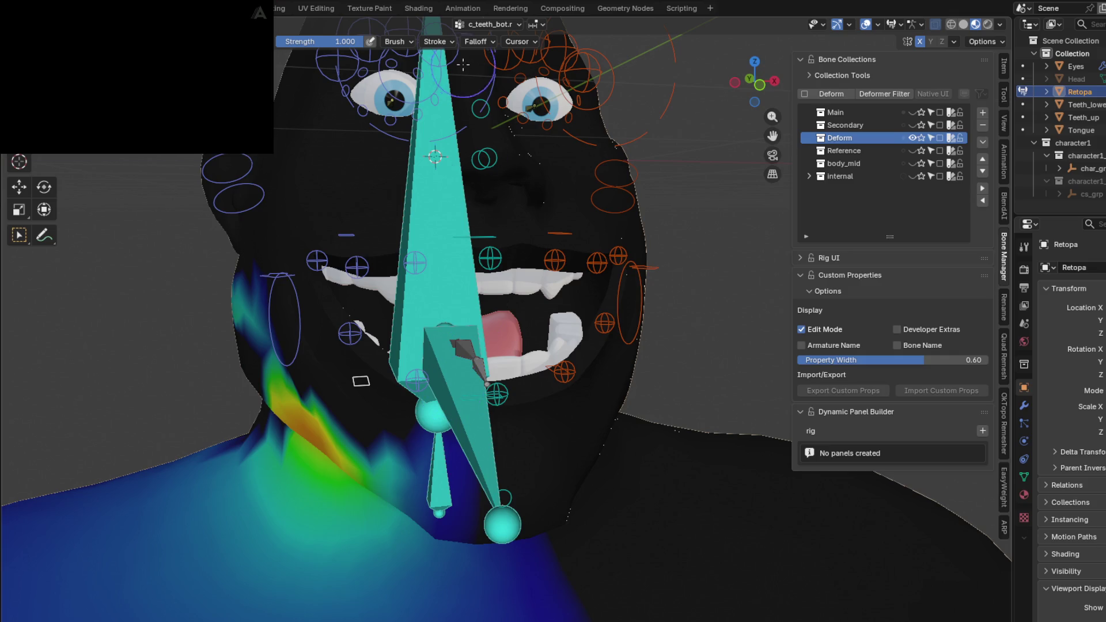
pyautogui.click(515, 22)
# - Paint c_teeth_bot.x's stray blue weights on the neck down to zero from several angles
pyautogui.click(544, 25)
pyautogui.moveTo(433, 328); pyautogui.dragTo(520, 348, button='middle')
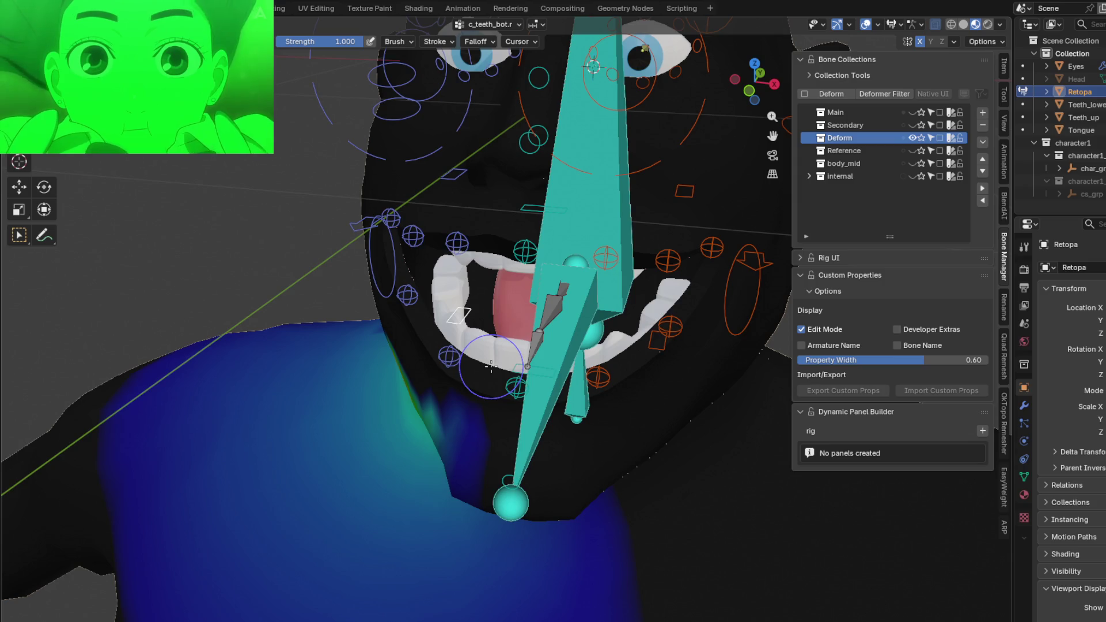
pyautogui.moveTo(491, 365); pyautogui.dragTo(290, 243, button='middle')
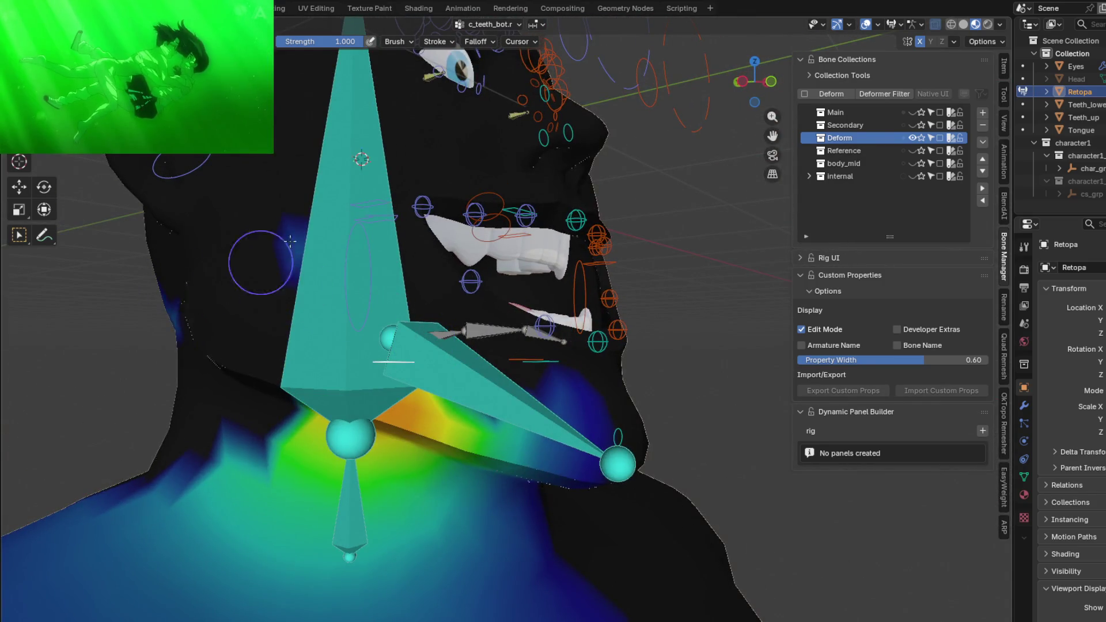
pyautogui.moveTo(282, 305); pyautogui.dragTo(247, 259, button='middle')
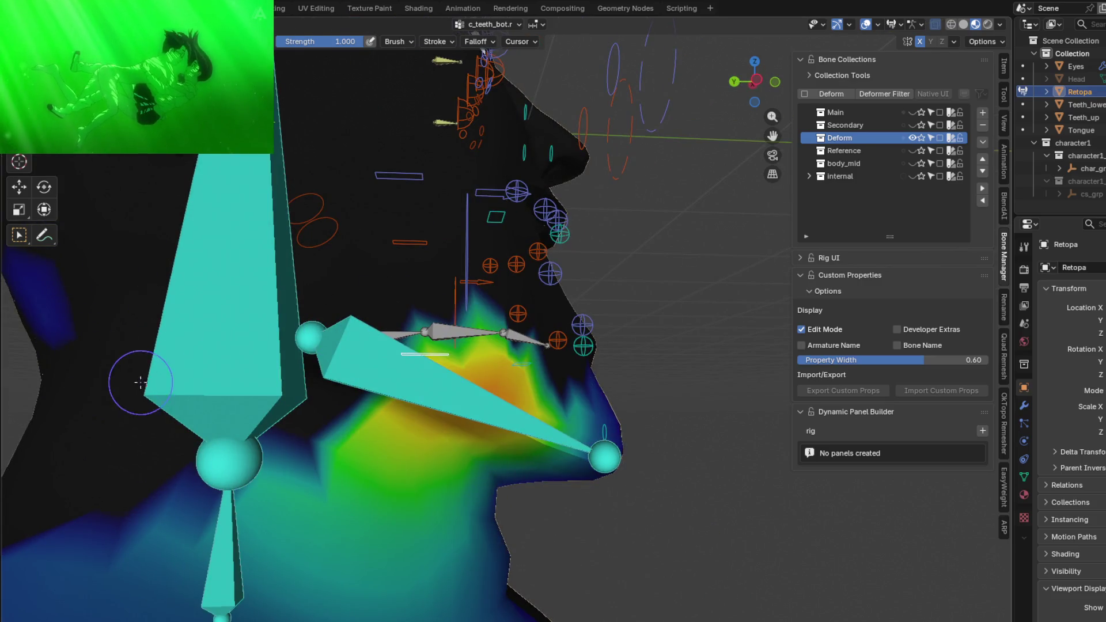
pyautogui.scroll(-3, 140, 383)
pyautogui.moveTo(227, 296)
pyautogui.mouseDown(button='middle')
pyautogui.moveTo(279, 414)
pyautogui.moveTo(240, 332)
pyautogui.mouseUp(button='middle')
pyautogui.scroll(-2, 279, 415)
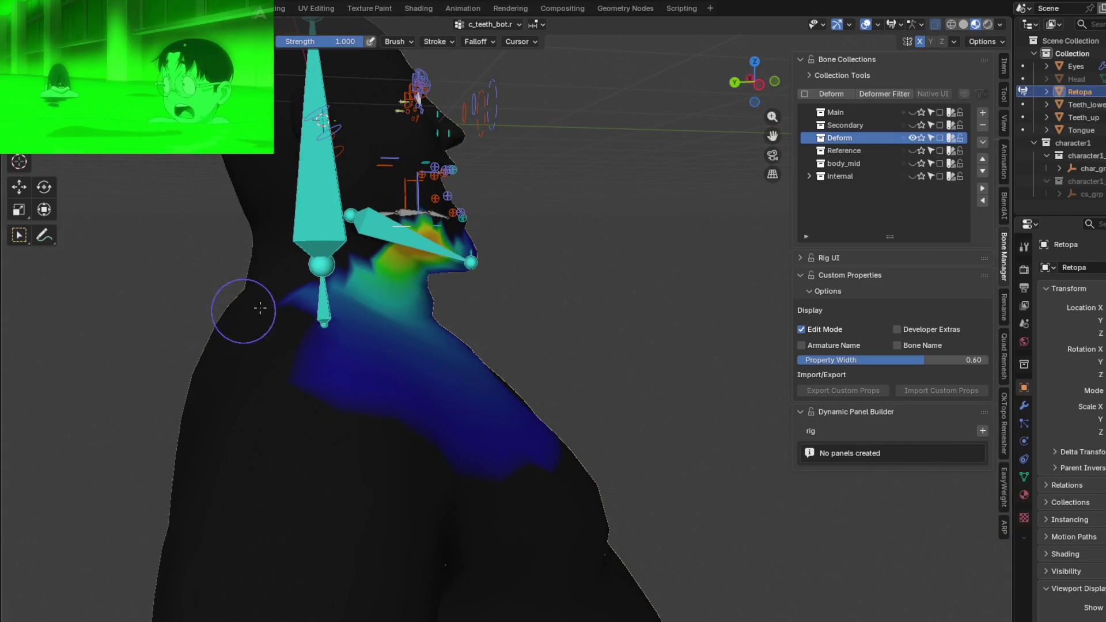
pyautogui.moveTo(260, 308); pyautogui.dragTo(271, 320)
pyautogui.moveTo(300, 373); pyautogui.dragTo(467, 432)
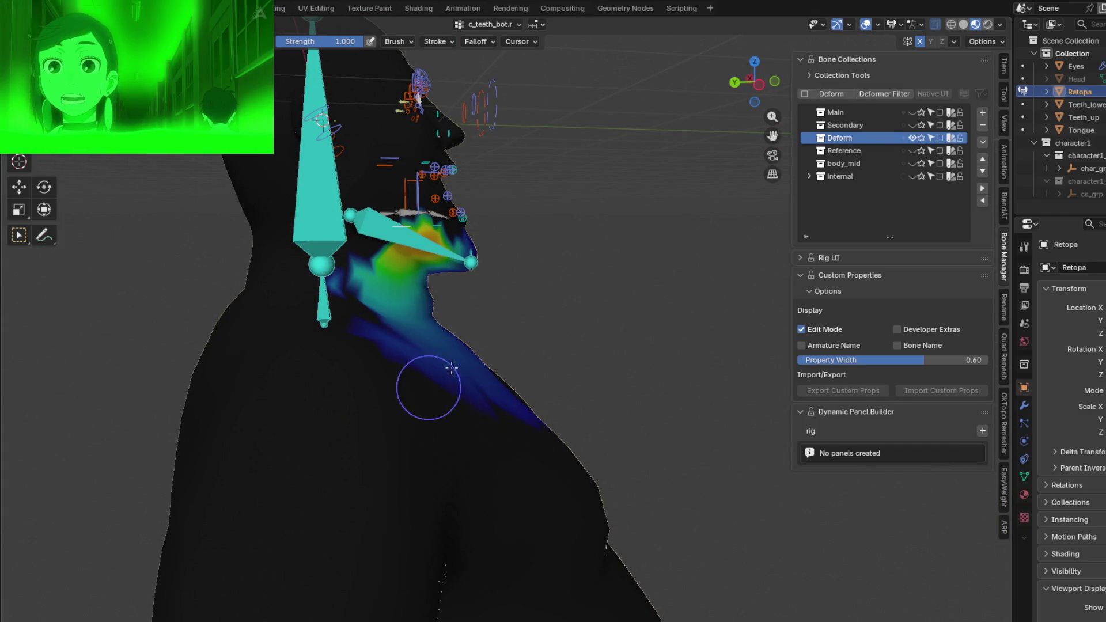
pyautogui.moveTo(393, 359); pyautogui.dragTo(413, 435, button='middle')
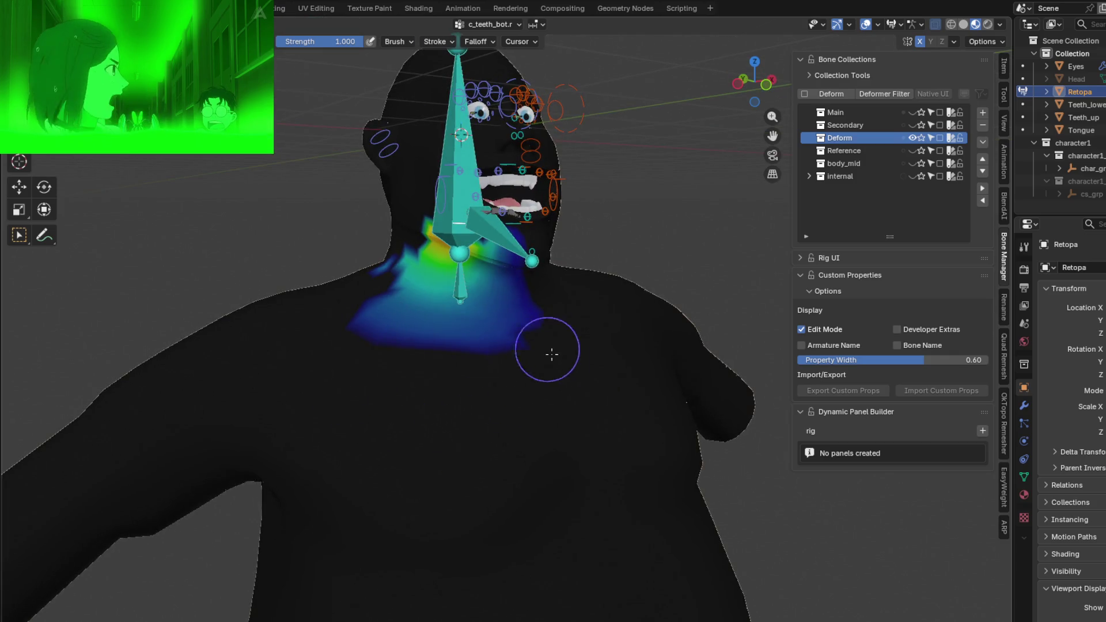
pyautogui.moveTo(552, 354); pyautogui.dragTo(479, 323)
# - Review the whole character, recheck the brush falloff and start enlarging the brush radius, showing the Item tab
pyautogui.moveTo(420, 372)
pyautogui.mouseDown(button='middle')
pyautogui.moveTo(496, 313)
pyautogui.moveTo(333, 336)
pyautogui.moveTo(227, 429)
pyautogui.mouseUp(button='middle')
pyautogui.scroll(4, 363, 328)
pyautogui.moveTo(245, 383); pyautogui.dragTo(347, 260, button='middle')
pyautogui.scroll(-4, 346, 259)
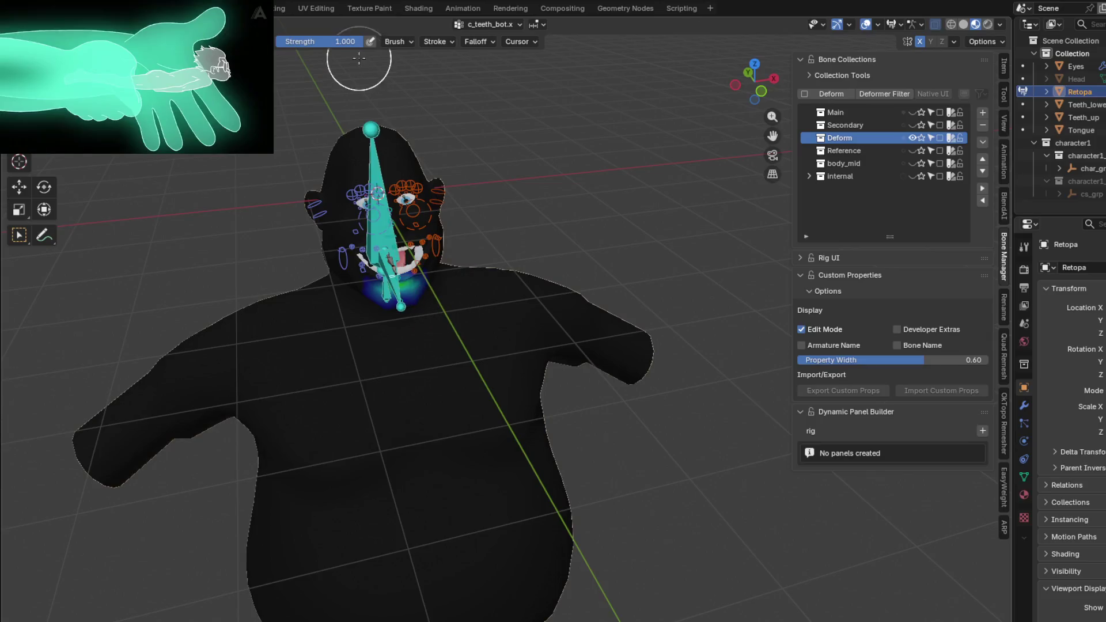
pyautogui.click(475, 42)
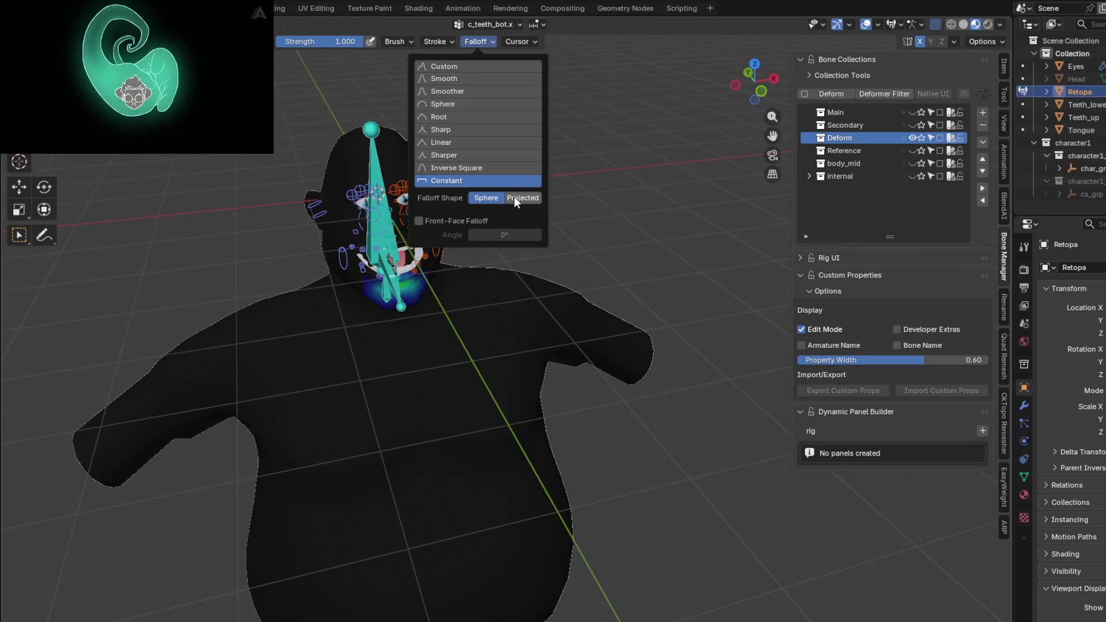
pyautogui.moveTo(350, 350)
pyautogui.mouseDown(button='middle')
pyautogui.moveTo(361, 320)
pyautogui.moveTo(1007, 132)
pyautogui.mouseUp(button='middle')
pyautogui.press('f')
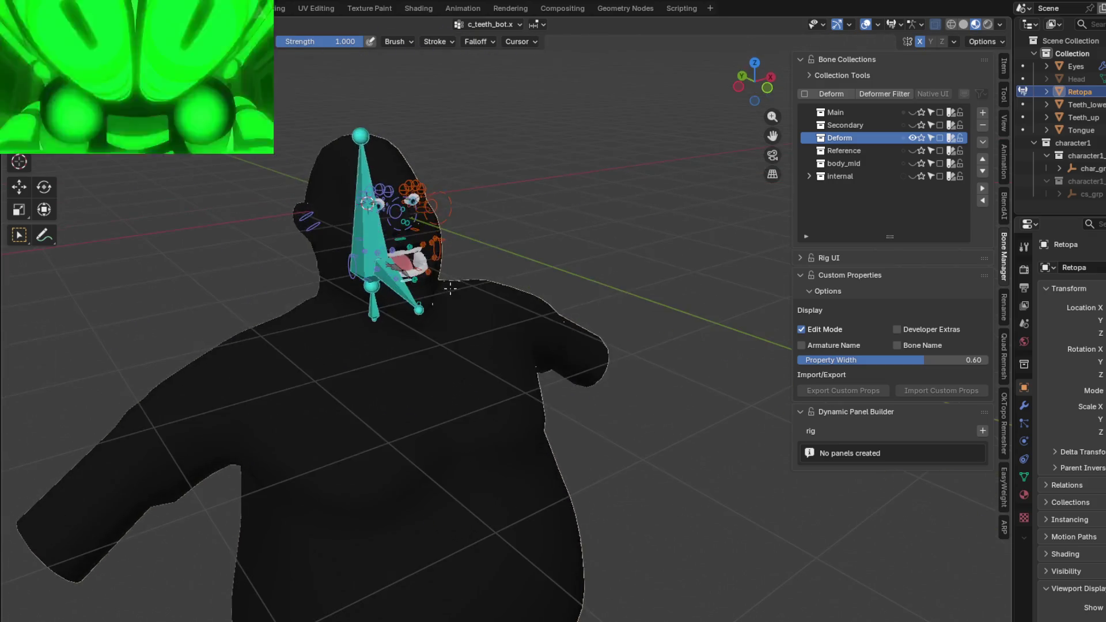
pyautogui.click(1004, 76)
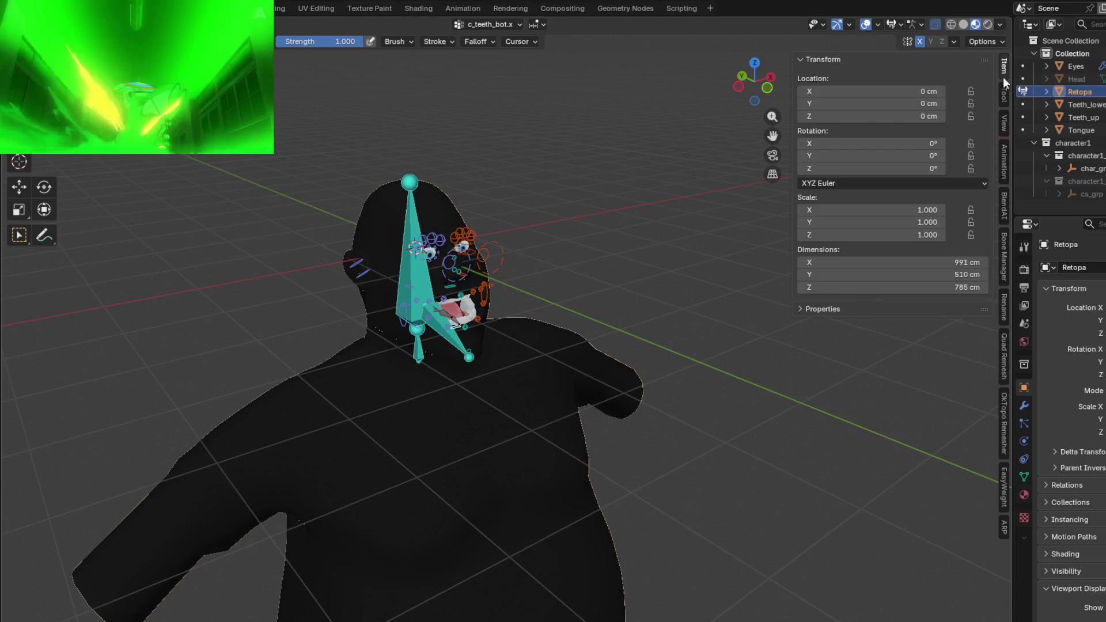
# - Show the weight brush settings in the Tool tab and frame the face from the front
pyautogui.click(1003, 98)
pyautogui.moveTo(658, 363); pyautogui.dragTo(421, 408, button='middle')
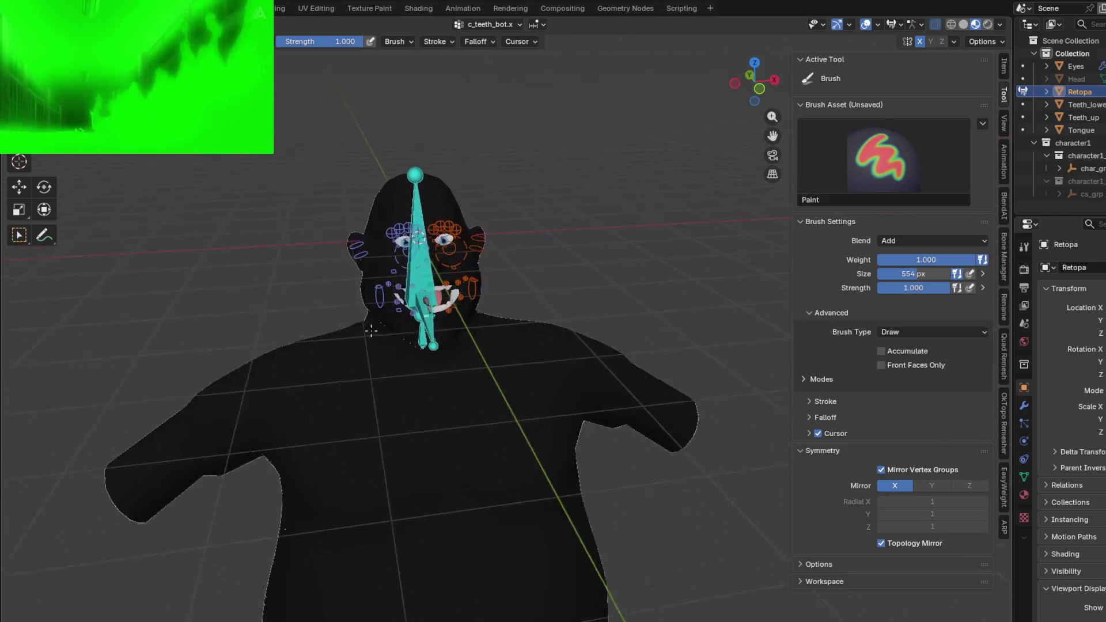
pyautogui.scroll(4, 421, 407)
pyautogui.scroll(3, 518, 346)
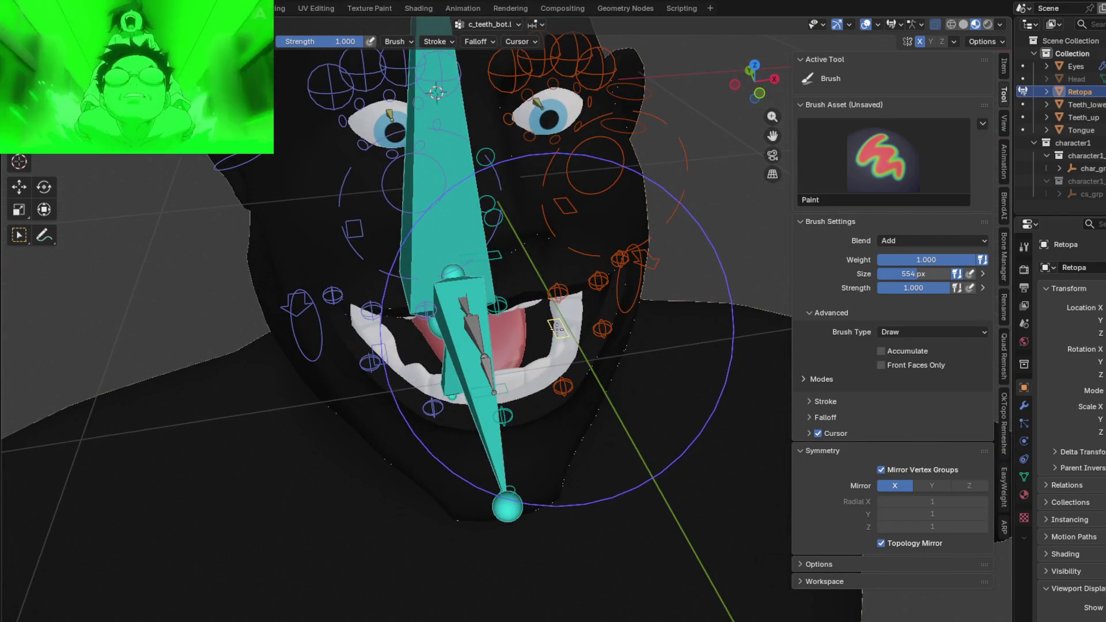
pyautogui.scroll(-6, 436, 93)
pyautogui.moveTo(436, 92)
pyautogui.mouseDown(button='middle')
pyautogui.moveTo(487, 375)
pyautogui.moveTo(395, 358)
pyautogui.mouseUp(button='middle')
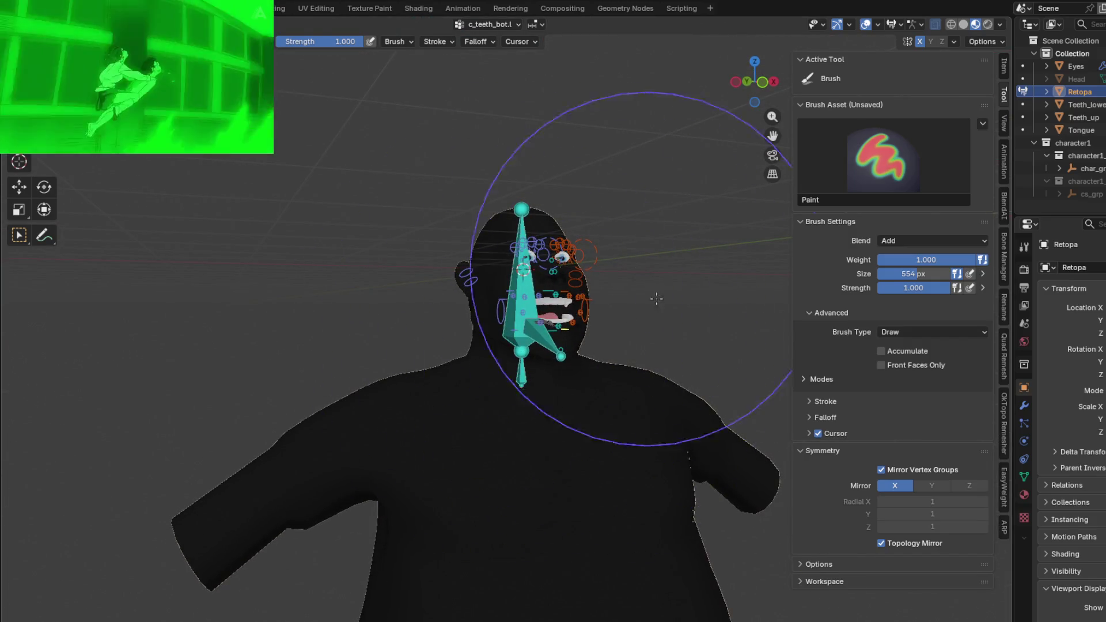
pyautogui.scroll(3, 558, 301)
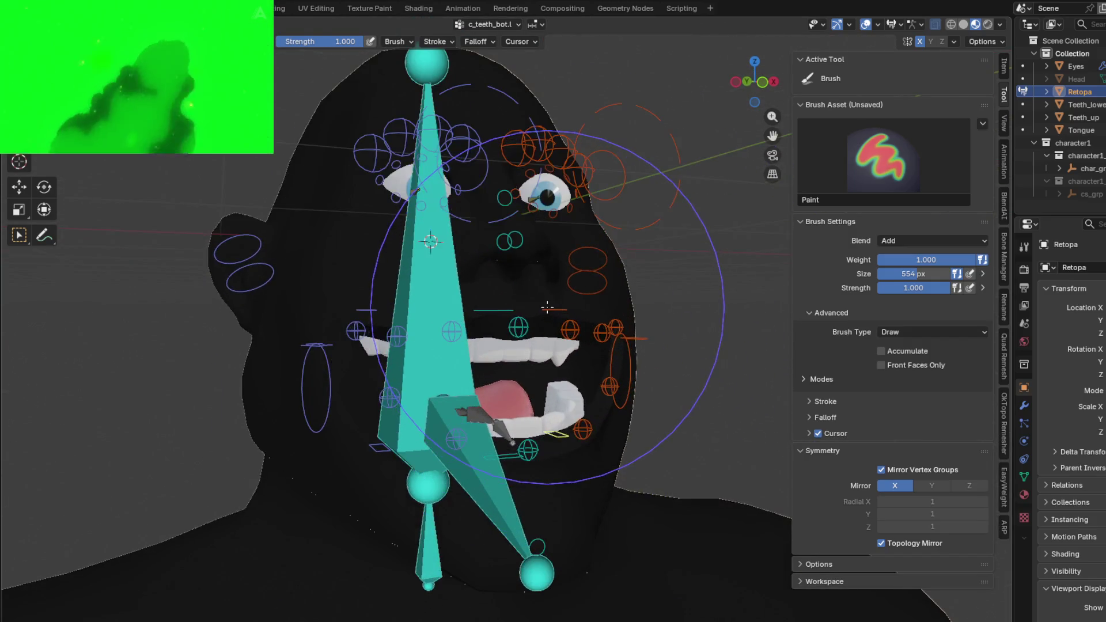
pyautogui.moveTo(559, 301); pyautogui.dragTo(513, 442, button='middle')
# - Check the weights of c_teeth_top.l, c_teeth_top.x and c_teeth_top.r in turn, then start shrinking the brush
pyautogui.keyDown('ctrl'); pyautogui.click(513, 443); pyautogui.keyUp('ctrl')
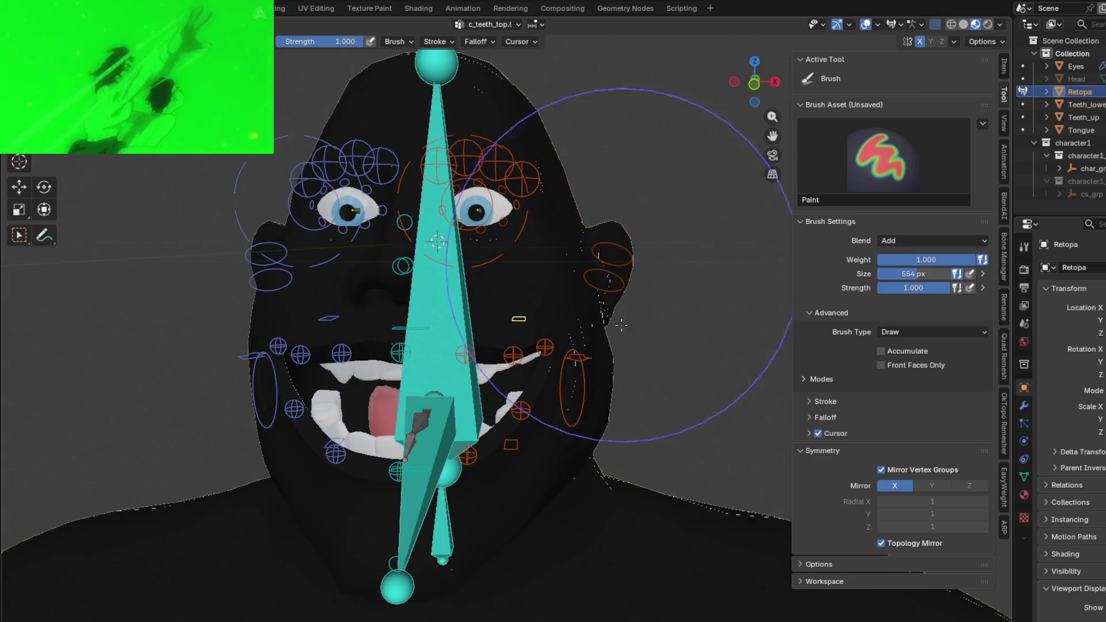
pyautogui.scroll(-3, 621, 263)
pyautogui.scroll(-2, 420, 321)
pyautogui.scroll(3, 534, 462)
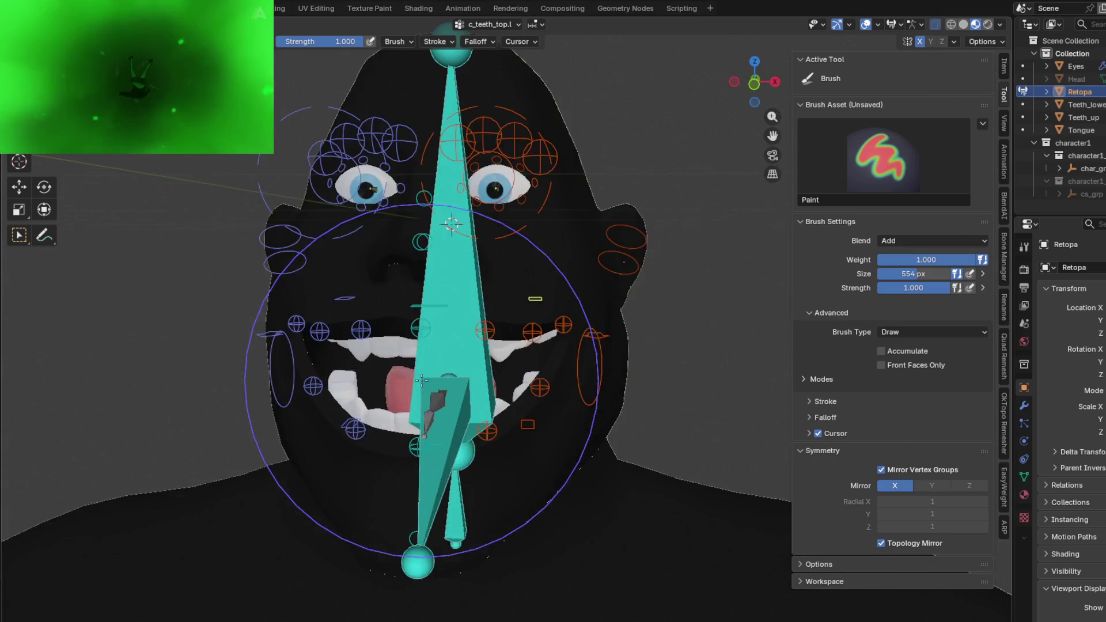
pyautogui.moveTo(535, 461); pyautogui.dragTo(501, 286, button='middle')
pyautogui.scroll(-2, 502, 286)
pyautogui.keyDown('ctrl'); pyautogui.click(488, 271); pyautogui.keyUp('ctrl')
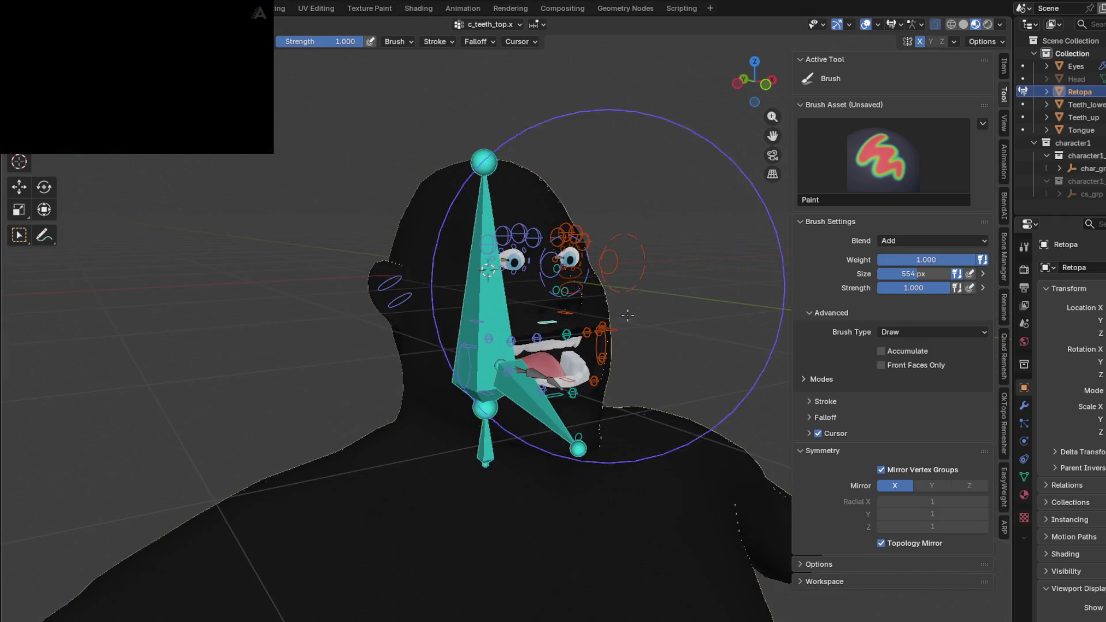
pyautogui.scroll(2, 364, 277)
pyautogui.keyDown('ctrl'); pyautogui.click(424, 332); pyautogui.keyUp('ctrl')
pyautogui.scroll(-2, 424, 331)
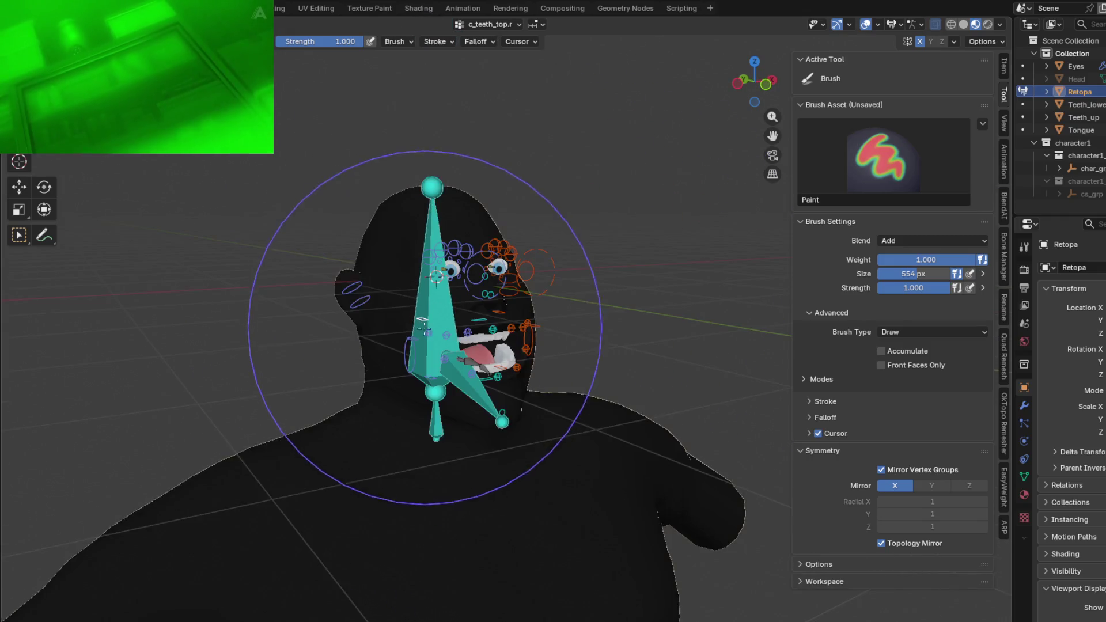
pyautogui.moveTo(505, 312)
pyautogui.mouseDown(button='middle')
pyautogui.moveTo(521, 256)
pyautogui.moveTo(497, 262)
pyautogui.moveTo(568, 404)
pyautogui.mouseUp(button='middle')
pyautogui.scroll(3, 521, 256)
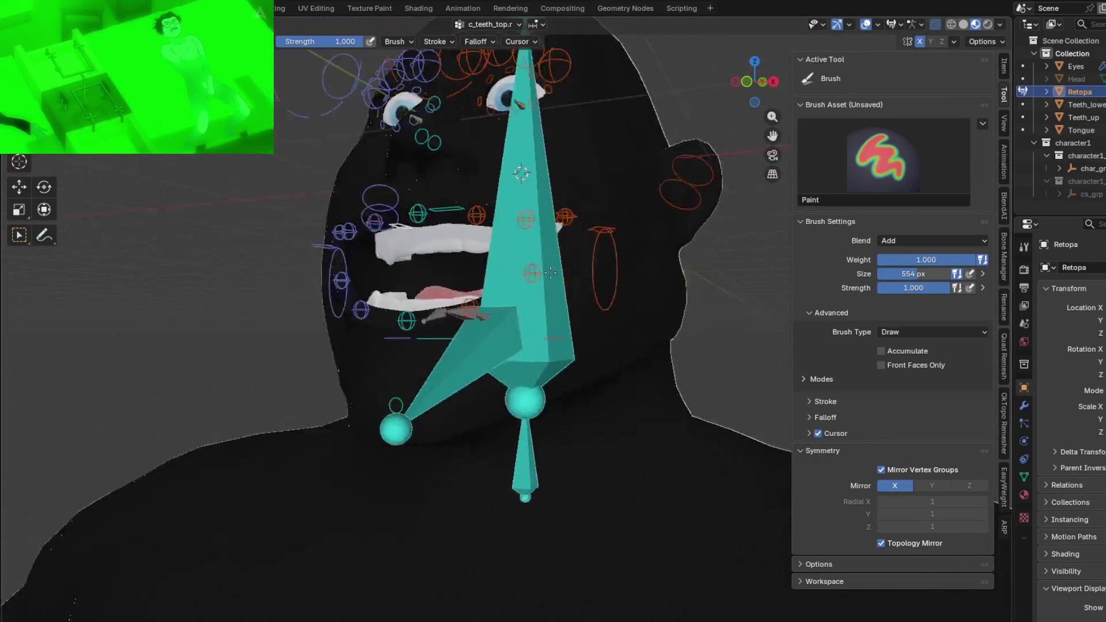
pyautogui.press('f')
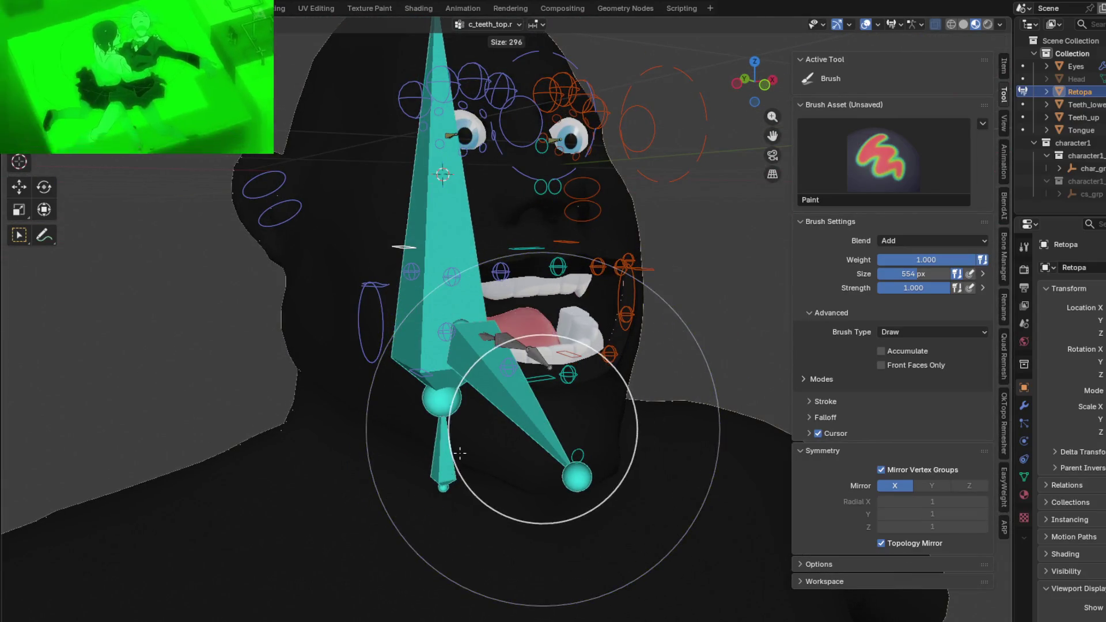
# - Shrink the brush from 554 to 294 px, paint jawbone.x weights over chin and jaw, then select c_cheek_inflate.r
pyautogui.click(530, 427)
pyautogui.moveTo(529, 427)
pyautogui.mouseDown(button='middle')
pyautogui.moveTo(540, 439)
pyautogui.moveTo(673, 395)
pyautogui.mouseUp(button='middle')
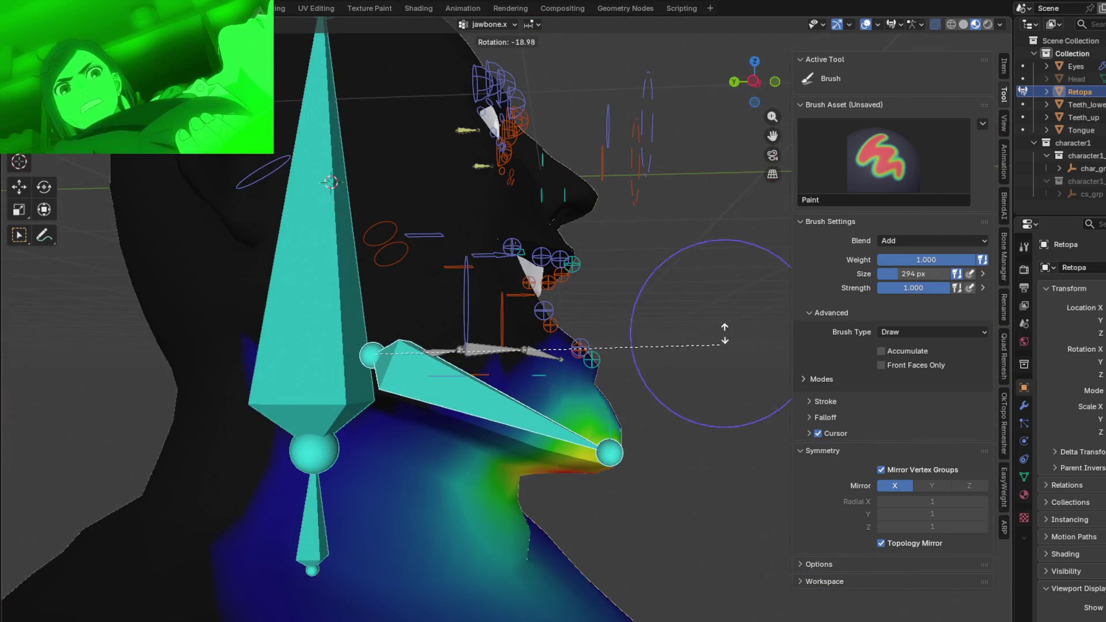
pyautogui.moveTo(717, 321); pyautogui.dragTo(636, 416, button='middle')
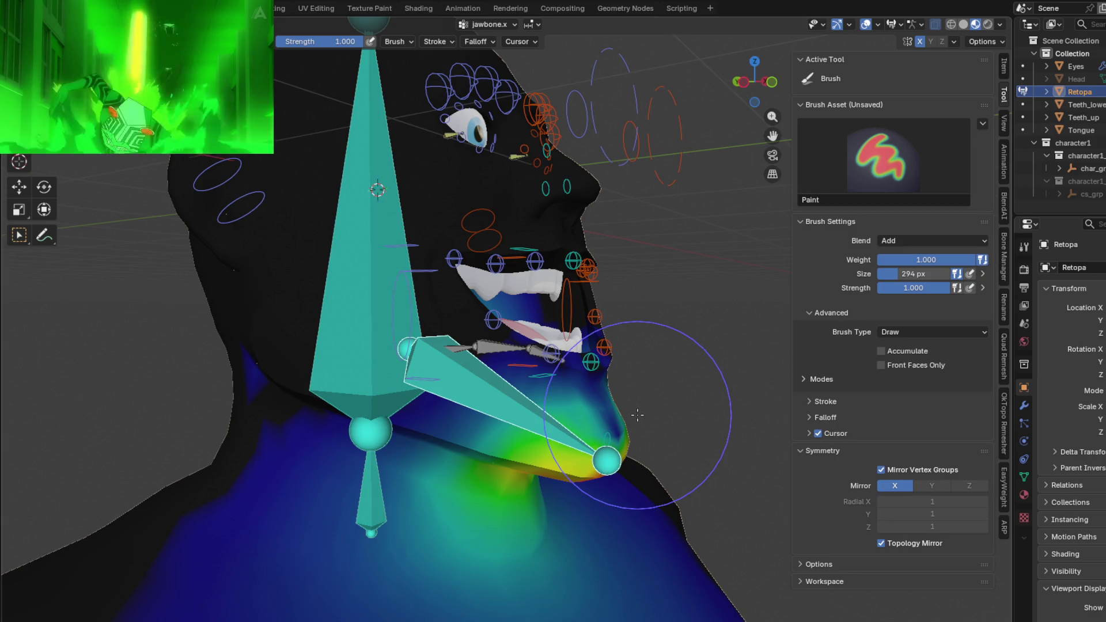
pyautogui.moveTo(516, 339)
pyautogui.mouseDown(button='middle')
pyautogui.moveTo(498, 392)
pyautogui.moveTo(540, 402)
pyautogui.moveTo(353, 327)
pyautogui.mouseUp(button='middle')
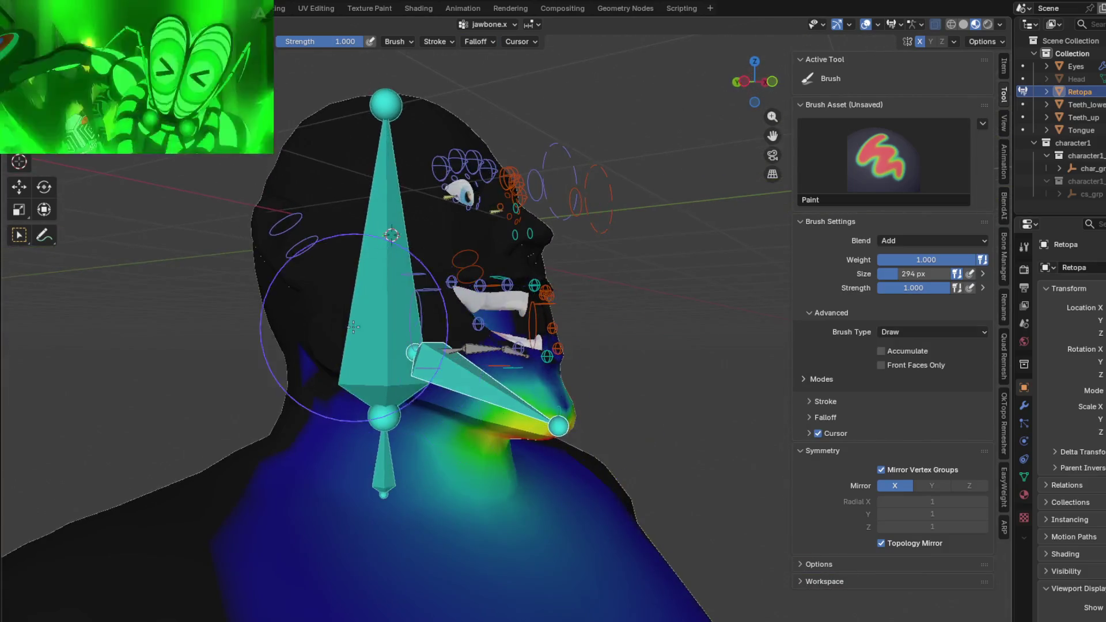
pyautogui.keyDown('ctrl'); pyautogui.click(412, 313); pyautogui.keyUp('ctrl')
# - Return to jawbone.x's weights and shrink the brush to 160 px
pyautogui.moveTo(412, 314); pyautogui.dragTo(452, 321, button='middle')
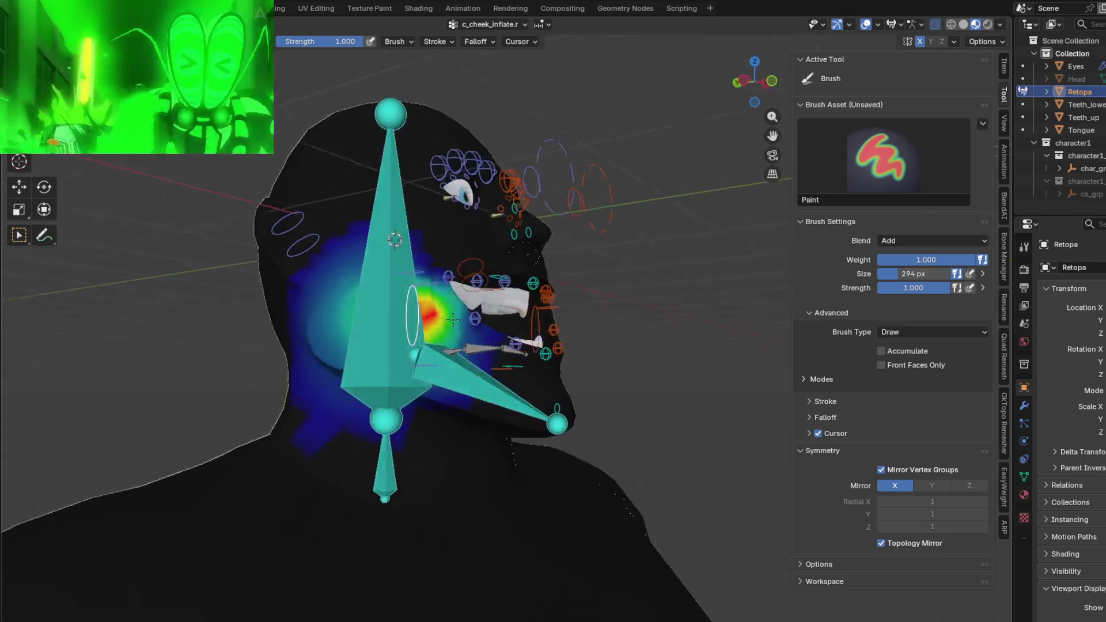
pyautogui.keyDown('ctrl'); pyautogui.click(510, 402); pyautogui.keyUp('ctrl')
pyautogui.moveTo(510, 402)
pyautogui.mouseDown(button='middle')
pyautogui.moveTo(511, 391)
pyautogui.moveTo(489, 423)
pyautogui.mouseUp(button='middle')
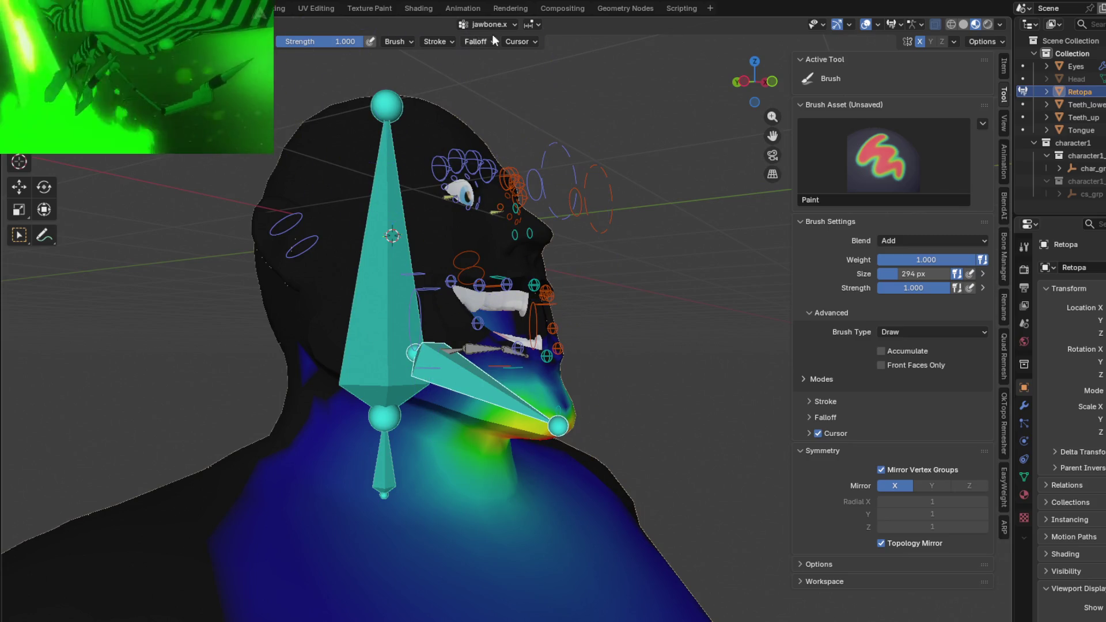
pyautogui.click(513, 39)
pyautogui.moveTo(478, 42)
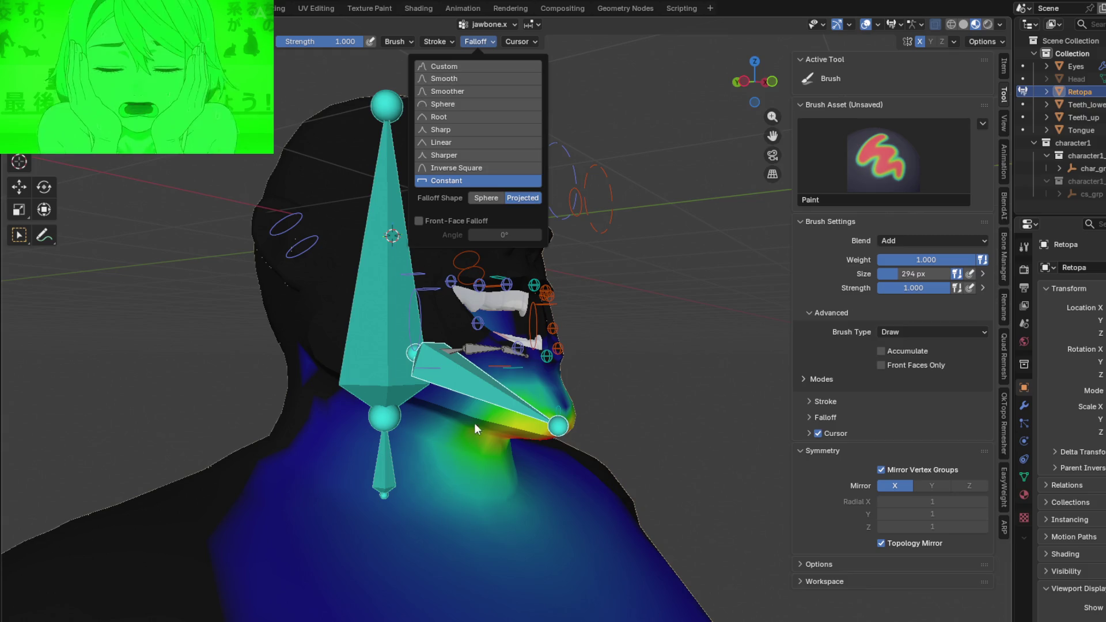
pyautogui.moveTo(474, 423)
pyautogui.mouseDown(button='middle')
pyautogui.moveTo(537, 410)
pyautogui.moveTo(463, 57)
pyautogui.mouseUp(button='middle')
pyautogui.scroll(3, 537, 411)
pyautogui.press('f')
pyautogui.click(537, 410)
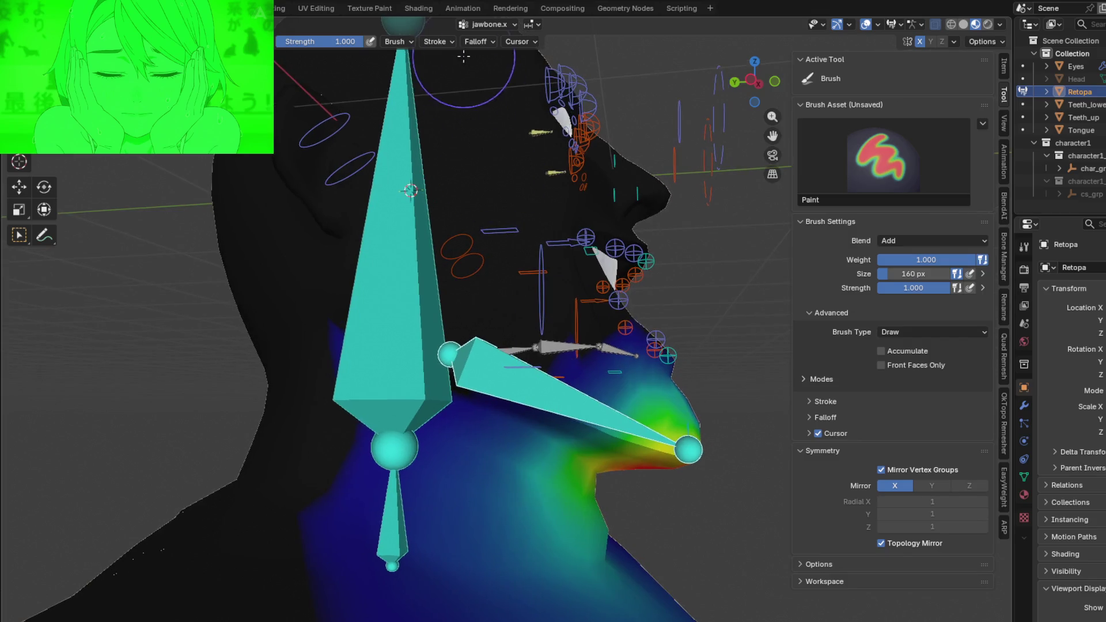
# - Shrink the brush further to 132 px and lower the paint Weight to 0.1
pyautogui.click(513, 41)
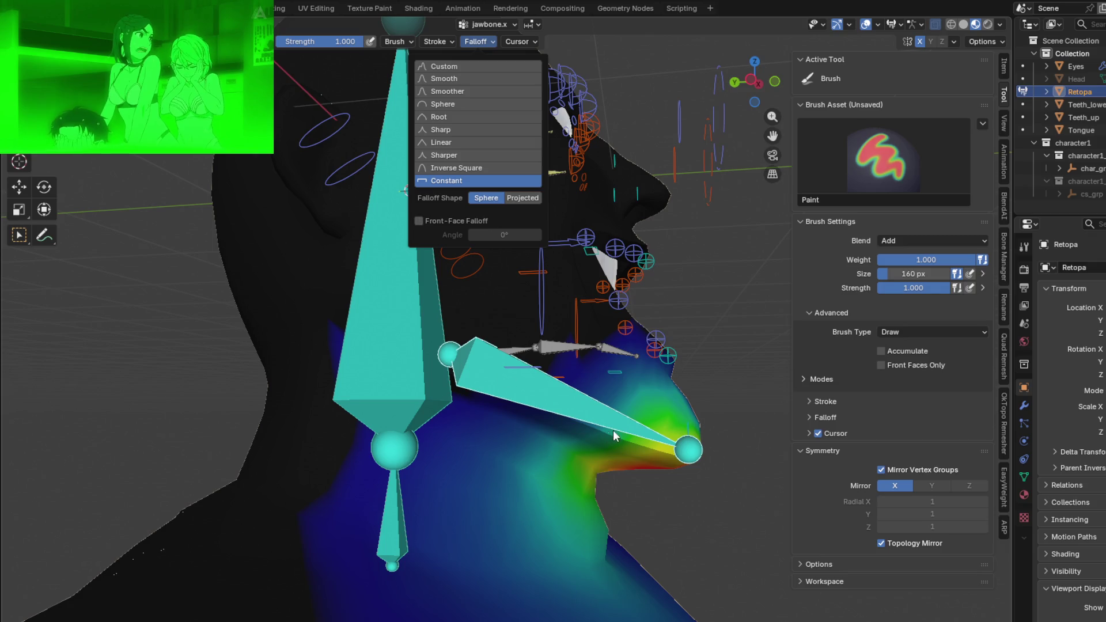
pyautogui.moveTo(614, 406)
pyautogui.mouseDown(button='middle')
pyautogui.moveTo(486, 353)
pyautogui.moveTo(536, 406)
pyautogui.mouseUp(button='middle')
pyautogui.press('f')
pyautogui.click(587, 406)
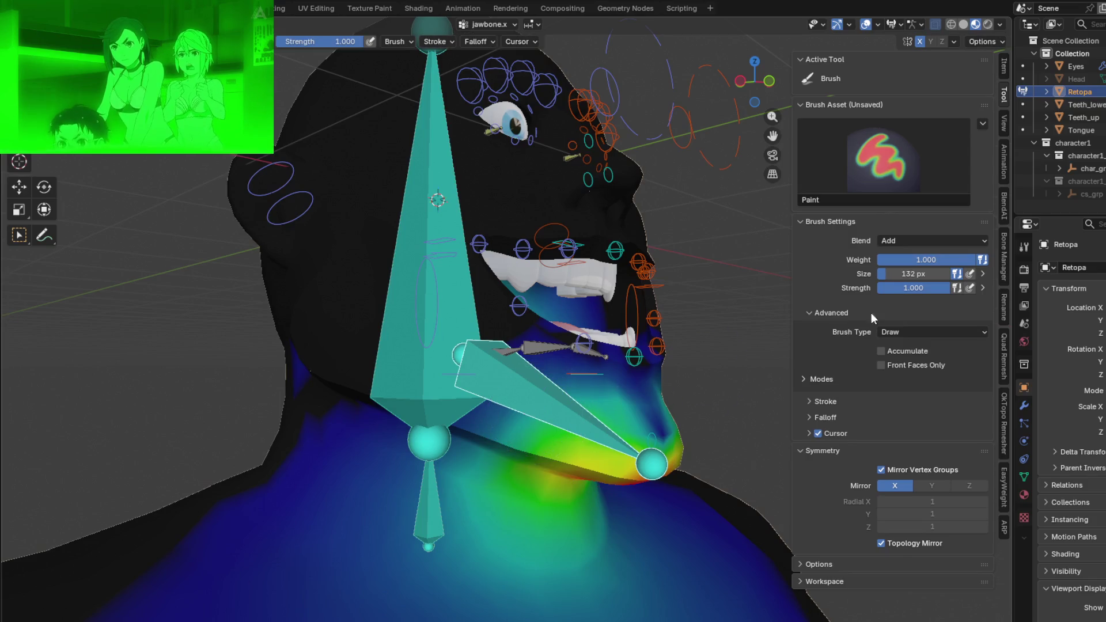
pyautogui.click(1003, 65)
pyautogui.click(1004, 95)
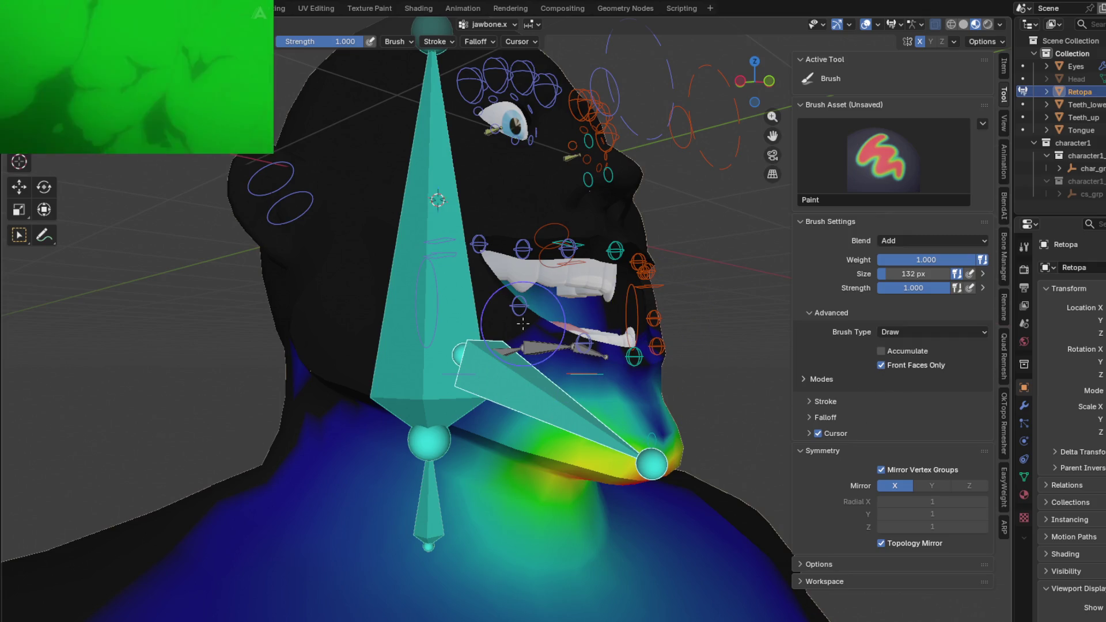
pyautogui.moveTo(434, 349); pyautogui.dragTo(406, 346, button='middle')
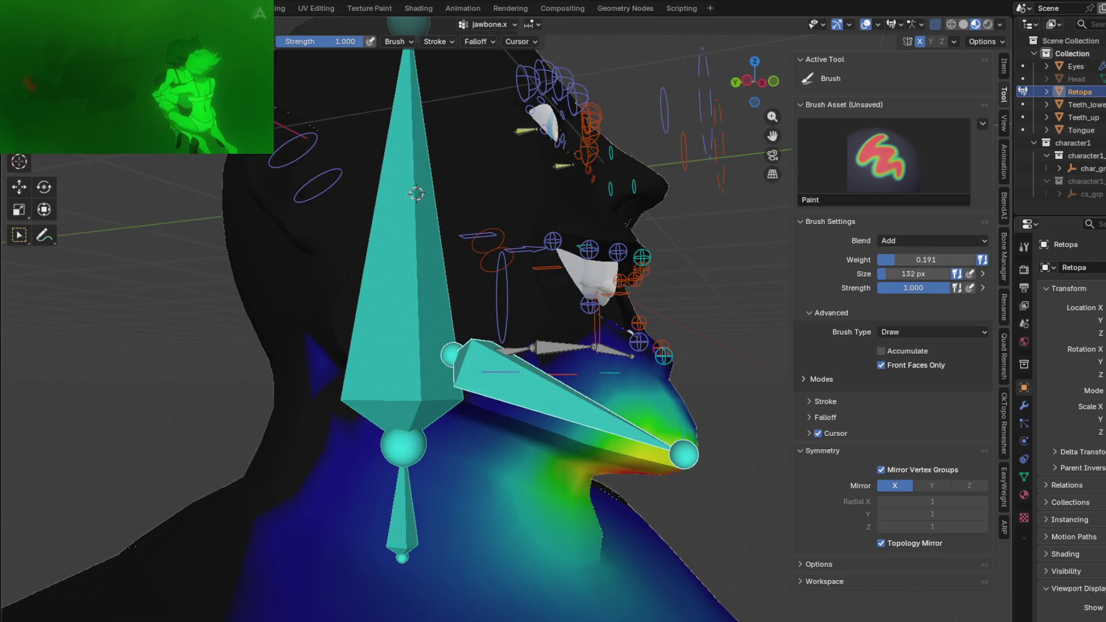
pyautogui.moveTo(925, 260); pyautogui.dragTo(908, 259)
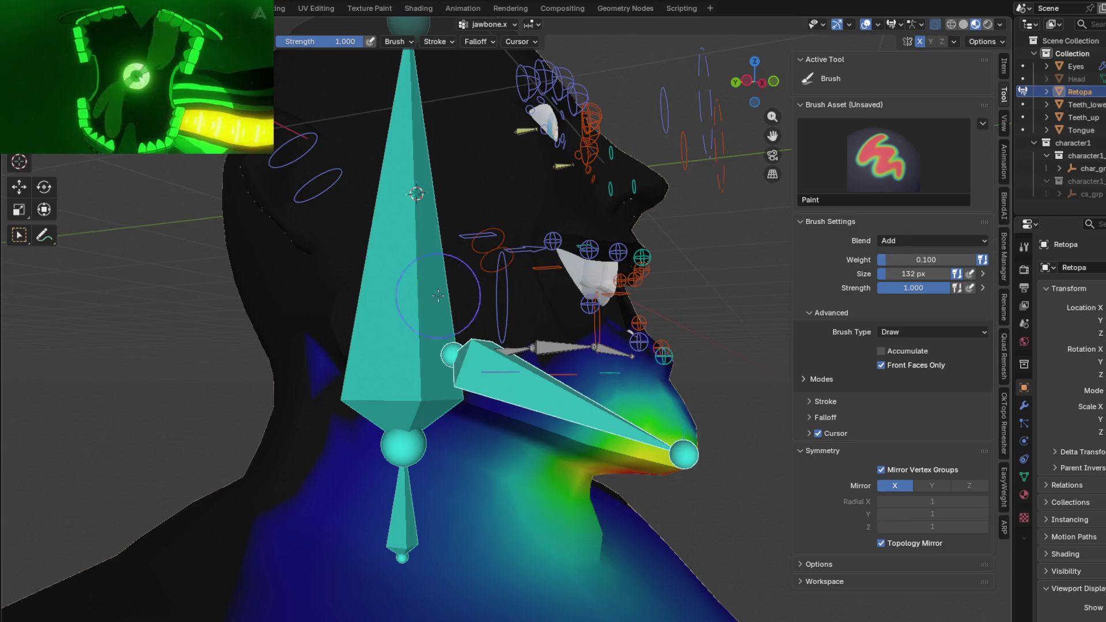
# - Paint away jawbone.x's stray influence on the lower chest, then make neck.x the active bone
pyautogui.moveTo(439, 296)
pyautogui.mouseDown(button='middle')
pyautogui.moveTo(532, 358)
pyautogui.moveTo(621, 311)
pyautogui.moveTo(450, 328)
pyautogui.moveTo(515, 402)
pyautogui.moveTo(470, 292)
pyautogui.mouseUp(button='middle')
pyautogui.scroll(3, 470, 291)
pyautogui.scroll(-3, 424, 388)
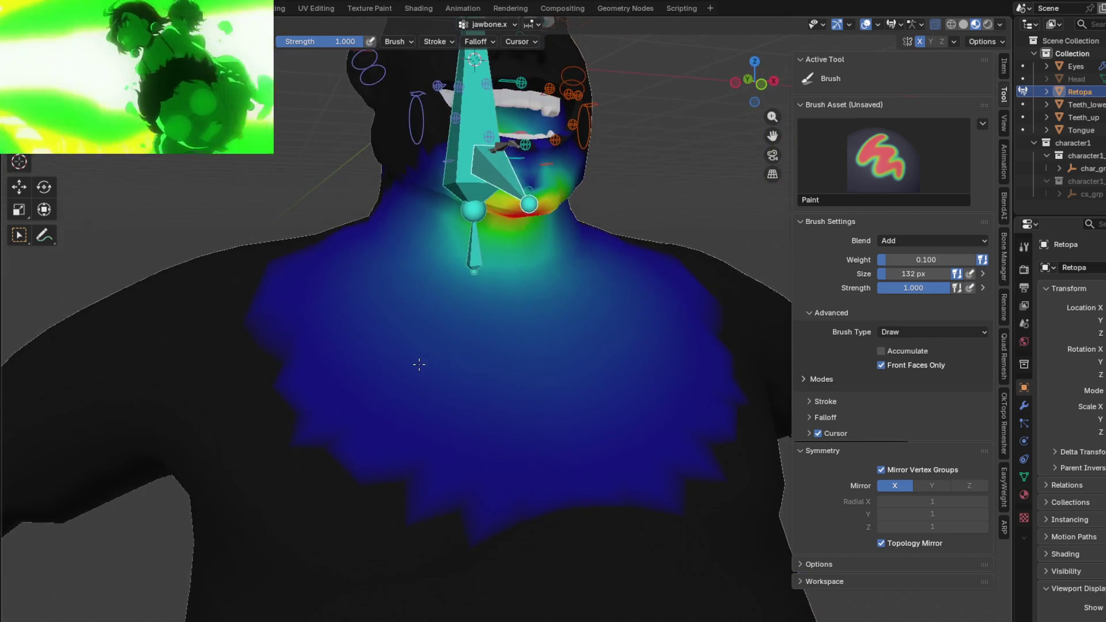
pyautogui.moveTo(251, 285)
pyautogui.keyDown('ctrl'); pyautogui.mouseDown()
pyautogui.moveTo(449, 501)
pyautogui.moveTo(585, 469)
pyautogui.moveTo(608, 383)
pyautogui.moveTo(351, 384)
pyautogui.moveTo(390, 375)
pyautogui.moveTo(351, 383)
pyautogui.moveTo(339, 307)
pyautogui.mouseUp(); pyautogui.keyUp('ctrl')
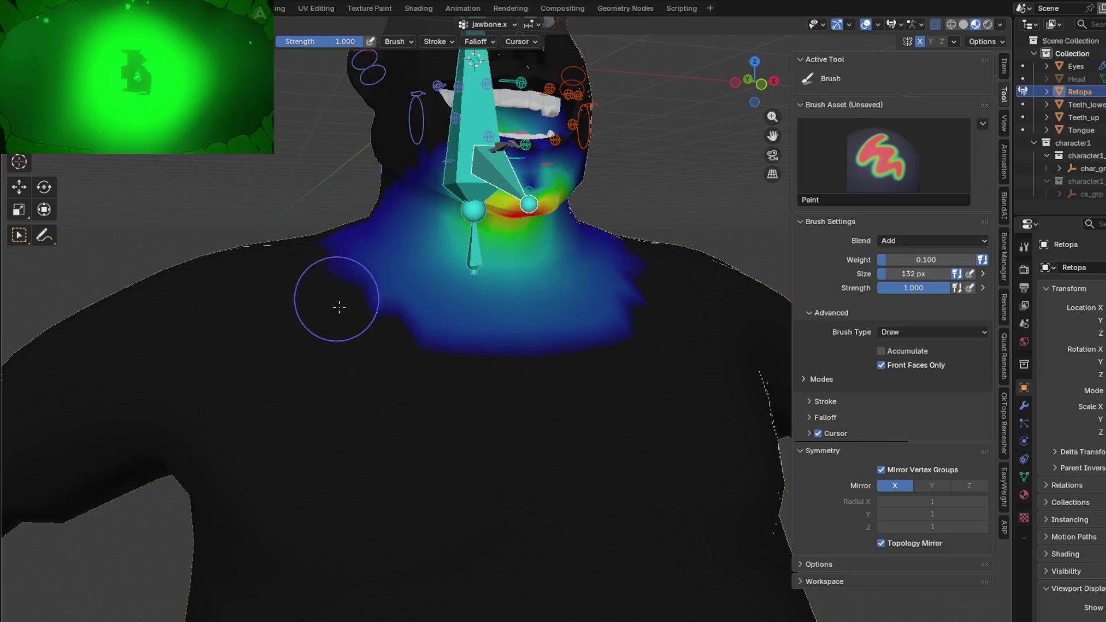
pyautogui.moveTo(437, 351); pyautogui.dragTo(523, 369, button='middle')
pyautogui.keyDown('ctrl'); pyautogui.click(440, 253); pyautogui.keyUp('ctrl')
pyautogui.scroll(-4, 441, 253)
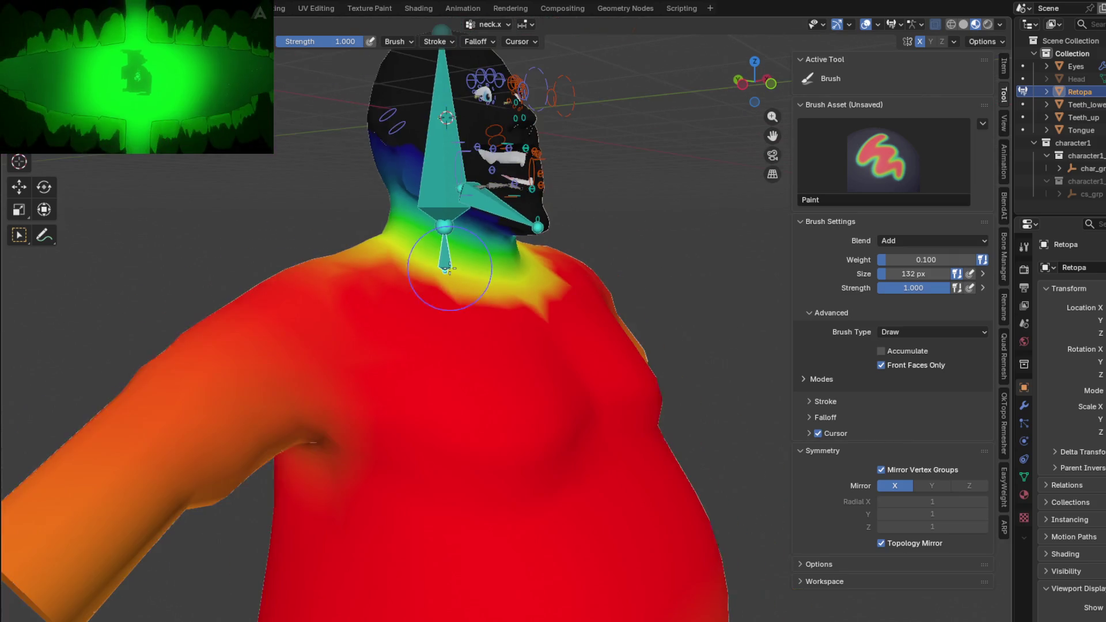
# - Paint neck.x to full weight over the upper arms, armpit, arm tips and shoulders
pyautogui.moveTo(441, 253)
pyautogui.mouseDown(button='middle')
pyautogui.moveTo(501, 400)
pyautogui.moveTo(467, 347)
pyautogui.mouseUp(button='middle')
pyautogui.scroll(2, 475, 379)
pyautogui.moveTo(467, 345)
pyautogui.mouseDown()
pyautogui.moveTo(457, 309)
pyautogui.moveTo(462, 353)
pyautogui.moveTo(511, 361)
pyautogui.mouseUp()
pyautogui.moveTo(511, 362)
pyautogui.mouseDown(button='middle')
pyautogui.moveTo(494, 271)
pyautogui.moveTo(479, 312)
pyautogui.mouseUp(button='middle')
pyautogui.moveTo(477, 161)
pyautogui.mouseDown()
pyautogui.moveTo(412, 227)
pyautogui.moveTo(403, 267)
pyautogui.mouseUp()
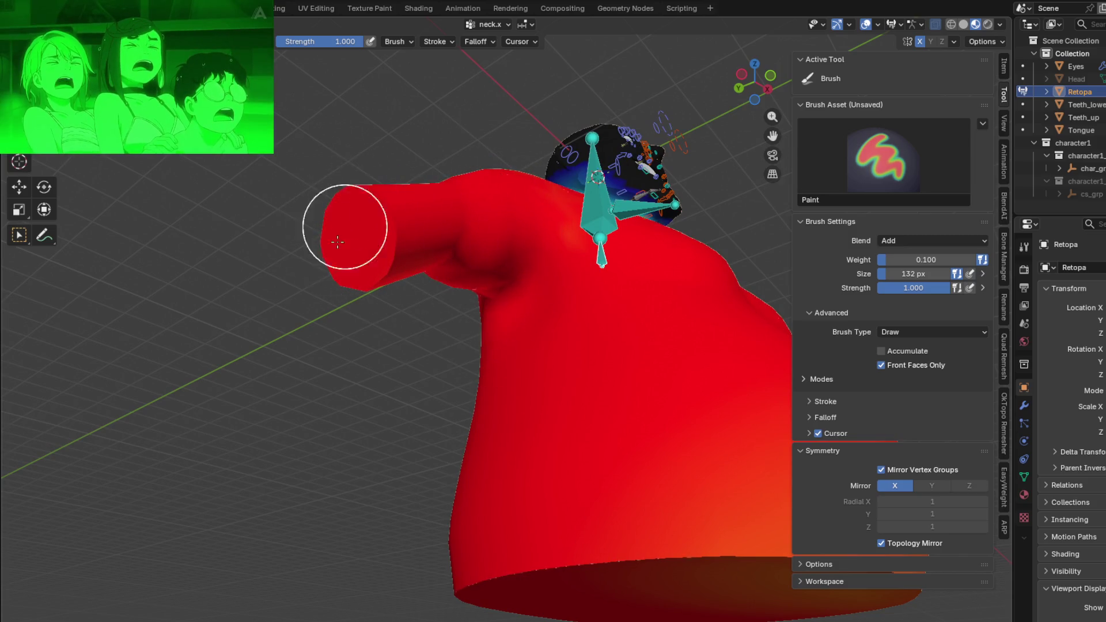
pyautogui.moveTo(337, 242); pyautogui.dragTo(637, 346, button='middle')
pyautogui.moveTo(637, 346)
pyautogui.mouseDown()
pyautogui.moveTo(631, 267)
pyautogui.moveTo(526, 332)
pyautogui.mouseUp()
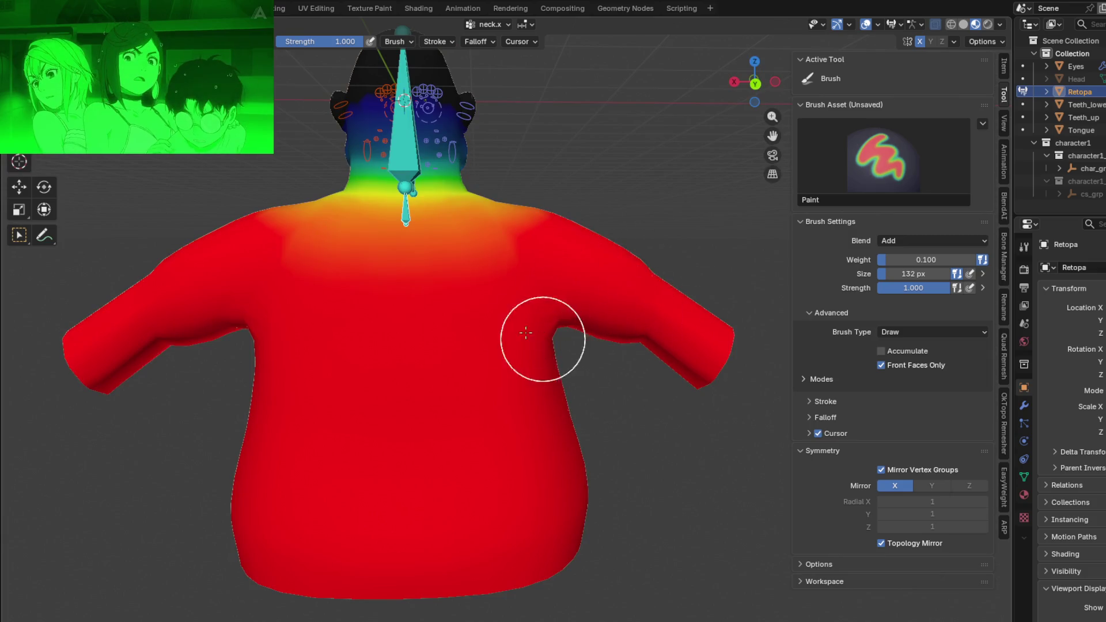
# - Paint the shoulders below the neck to full weight and check them from back and high views
pyautogui.moveTo(484, 538)
pyautogui.mouseDown(button='middle')
pyautogui.moveTo(441, 365)
pyautogui.moveTo(486, 371)
pyautogui.moveTo(337, 299)
pyautogui.mouseUp(button='middle')
pyautogui.scroll(2, 338, 299)
pyautogui.moveTo(338, 299)
pyautogui.mouseDown()
pyautogui.moveTo(507, 371)
pyautogui.moveTo(365, 297)
pyautogui.moveTo(353, 272)
pyautogui.mouseUp()
pyautogui.moveTo(278, 456)
pyautogui.mouseDown(button='middle')
pyautogui.moveTo(593, 319)
pyautogui.moveTo(519, 333)
pyautogui.moveTo(515, 439)
pyautogui.mouseUp(button='middle')
pyautogui.moveTo(324, 338); pyautogui.dragTo(185, 291)
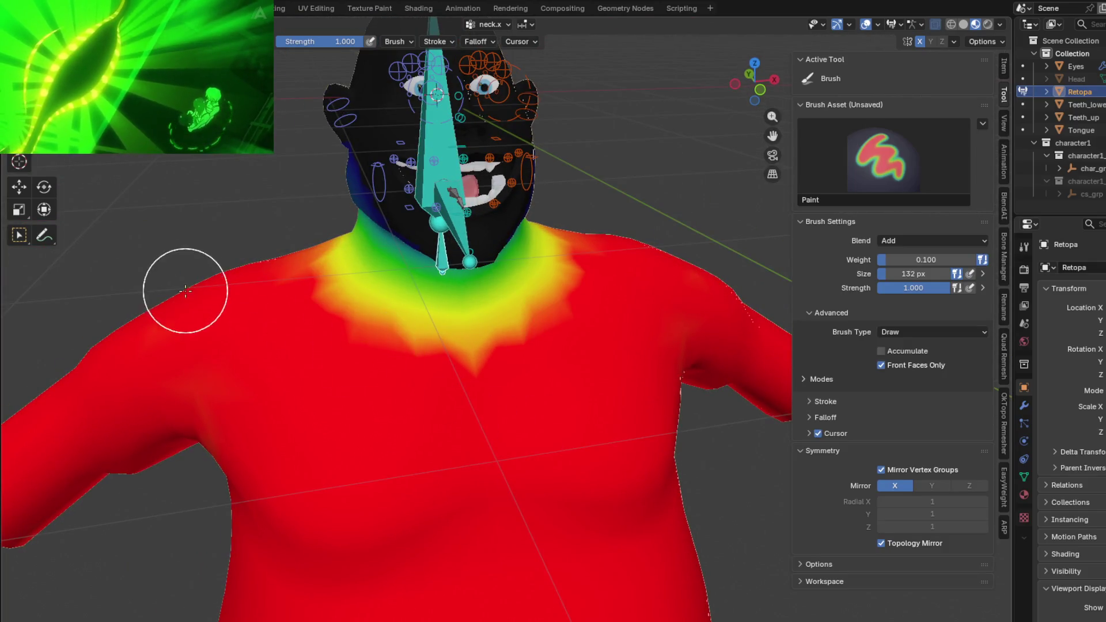
pyautogui.moveTo(86, 407)
pyautogui.mouseDown(button='middle')
pyautogui.moveTo(250, 432)
pyautogui.moveTo(402, 306)
pyautogui.mouseUp(button='middle')
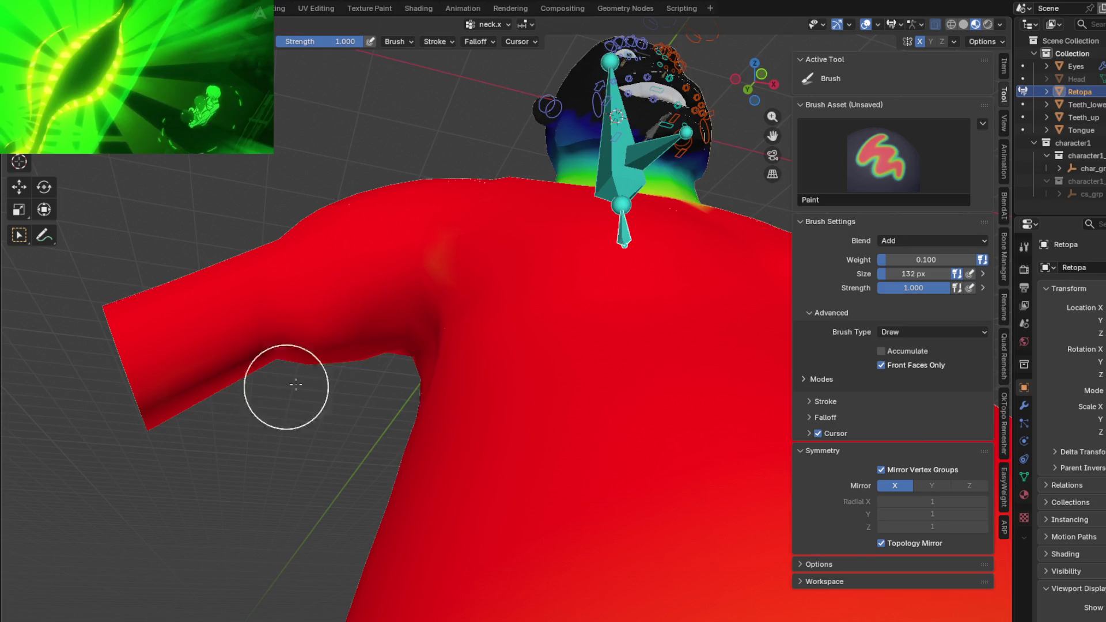
pyautogui.moveTo(433, 360)
pyautogui.mouseDown(button='middle')
pyautogui.moveTo(601, 371)
pyautogui.moveTo(619, 449)
pyautogui.moveTo(677, 435)
pyautogui.mouseUp(button='middle')
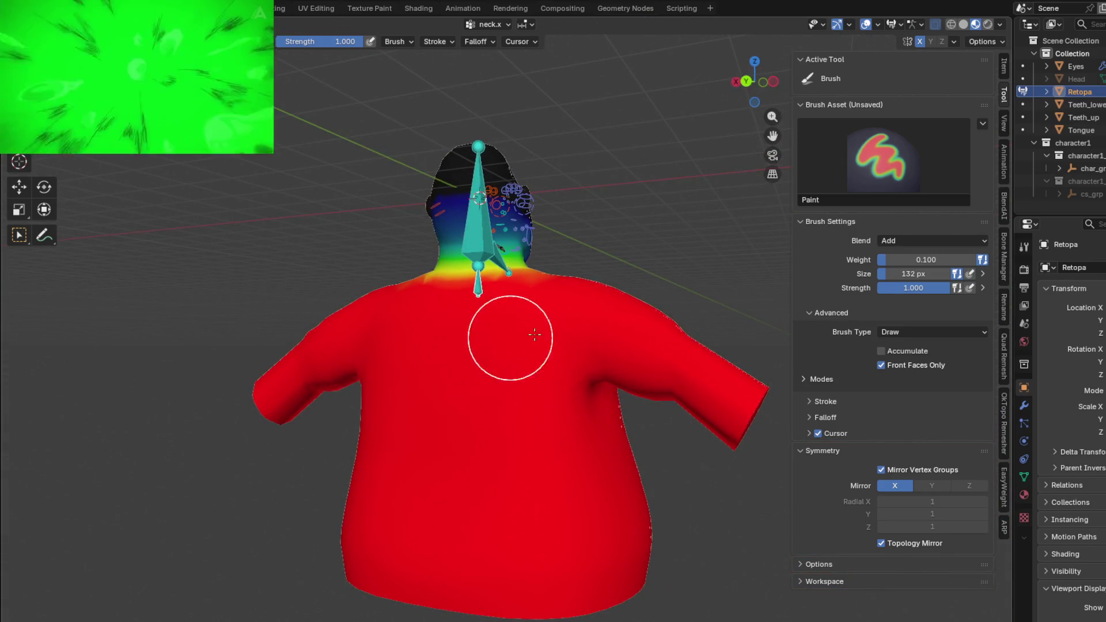
pyautogui.moveTo(395, 560); pyautogui.dragTo(258, 284, button='middle')
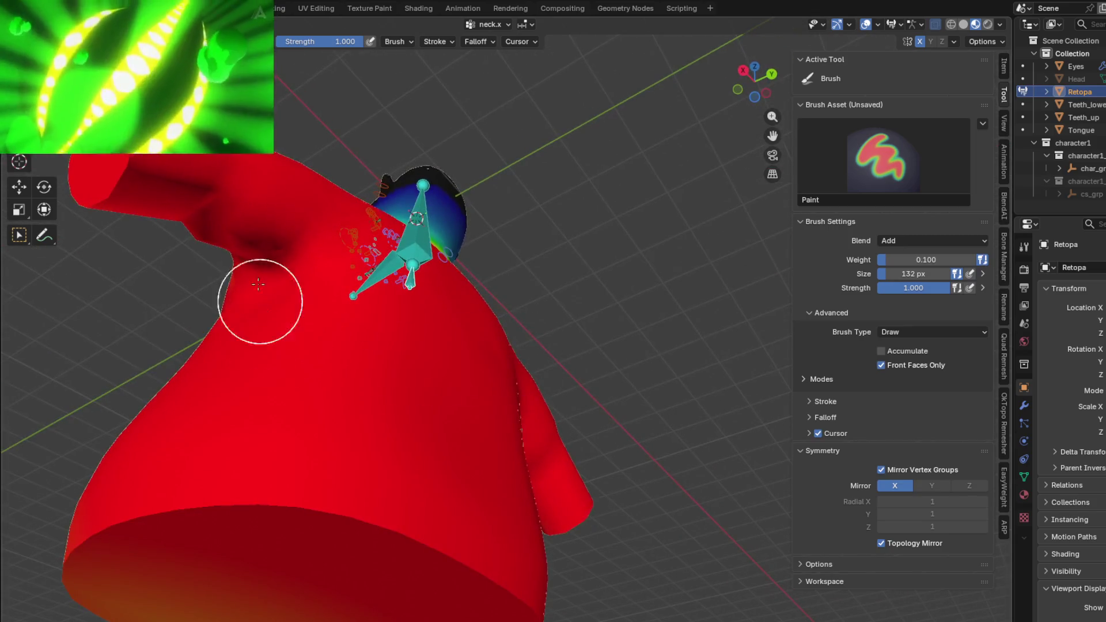
pyautogui.moveTo(216, 223); pyautogui.dragTo(417, 326, button='middle')
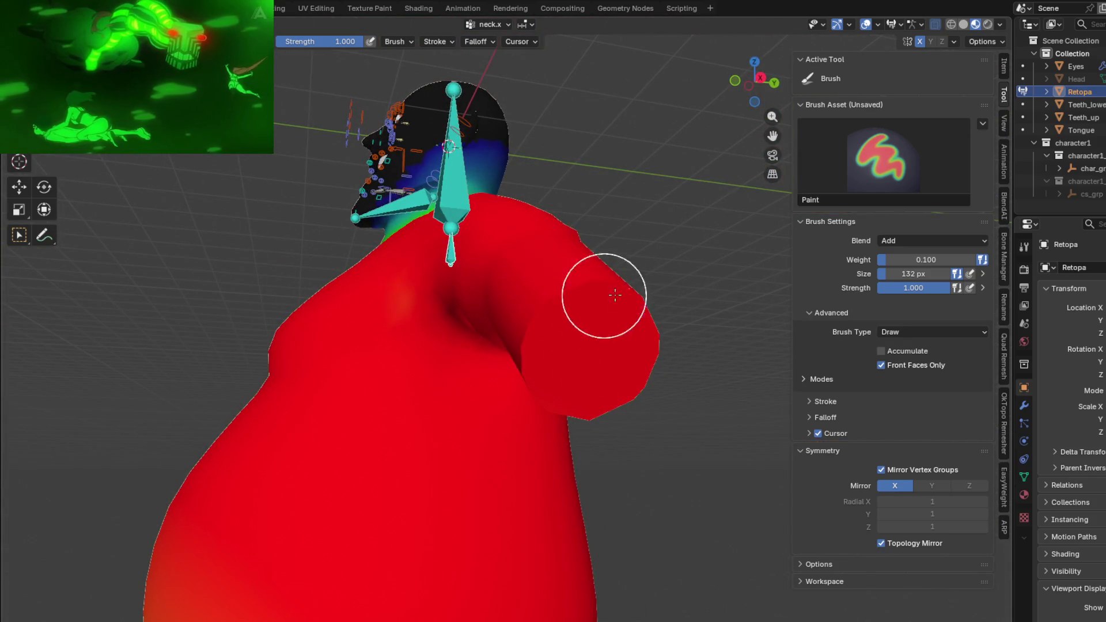
# - Spread full neck.x weight over the front and side of the neck, then switch back to jawbone.x
pyautogui.moveTo(615, 294); pyautogui.dragTo(638, 394, button='middle')
pyautogui.scroll(3, 637, 388)
pyautogui.moveTo(541, 413)
pyautogui.mouseDown()
pyautogui.moveTo(617, 365)
pyautogui.moveTo(553, 420)
pyautogui.moveTo(587, 383)
pyautogui.moveTo(383, 469)
pyautogui.moveTo(318, 458)
pyautogui.mouseUp()
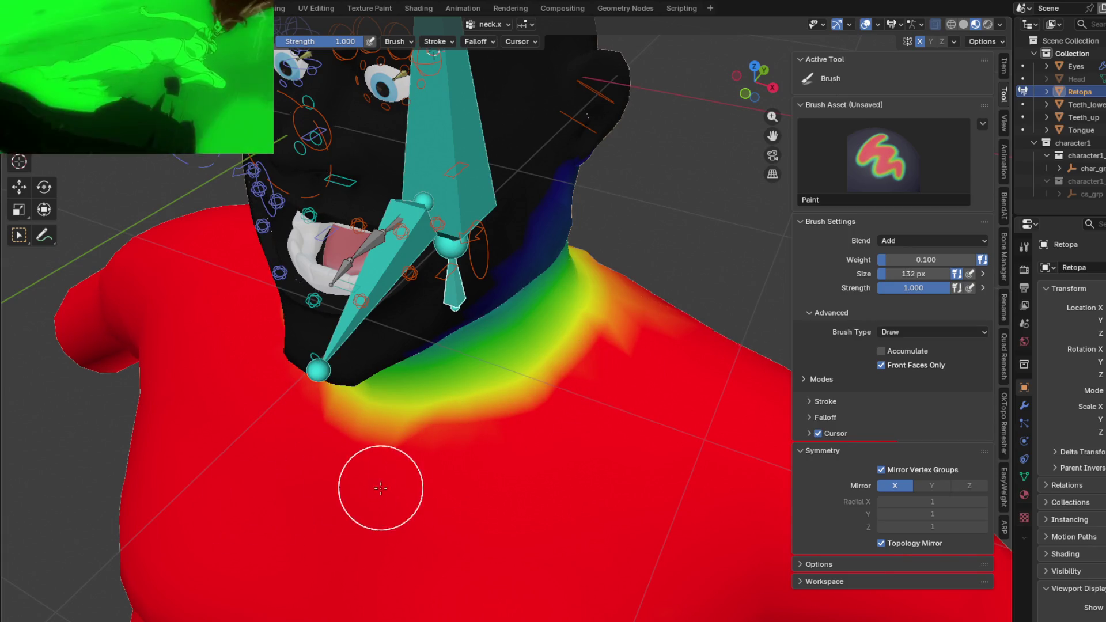
pyautogui.moveTo(507, 461); pyautogui.dragTo(335, 452, button='middle')
pyautogui.moveTo(336, 452)
pyautogui.mouseDown()
pyautogui.moveTo(388, 463)
pyautogui.moveTo(420, 370)
pyautogui.mouseUp()
pyautogui.moveTo(502, 319); pyautogui.dragTo(373, 336, button='middle')
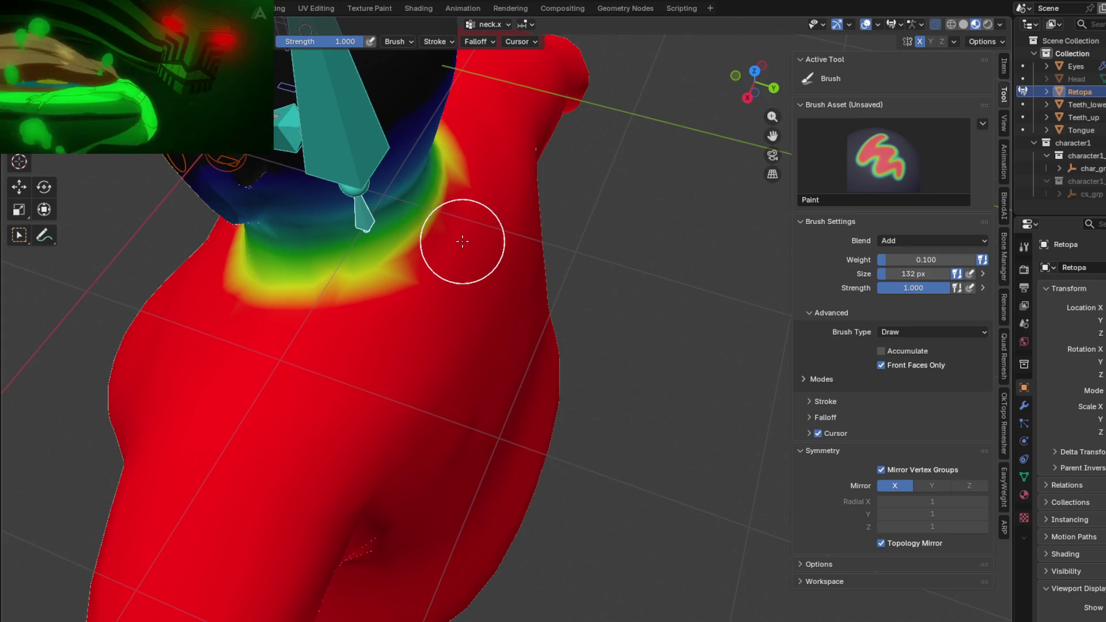
pyautogui.moveTo(447, 302)
pyautogui.mouseDown(button='middle')
pyautogui.moveTo(543, 247)
pyautogui.moveTo(646, 412)
pyautogui.moveTo(383, 482)
pyautogui.moveTo(457, 371)
pyautogui.moveTo(355, 286)
pyautogui.moveTo(413, 300)
pyautogui.moveTo(439, 269)
pyautogui.moveTo(372, 296)
pyautogui.mouseUp(button='middle')
pyautogui.keyDown('ctrl'); pyautogui.click(454, 326); pyautogui.keyUp('ctrl')
pyautogui.scroll(2, 413, 300)
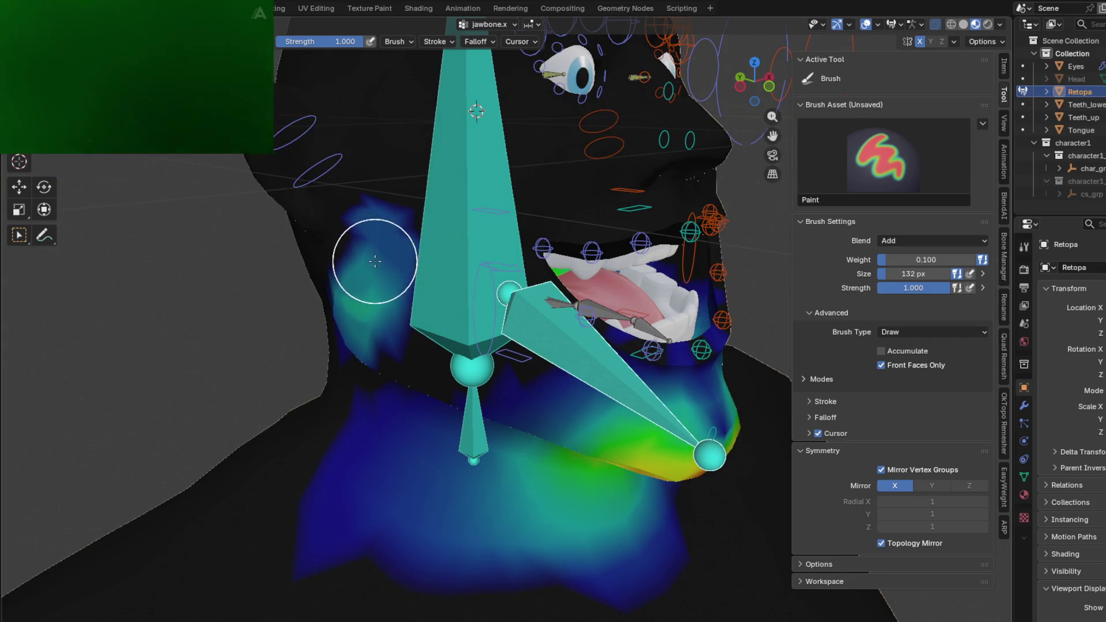
# - Paint light jawbone.x weight on the cheek and from mouth to jaw, then bring up the Blend mode choices
pyautogui.keyDown('ctrl'); pyautogui.moveTo(375, 261); pyautogui.dragTo(380, 272); pyautogui.keyUp('ctrl')
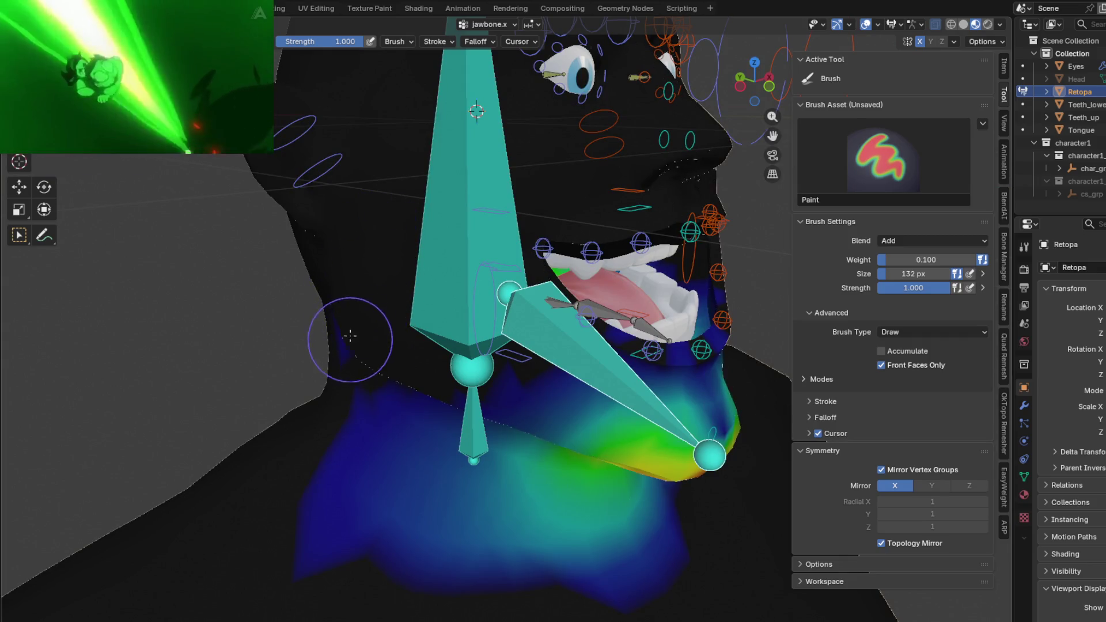
pyautogui.moveTo(371, 307); pyautogui.dragTo(371, 309, button='middle')
pyautogui.moveTo(370, 309); pyautogui.dragTo(375, 322)
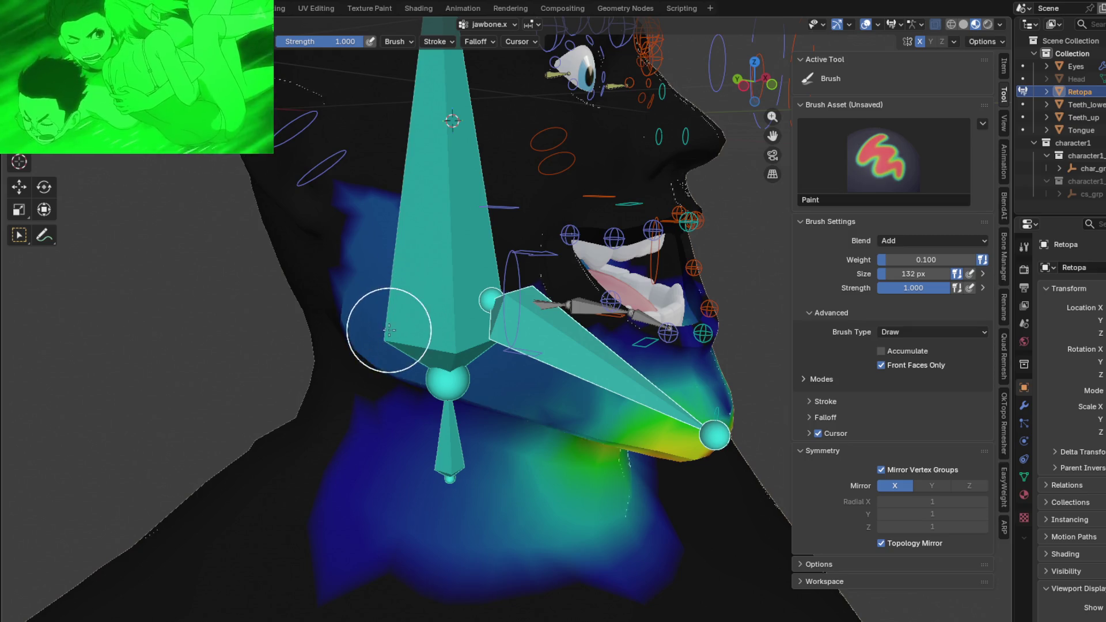
pyautogui.moveTo(540, 372); pyautogui.dragTo(544, 368, button='middle')
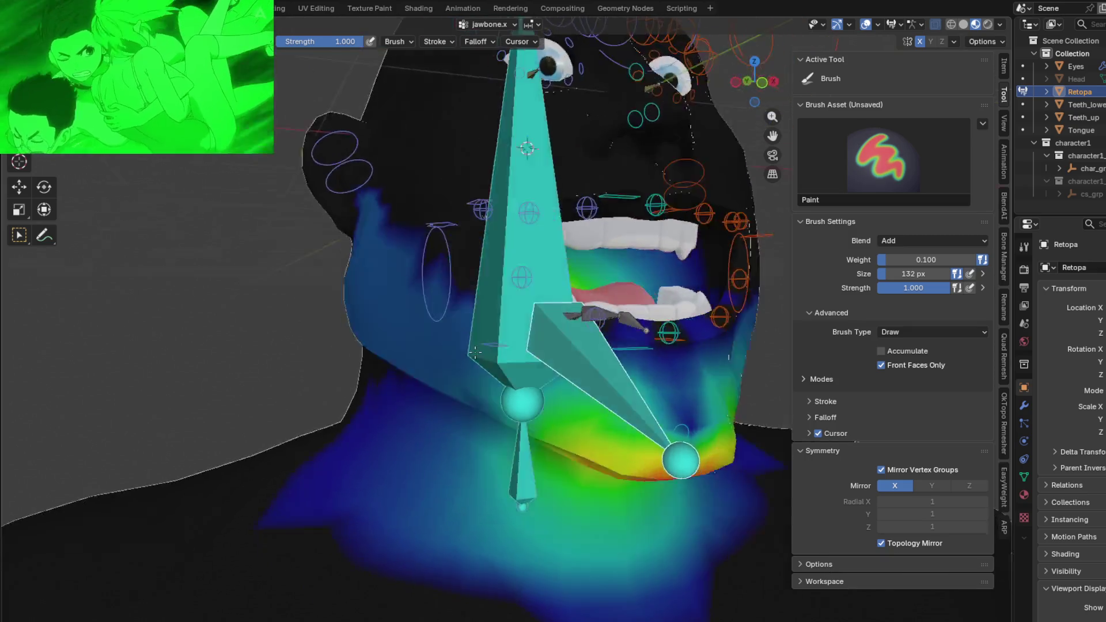
pyautogui.scroll(2, 540, 316)
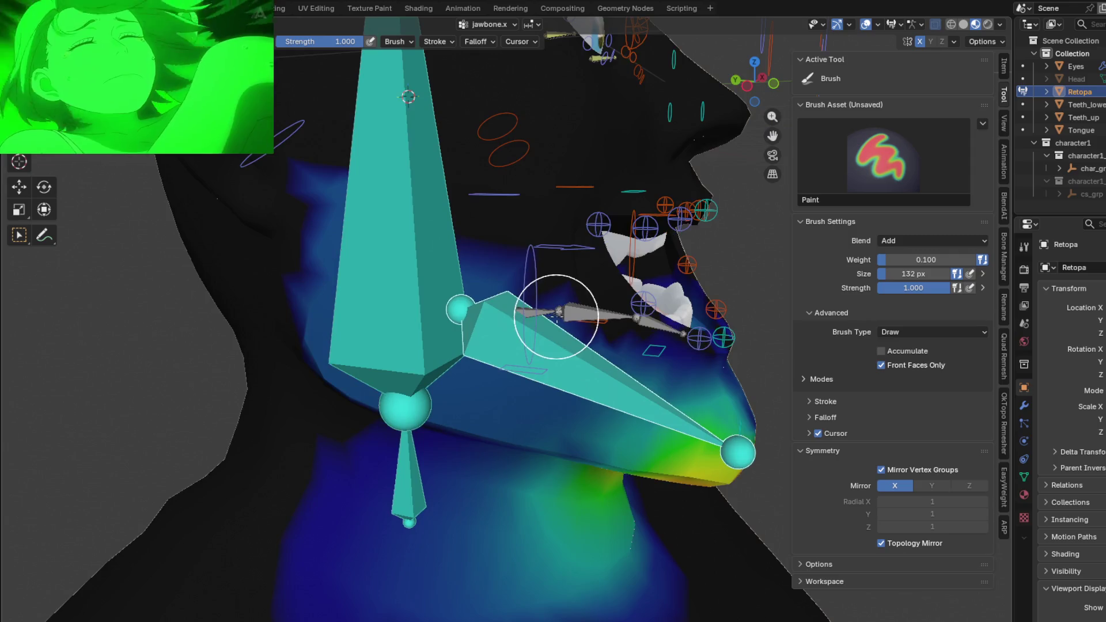
pyautogui.moveTo(592, 291)
pyautogui.mouseDown()
pyautogui.moveTo(709, 369)
pyautogui.moveTo(519, 256)
pyautogui.mouseUp()
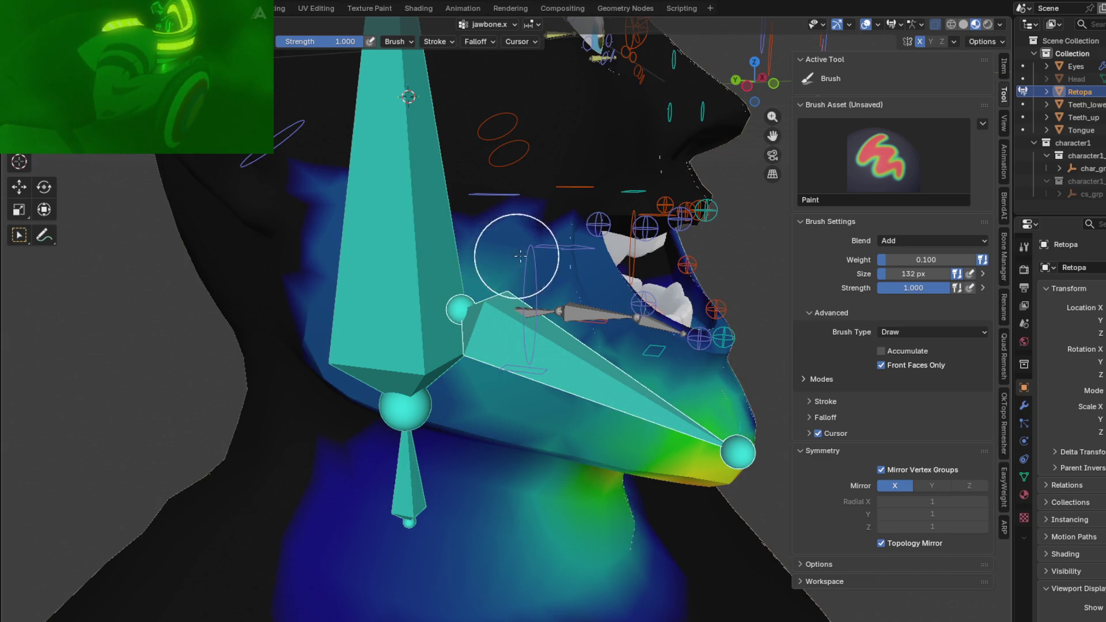
pyautogui.moveTo(346, 209); pyautogui.dragTo(1034, 293, button='middle')
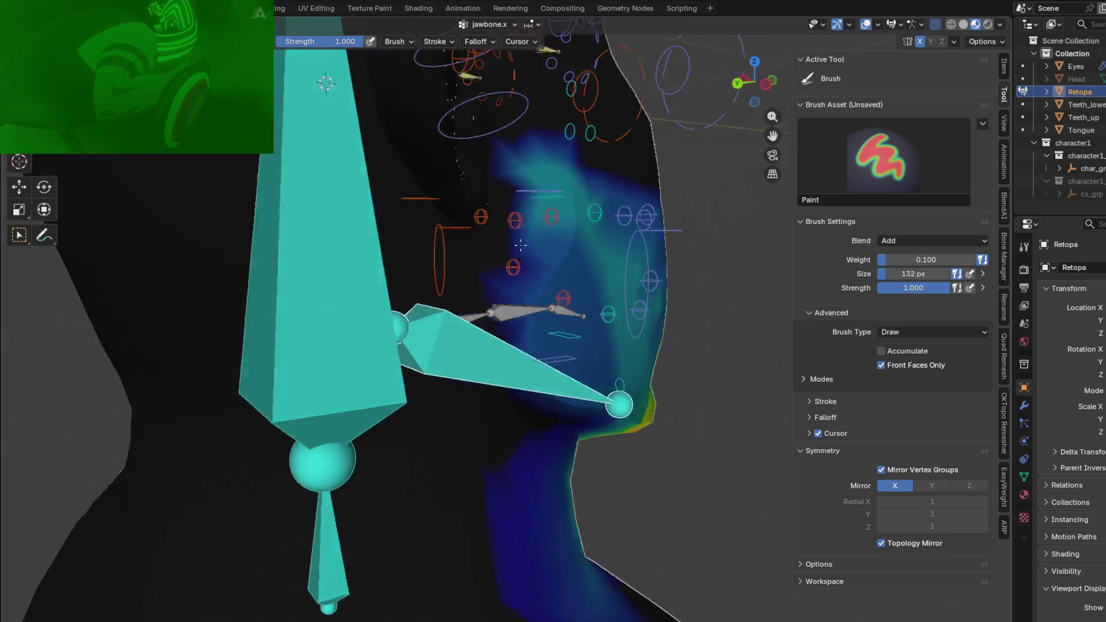
pyautogui.click(903, 242)
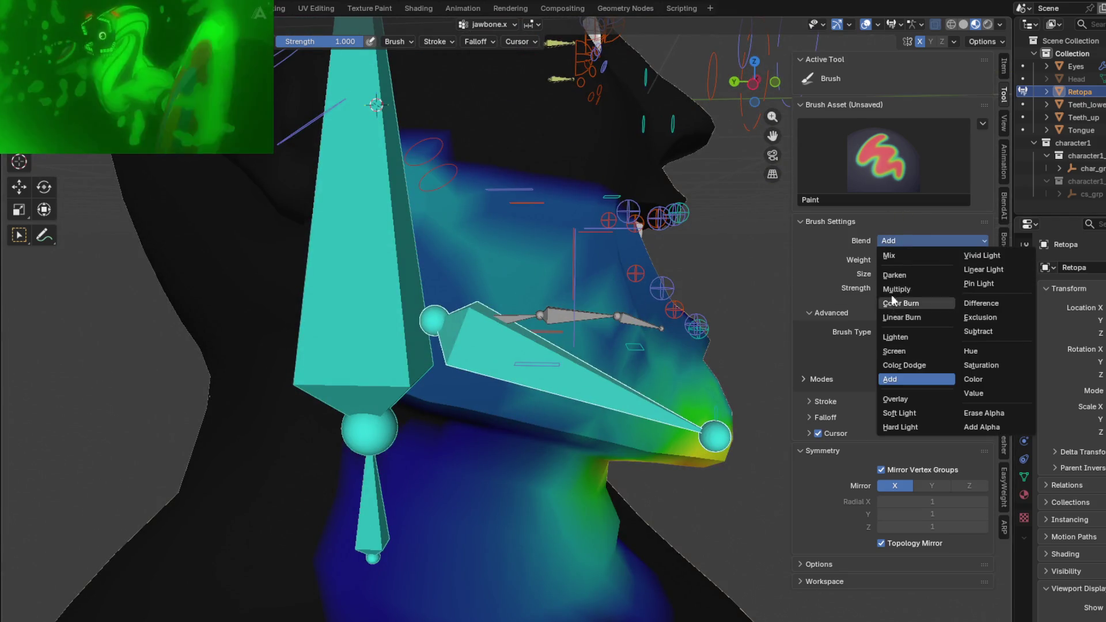
# - Set the brush Blend to Mix and inspect the jaw weights from front, side and high angles
pyautogui.click(898, 256)
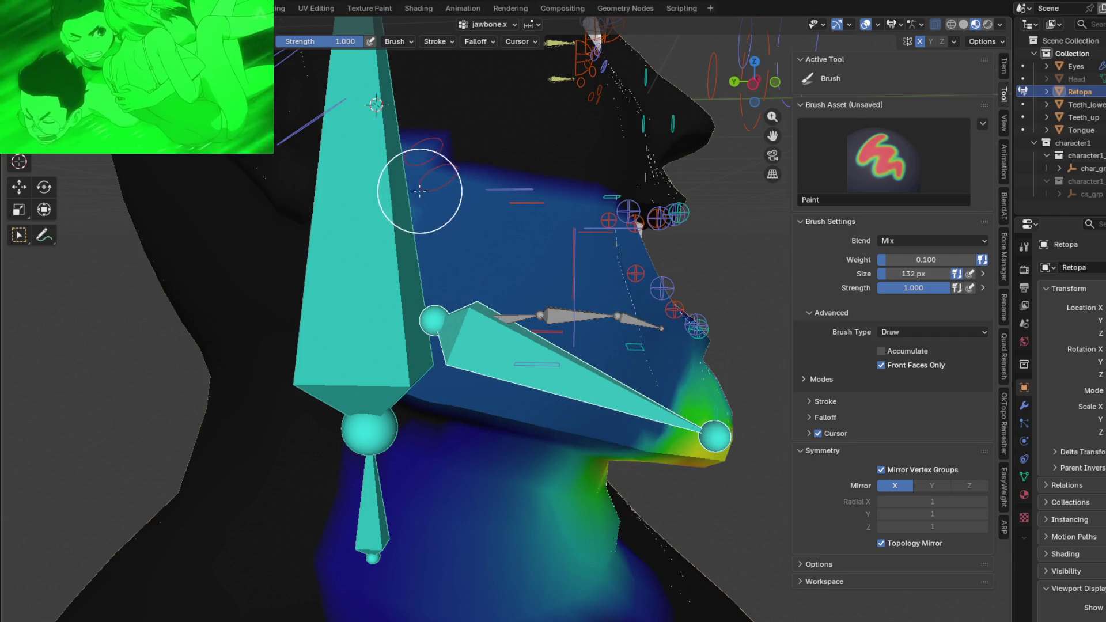
pyautogui.moveTo(454, 220); pyautogui.dragTo(558, 257, button='middle')
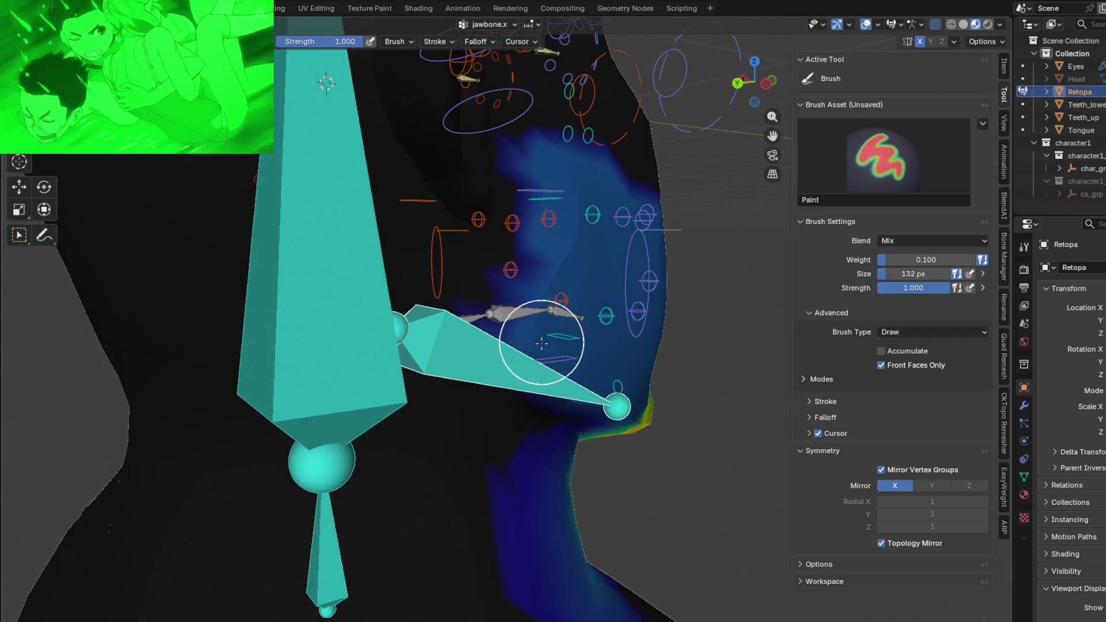
pyautogui.moveTo(567, 324); pyautogui.dragTo(568, 273, button='middle')
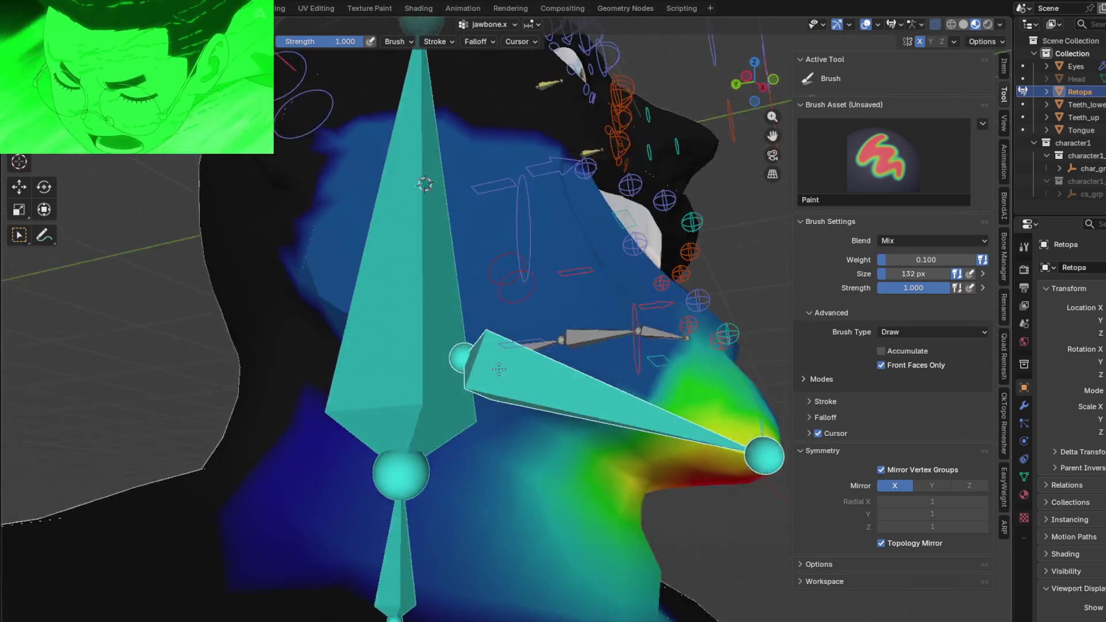
pyautogui.moveTo(596, 392); pyautogui.dragTo(592, 388, button='middle')
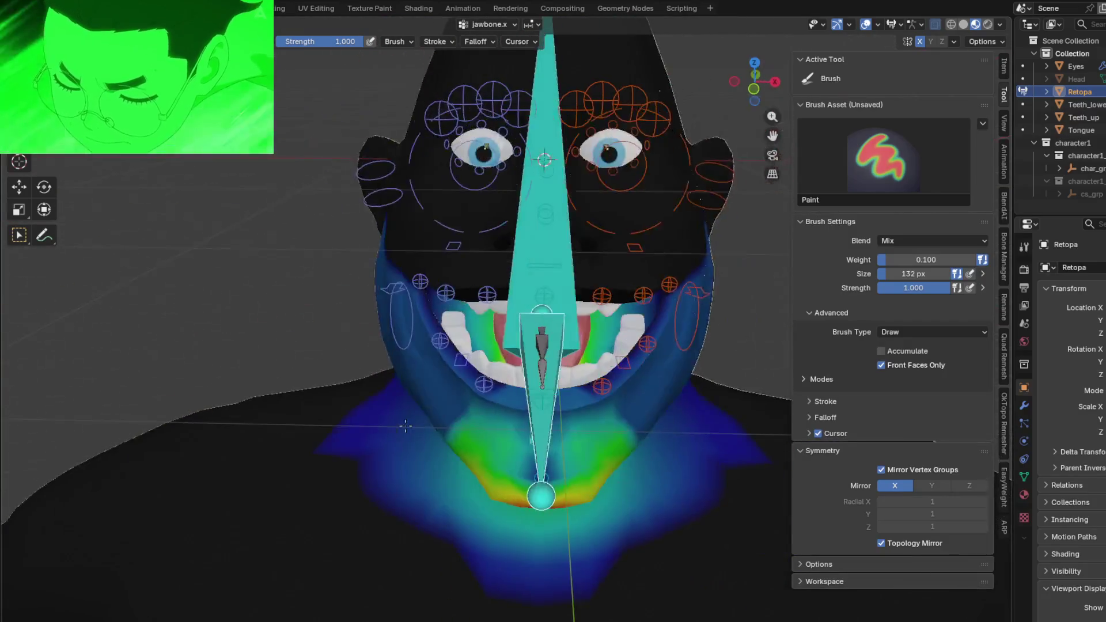
pyautogui.moveTo(592, 388)
pyautogui.mouseDown(button='middle')
pyautogui.moveTo(334, 404)
pyautogui.moveTo(359, 363)
pyautogui.moveTo(521, 300)
pyautogui.moveTo(487, 290)
pyautogui.mouseUp(button='middle')
pyautogui.scroll(5, 372, 380)
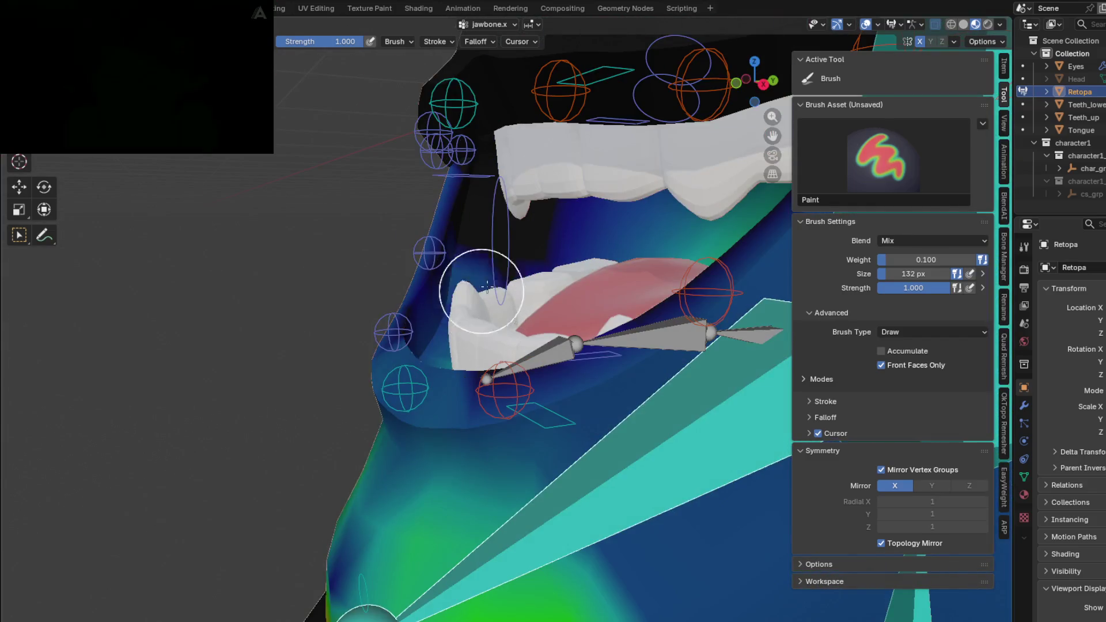
pyautogui.moveTo(395, 320)
pyautogui.mouseDown(button='middle')
pyautogui.moveTo(499, 240)
pyautogui.moveTo(493, 251)
pyautogui.moveTo(500, 232)
pyautogui.moveTo(571, 264)
pyautogui.moveTo(696, 271)
pyautogui.moveTo(595, 256)
pyautogui.moveTo(412, 363)
pyautogui.moveTo(507, 393)
pyautogui.mouseUp(button='middle')
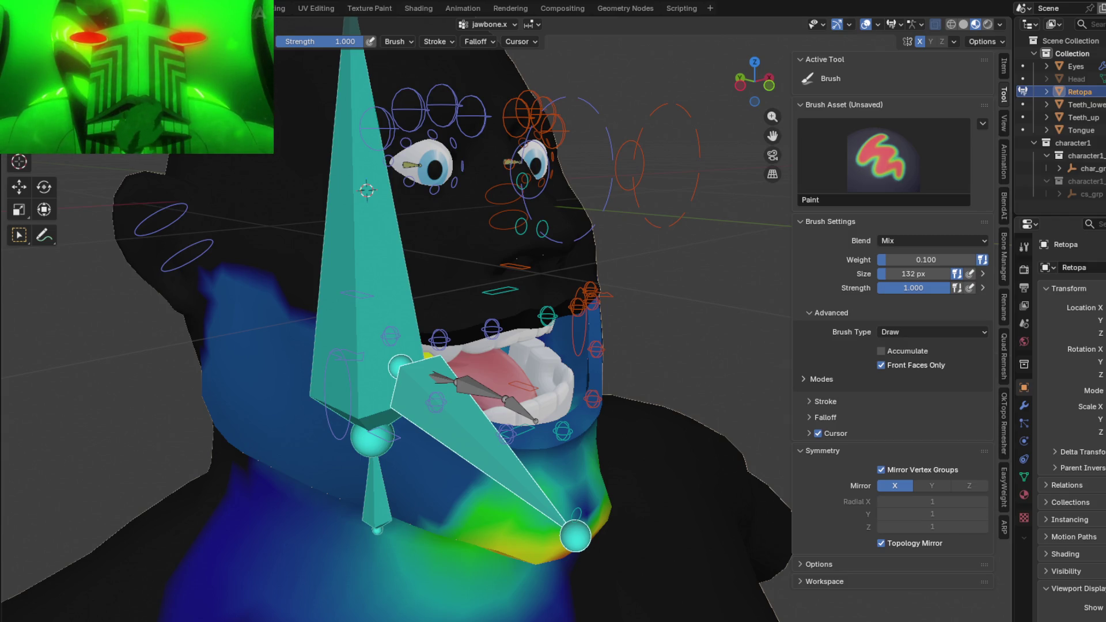
pyautogui.moveTo(207, 73)
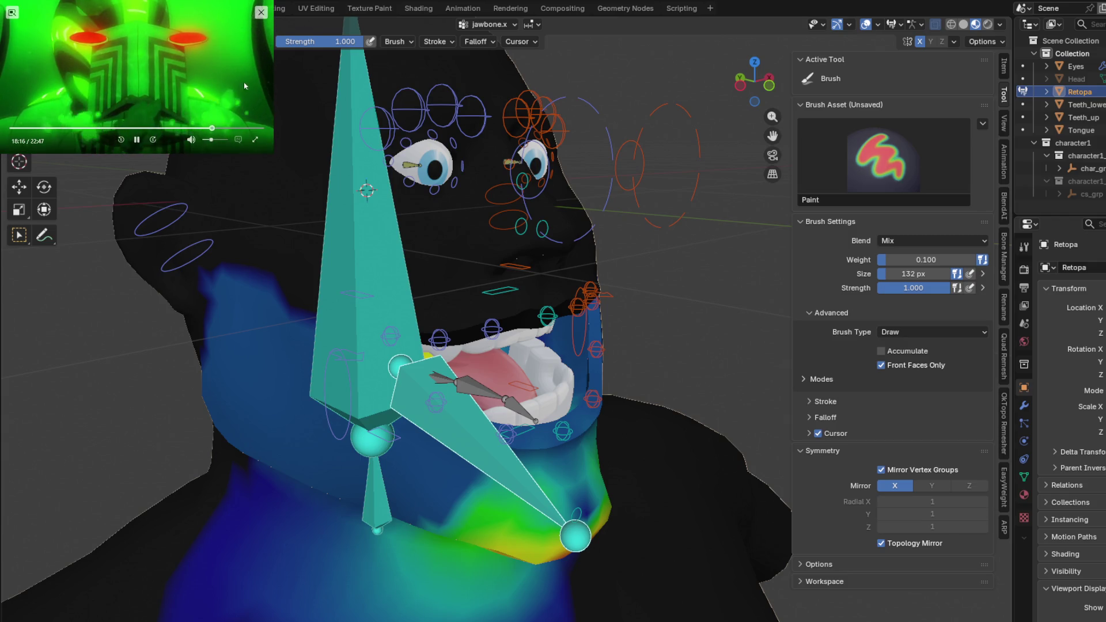
# - Inspect the head from several angles and check the c_chin_01.x bone's weights
pyautogui.moveTo(581, 395); pyautogui.dragTo(519, 388, button='middle')
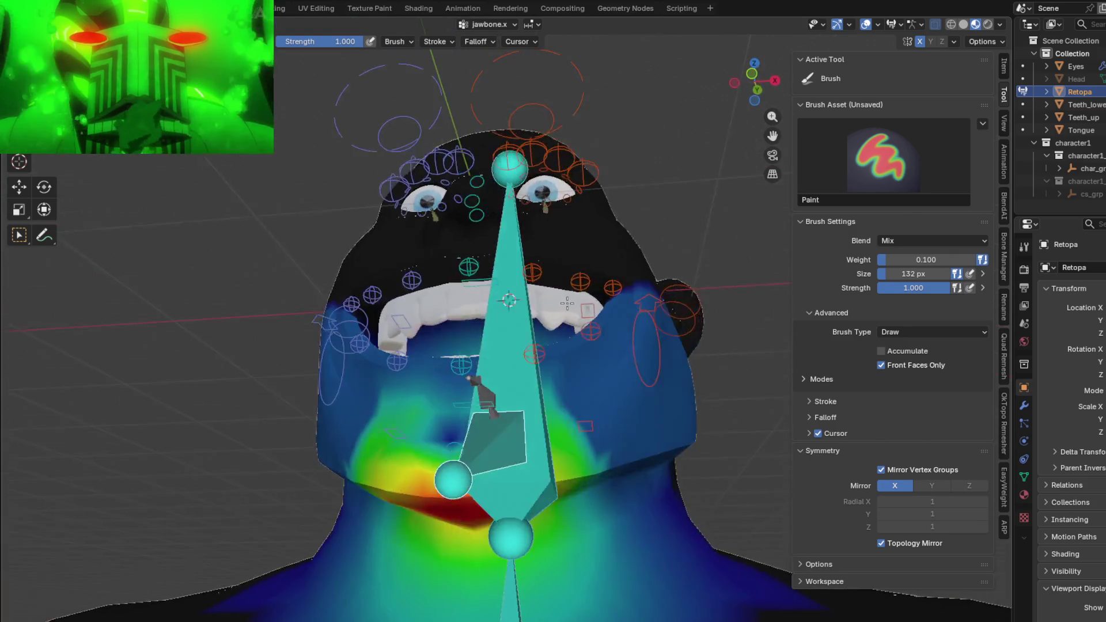
pyautogui.moveTo(566, 301); pyautogui.dragTo(676, 430, button='middle')
pyautogui.moveTo(656, 465)
pyautogui.mouseDown(button='middle')
pyautogui.moveTo(396, 394)
pyautogui.moveTo(519, 445)
pyautogui.moveTo(460, 426)
pyautogui.moveTo(545, 427)
pyautogui.moveTo(572, 370)
pyautogui.moveTo(655, 382)
pyautogui.mouseUp(button='middle')
pyautogui.moveTo(558, 481)
pyautogui.mouseDown(button='middle')
pyautogui.moveTo(571, 484)
pyautogui.moveTo(491, 419)
pyautogui.moveTo(570, 445)
pyautogui.mouseUp(button='middle')
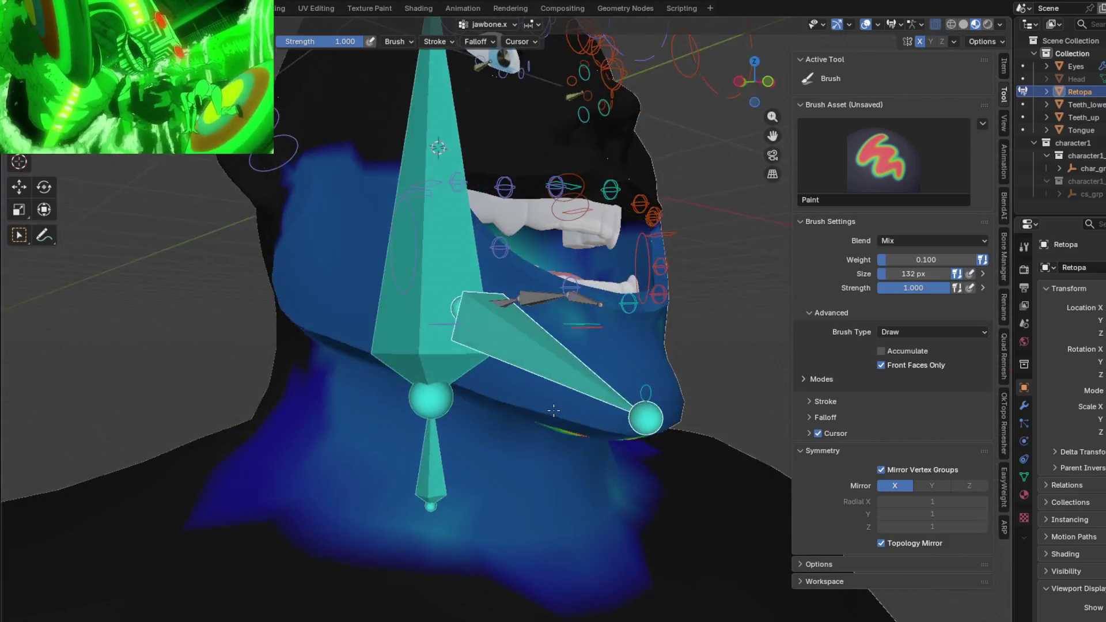
pyautogui.keyDown('ctrl'); pyautogui.click(589, 417); pyautogui.keyUp('ctrl')
pyautogui.moveTo(589, 417)
pyautogui.mouseDown(button='middle')
pyautogui.moveTo(549, 325)
pyautogui.moveTo(468, 347)
pyautogui.moveTo(634, 423)
pyautogui.mouseUp(button='middle')
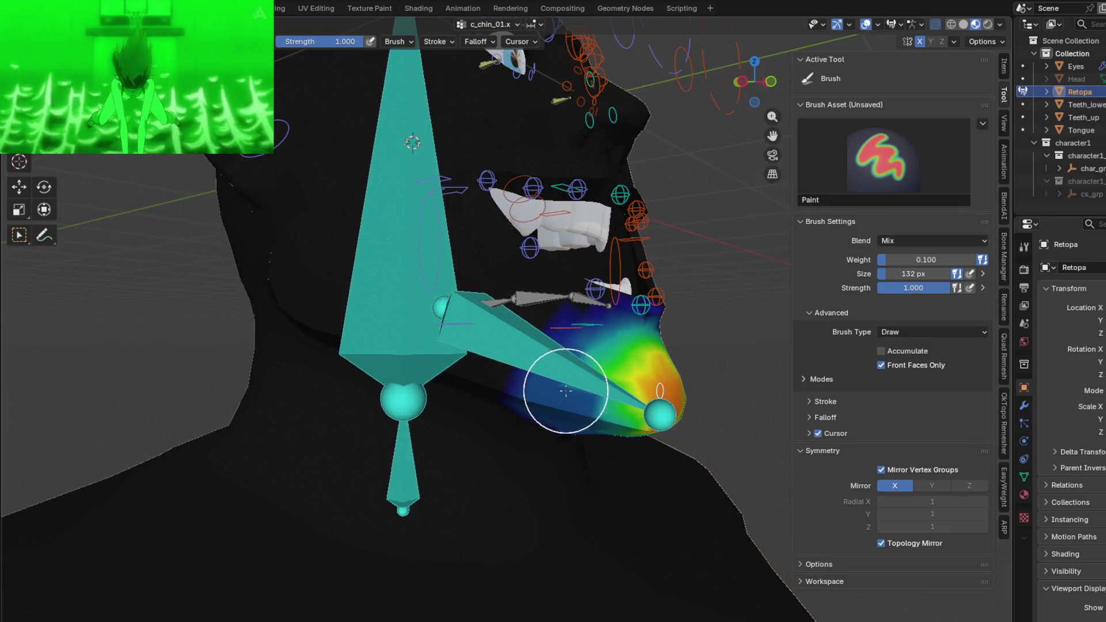
pyautogui.moveTo(566, 391); pyautogui.dragTo(545, 415, button='middle')
# - Check jawbone.x, c_teeth_bot.x, c_lips_bot.x and c_lips_corner_mini.r weights, zooming to the lip corner
pyautogui.keyDown('ctrl'); pyautogui.click(621, 441); pyautogui.keyUp('ctrl')
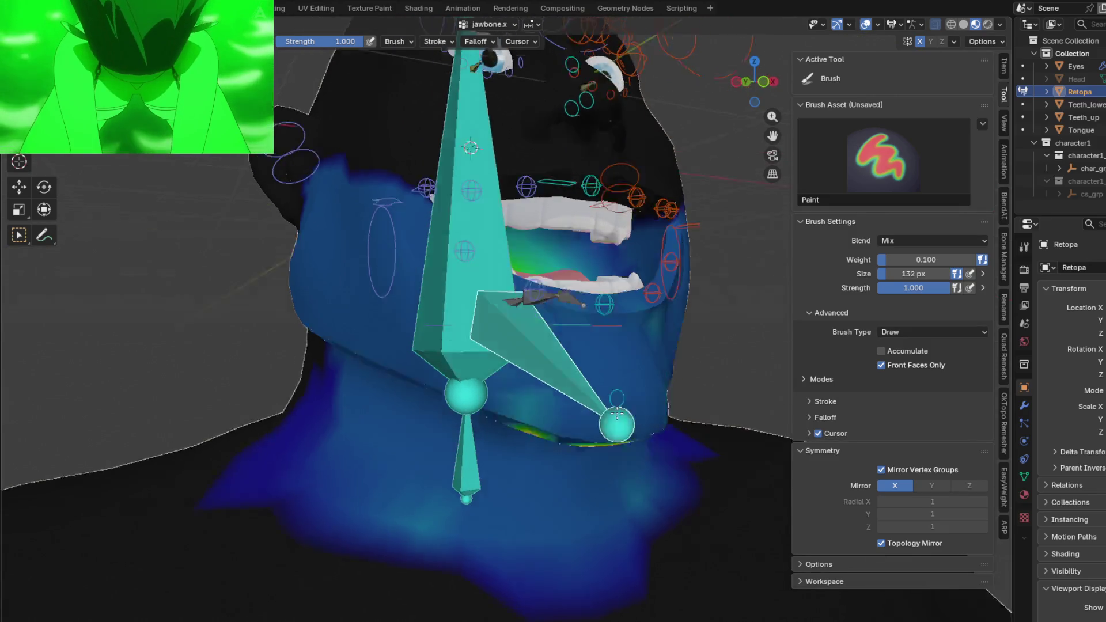
pyautogui.moveTo(613, 440); pyautogui.dragTo(561, 350, button='middle')
pyautogui.moveTo(634, 349)
pyautogui.mouseDown(button='middle')
pyautogui.moveTo(490, 424)
pyautogui.moveTo(457, 359)
pyautogui.moveTo(536, 352)
pyautogui.moveTo(415, 341)
pyautogui.moveTo(500, 336)
pyautogui.moveTo(529, 388)
pyautogui.mouseUp(button='middle')
pyautogui.keyDown('ctrl'); pyautogui.click(457, 352); pyautogui.keyUp('ctrl')
pyautogui.keyDown('ctrl'); pyautogui.click(415, 341); pyautogui.keyUp('ctrl')
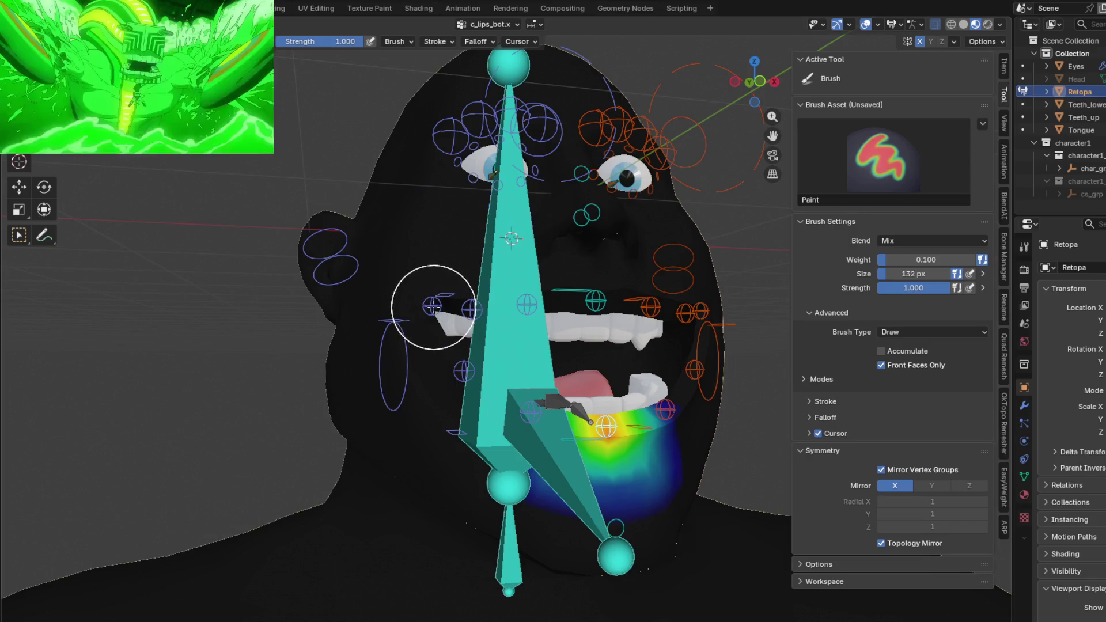
pyautogui.keyDown('ctrl'); pyautogui.click(432, 307); pyautogui.keyUp('ctrl')
pyautogui.moveTo(445, 271); pyautogui.dragTo(487, 346, button='middle')
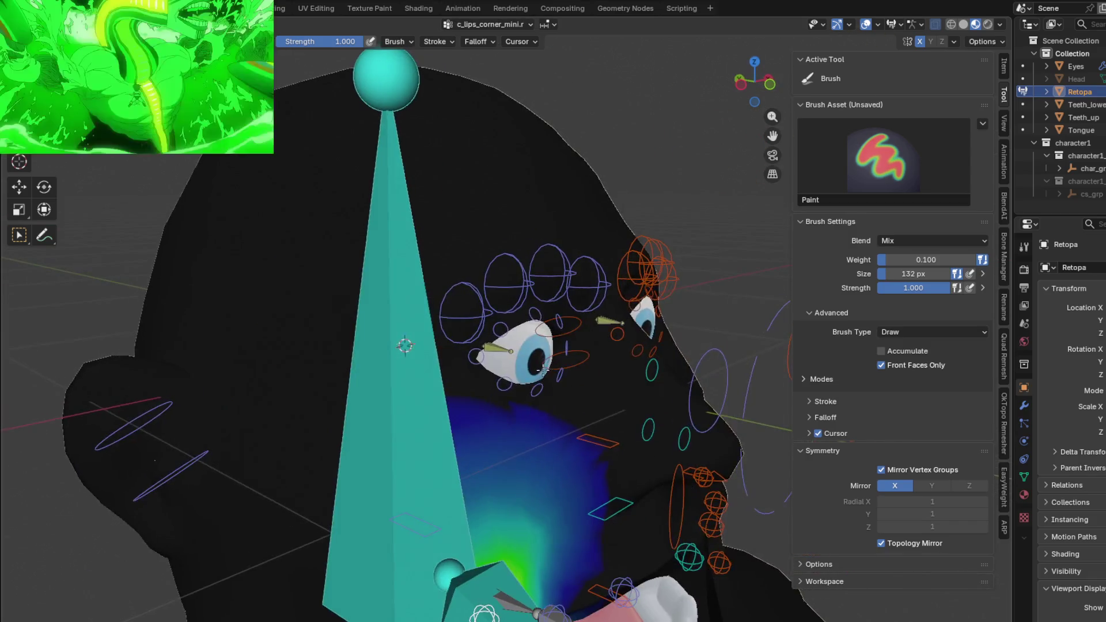
# - Check c_eye.r and c_eyelid_bot_02.r weights, then show head.x's weights across the skull
pyautogui.keyDown('ctrl'); pyautogui.click(741, 398); pyautogui.keyUp('ctrl')
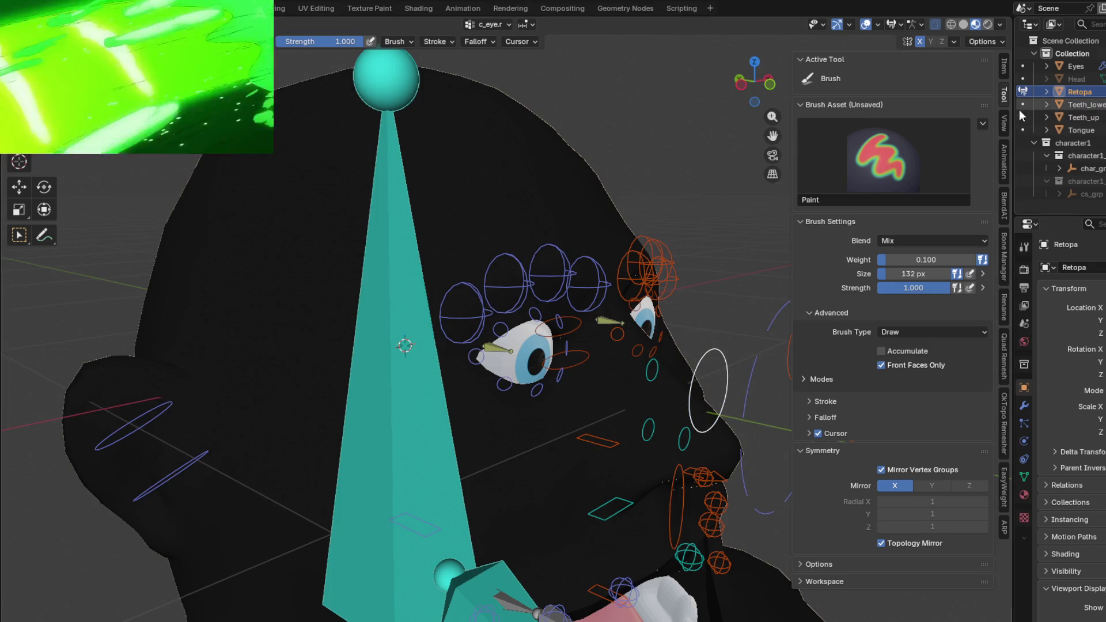
pyautogui.keyDown('ctrl'); pyautogui.click(534, 388); pyautogui.keyUp('ctrl')
pyautogui.moveTo(534, 387); pyautogui.dragTo(444, 395, button='middle')
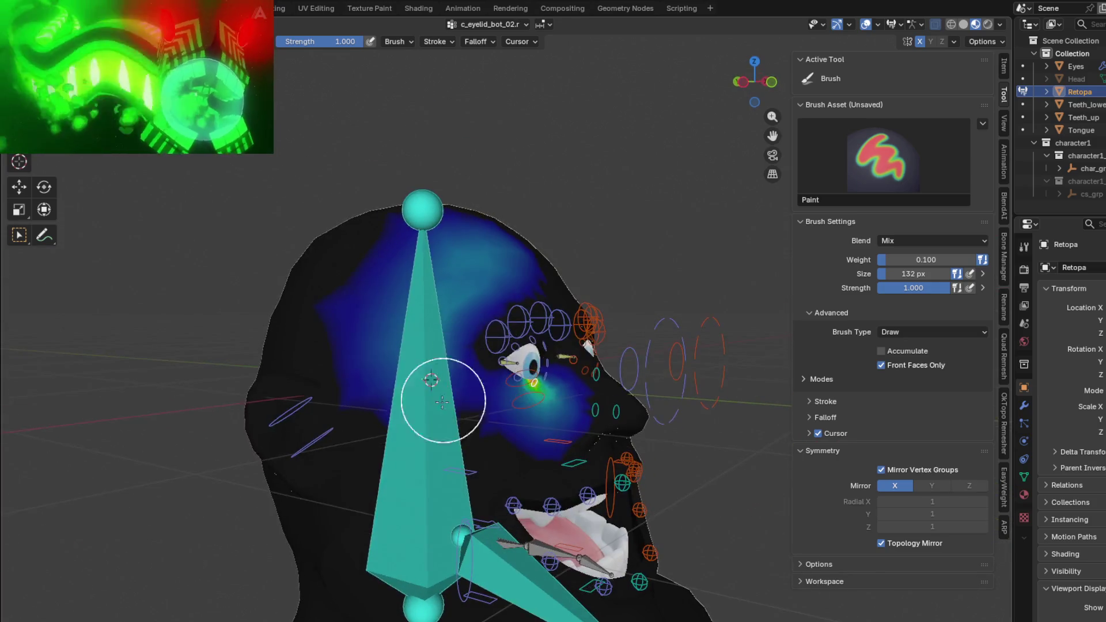
pyautogui.keyDown('ctrl'); pyautogui.click(418, 460); pyautogui.keyUp('ctrl')
pyautogui.moveTo(419, 460)
pyautogui.mouseDown(button='middle')
pyautogui.moveTo(469, 371)
pyautogui.moveTo(435, 304)
pyautogui.moveTo(396, 346)
pyautogui.mouseUp(button='middle')
pyautogui.moveTo(395, 346); pyautogui.dragTo(497, 292)
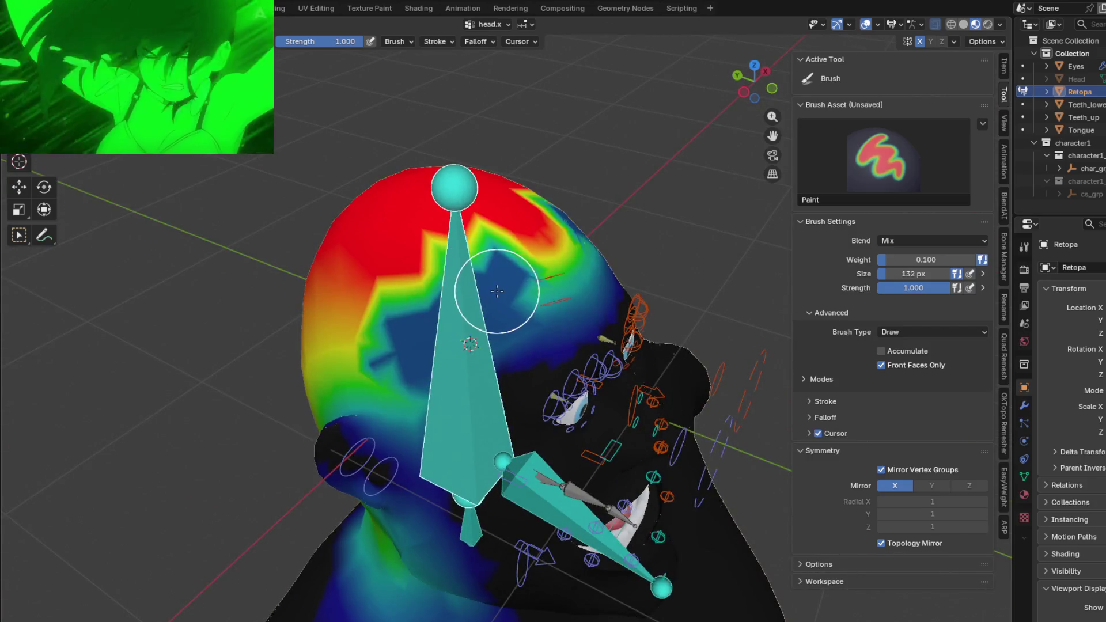
# - Undo the stray low-weight stroke and set the brush Blend to Add at full weight
pyautogui.hotkey('ctrl', 'z')
pyautogui.click(909, 241)
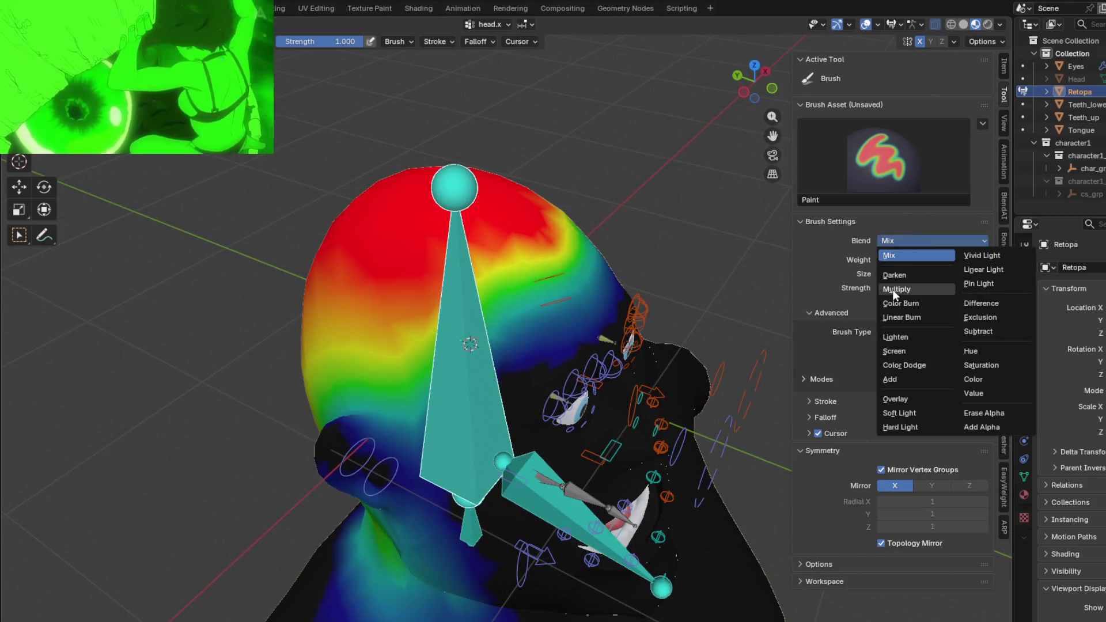
pyautogui.click(896, 379)
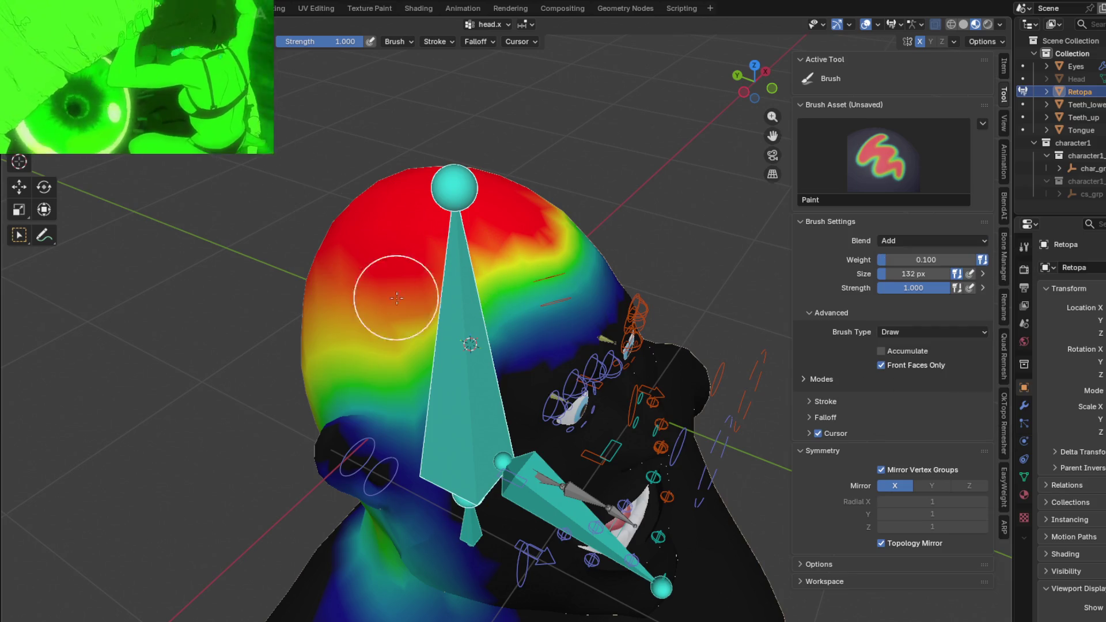
# - Paint full head.x weight across the back and side of the head down toward the neck
pyautogui.moveTo(395, 299); pyautogui.dragTo(411, 288, button='middle')
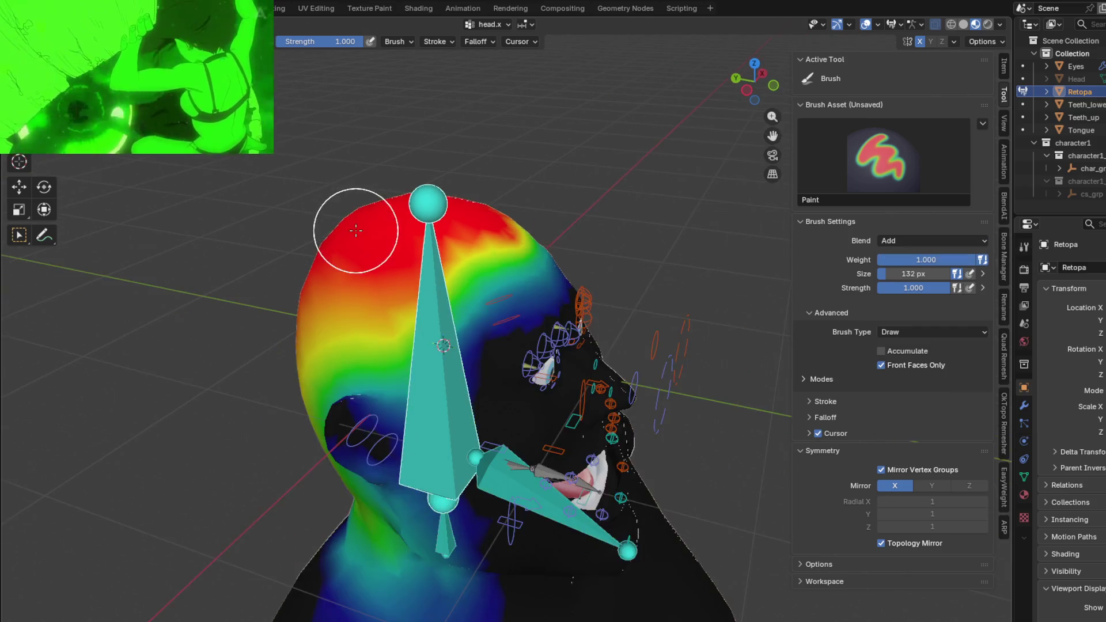
pyautogui.moveTo(351, 234); pyautogui.dragTo(369, 334, button='middle')
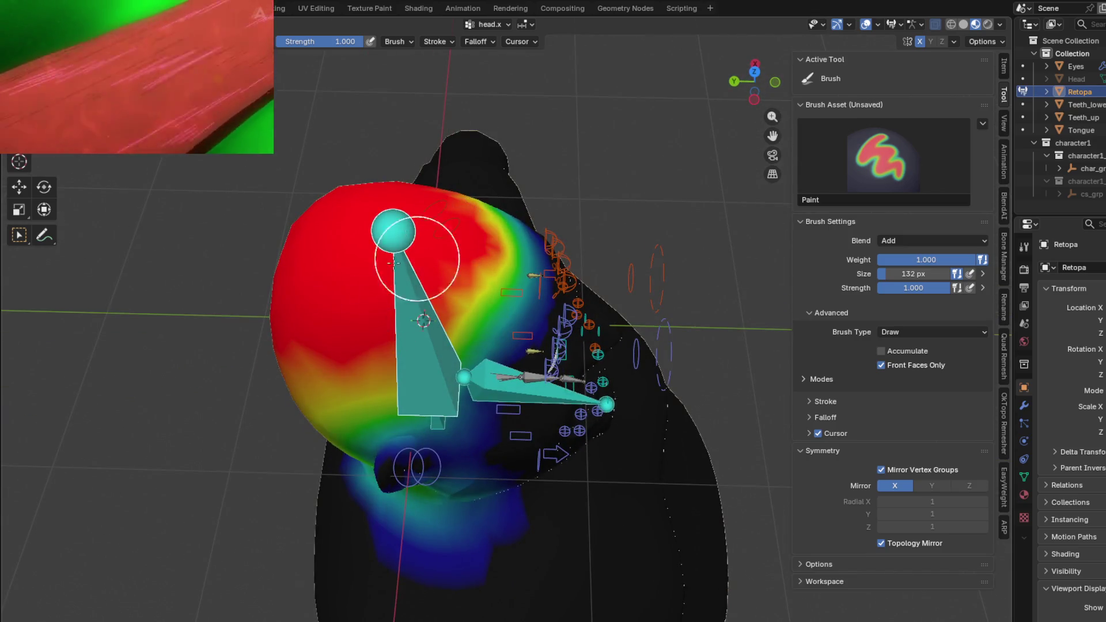
pyautogui.moveTo(439, 254); pyautogui.dragTo(584, 306, button='middle')
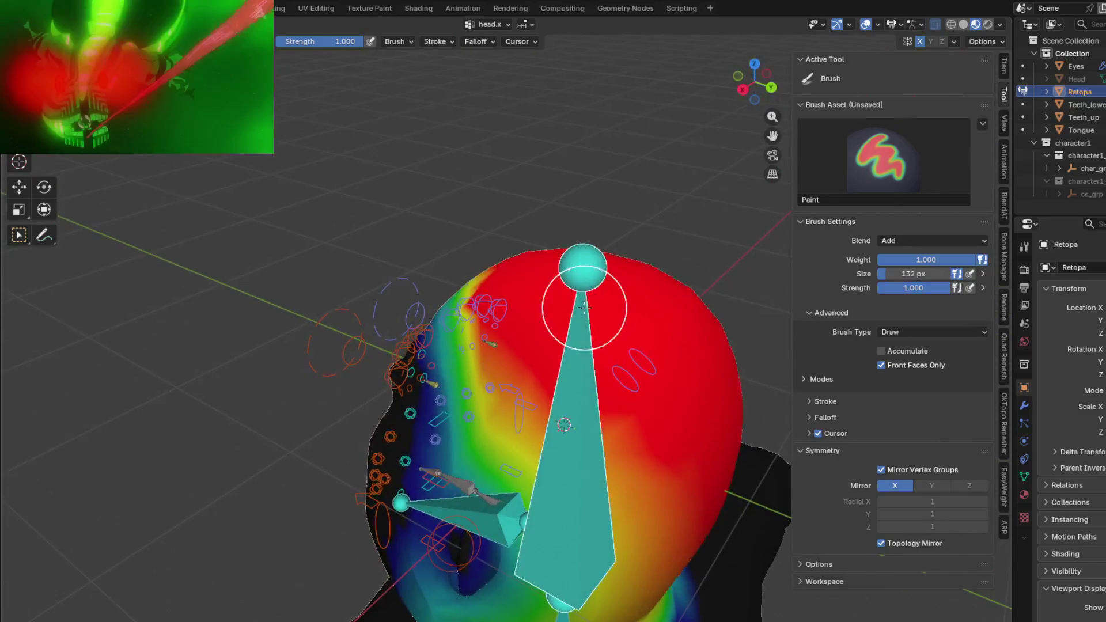
pyautogui.moveTo(605, 406); pyautogui.dragTo(647, 391, button='middle')
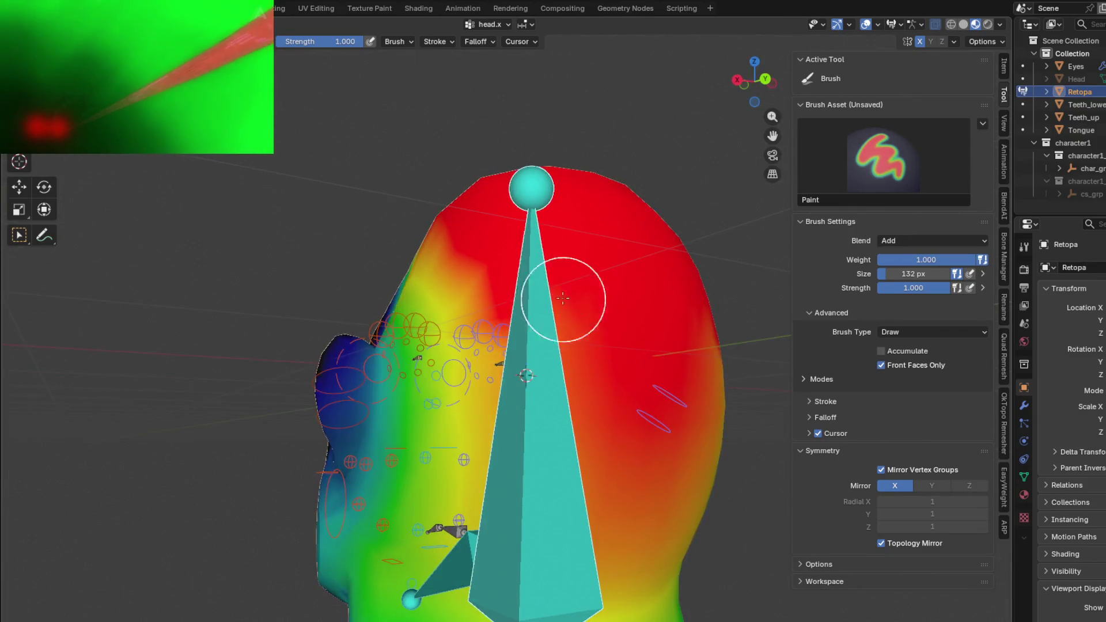
pyautogui.moveTo(644, 392)
pyautogui.mouseDown()
pyautogui.moveTo(612, 440)
pyautogui.moveTo(531, 420)
pyautogui.moveTo(568, 432)
pyautogui.mouseUp()
pyautogui.moveTo(568, 432)
pyautogui.mouseDown(button='middle')
pyautogui.moveTo(513, 443)
pyautogui.moveTo(476, 345)
pyautogui.moveTo(432, 383)
pyautogui.mouseUp(button='middle')
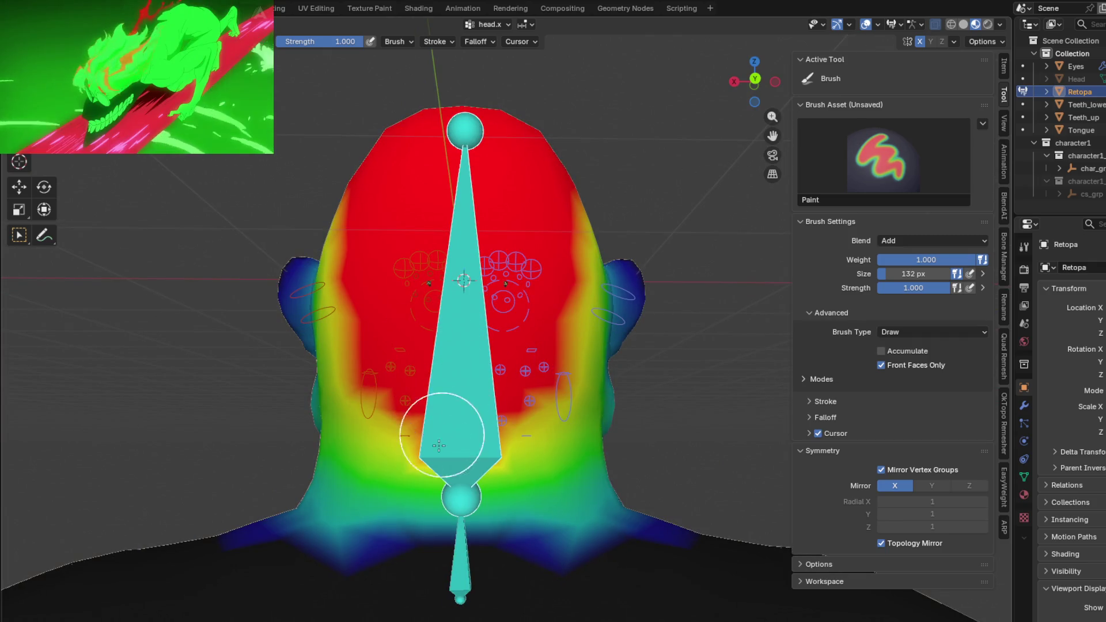
pyautogui.moveTo(438, 446); pyautogui.dragTo(430, 441)
pyautogui.moveTo(631, 349); pyautogui.dragTo(517, 403, button='middle')
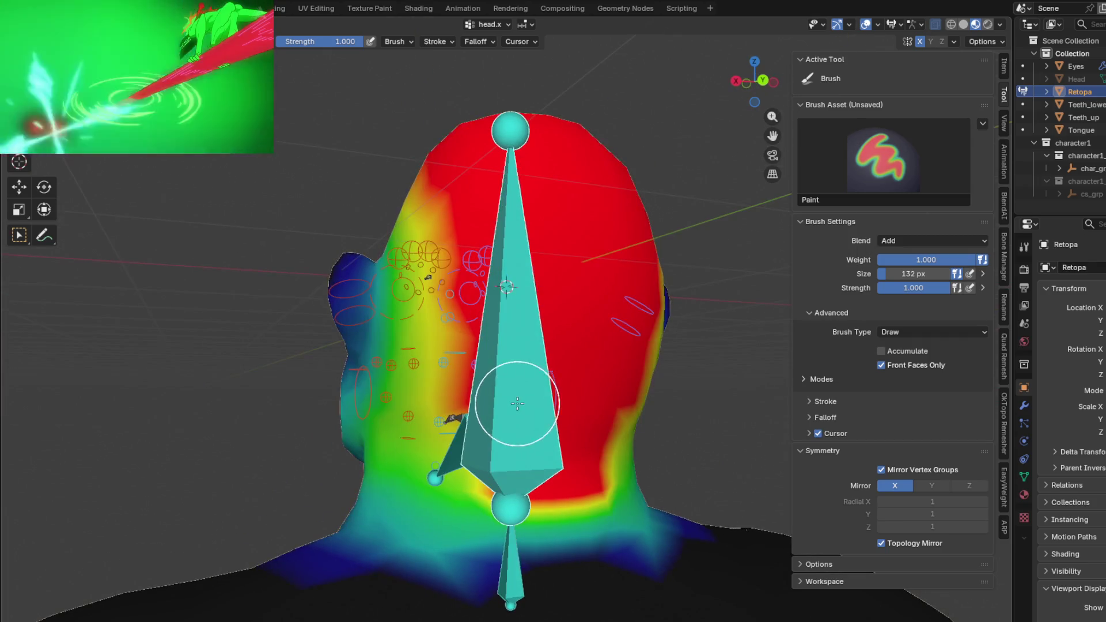
pyautogui.moveTo(485, 295)
pyautogui.mouseDown()
pyautogui.moveTo(470, 346)
pyautogui.moveTo(457, 211)
pyautogui.mouseUp()
pyautogui.moveTo(457, 210); pyautogui.dragTo(506, 238, button='middle')
pyautogui.moveTo(519, 290)
pyautogui.mouseDown()
pyautogui.moveTo(519, 390)
pyautogui.moveTo(499, 391)
pyautogui.mouseUp()
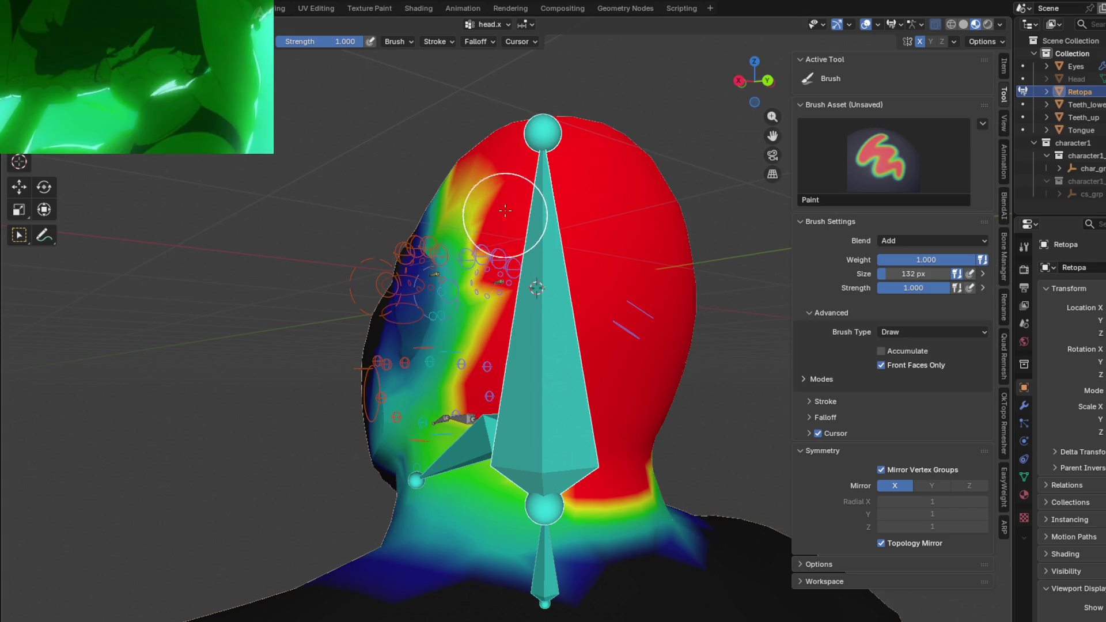
# - Extend full weight over the hair and forehead, lower on the side and behind the ear
pyautogui.moveTo(473, 174); pyautogui.dragTo(691, 260, button='middle')
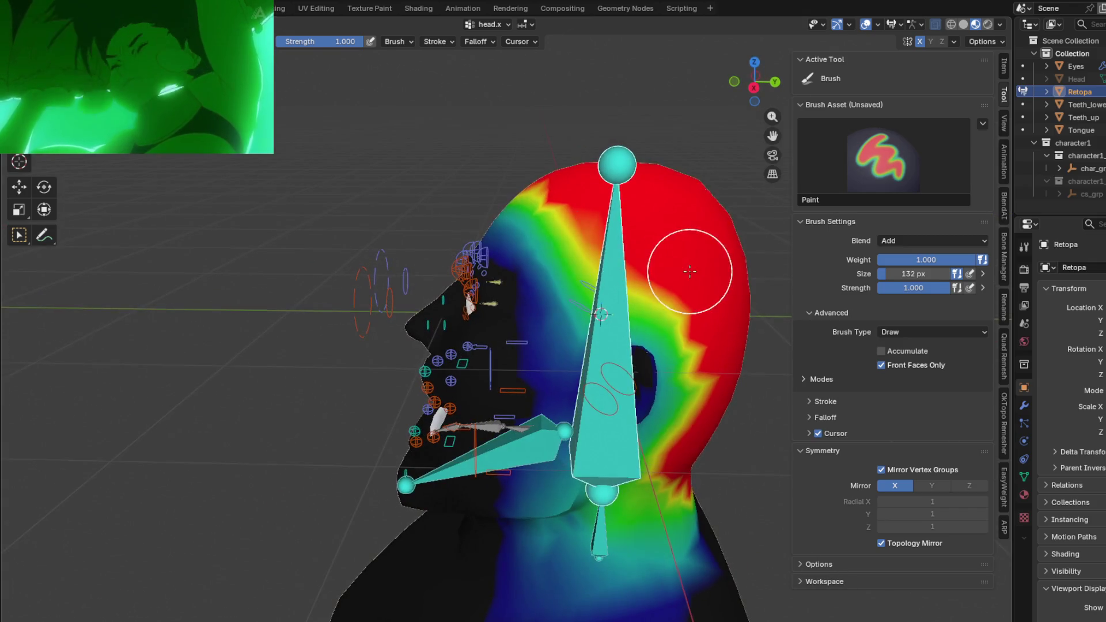
pyautogui.moveTo(570, 206)
pyautogui.mouseDown(button='middle')
pyautogui.moveTo(391, 212)
pyautogui.moveTo(445, 217)
pyautogui.mouseUp(button='middle')
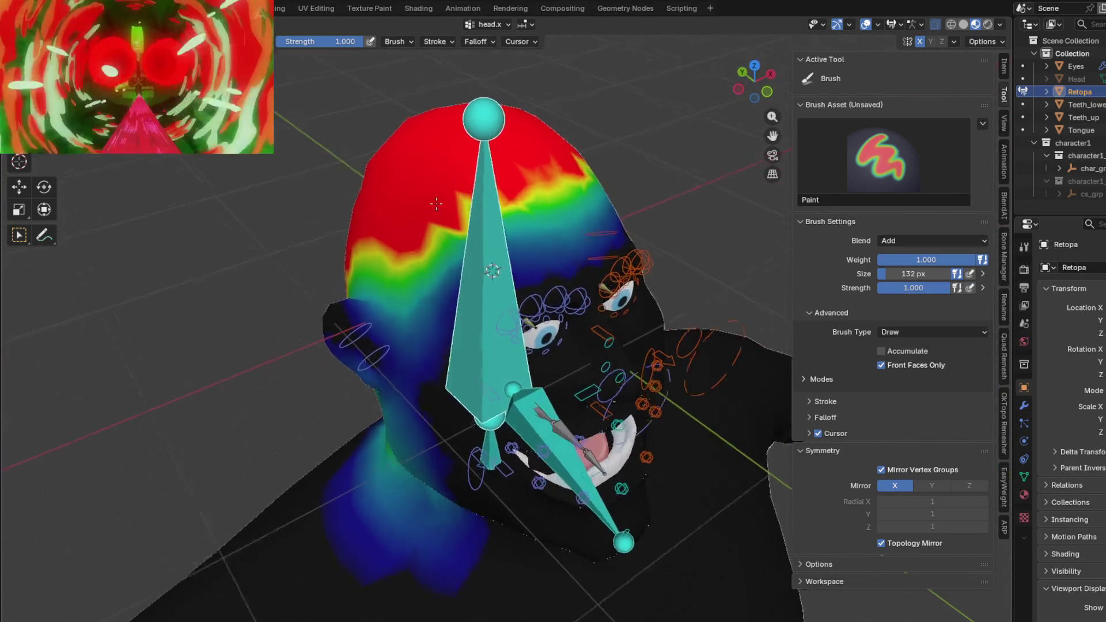
pyautogui.scroll(5, 444, 217)
pyautogui.moveTo(466, 211)
pyautogui.mouseDown()
pyautogui.moveTo(637, 185)
pyautogui.moveTo(516, 204)
pyautogui.mouseUp()
pyautogui.moveTo(436, 233); pyautogui.dragTo(612, 232)
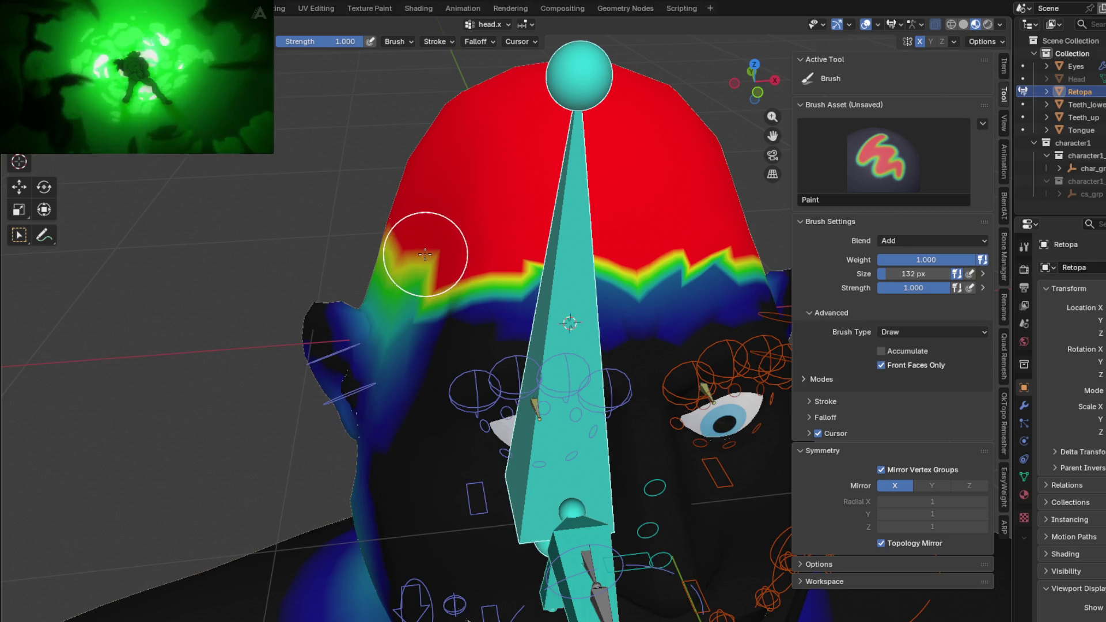
pyautogui.moveTo(432, 247); pyautogui.dragTo(552, 229, button='middle')
pyautogui.moveTo(394, 290)
pyautogui.mouseDown()
pyautogui.moveTo(289, 328)
pyautogui.moveTo(370, 309)
pyautogui.mouseUp()
pyautogui.moveTo(370, 309)
pyautogui.mouseDown(button='middle')
pyautogui.moveTo(488, 261)
pyautogui.moveTo(276, 279)
pyautogui.mouseUp(button='middle')
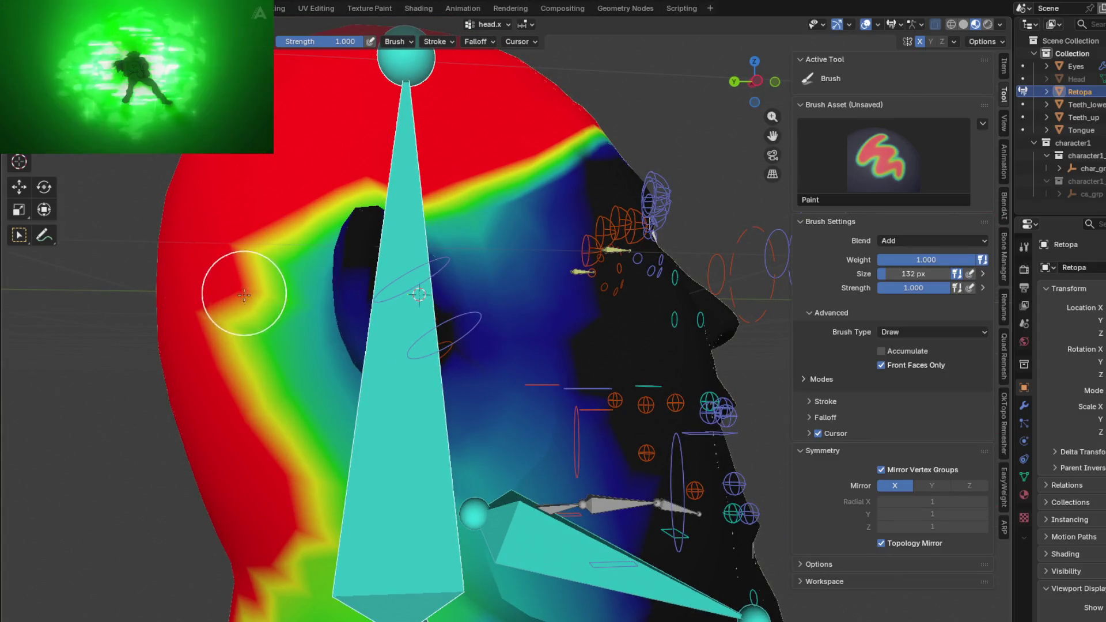
pyautogui.moveTo(244, 295); pyautogui.dragTo(271, 247)
pyautogui.moveTo(244, 392); pyautogui.dragTo(270, 409)
pyautogui.moveTo(258, 312)
pyautogui.mouseDown()
pyautogui.moveTo(284, 395)
pyautogui.moveTo(285, 353)
pyautogui.moveTo(289, 444)
pyautogui.moveTo(319, 440)
pyautogui.mouseUp()
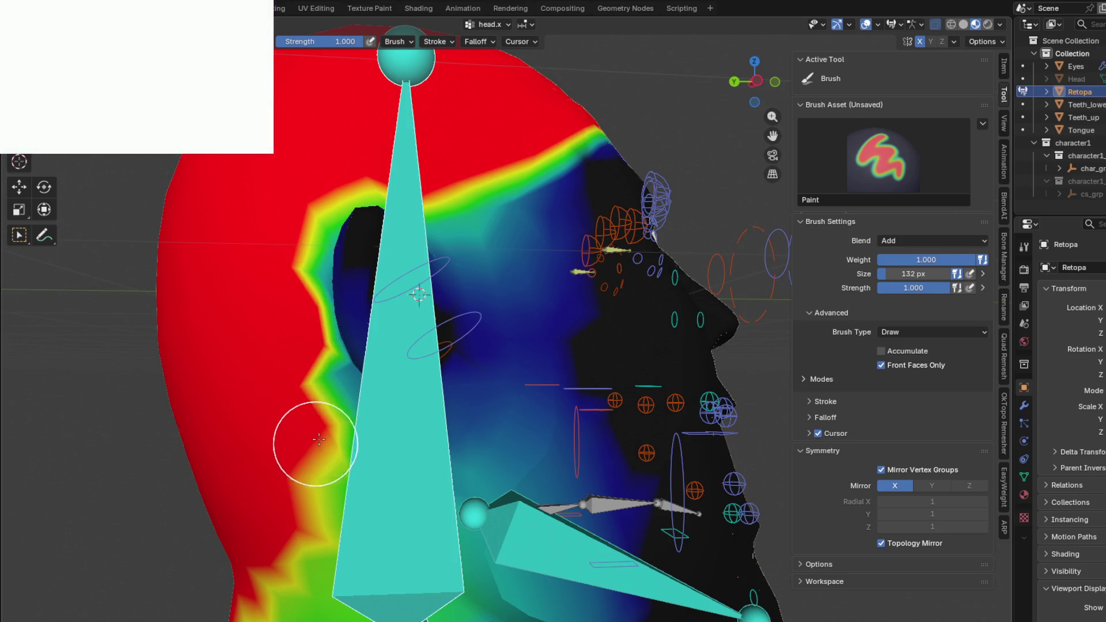
# - Cover the jagged weight edge on the head's side with full weight, then show c_ear_02.r weights
pyautogui.moveTo(304, 400); pyautogui.dragTo(402, 297, button='middle')
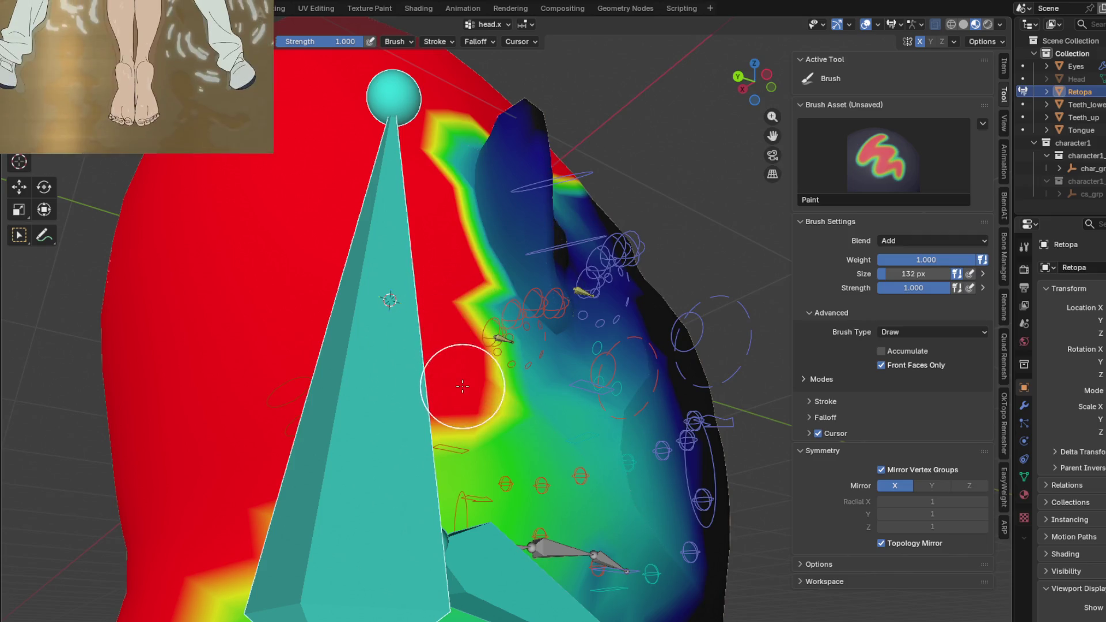
pyautogui.scroll(-4, 357, 381)
pyautogui.scroll(4, 357, 381)
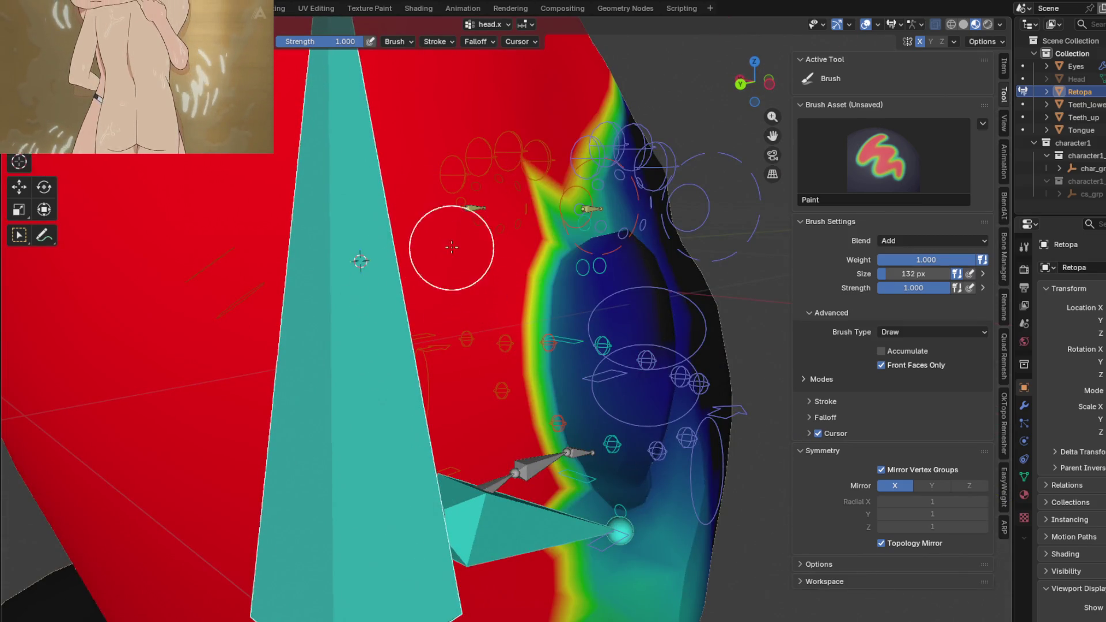
pyautogui.moveTo(451, 247); pyautogui.dragTo(457, 291, button='middle')
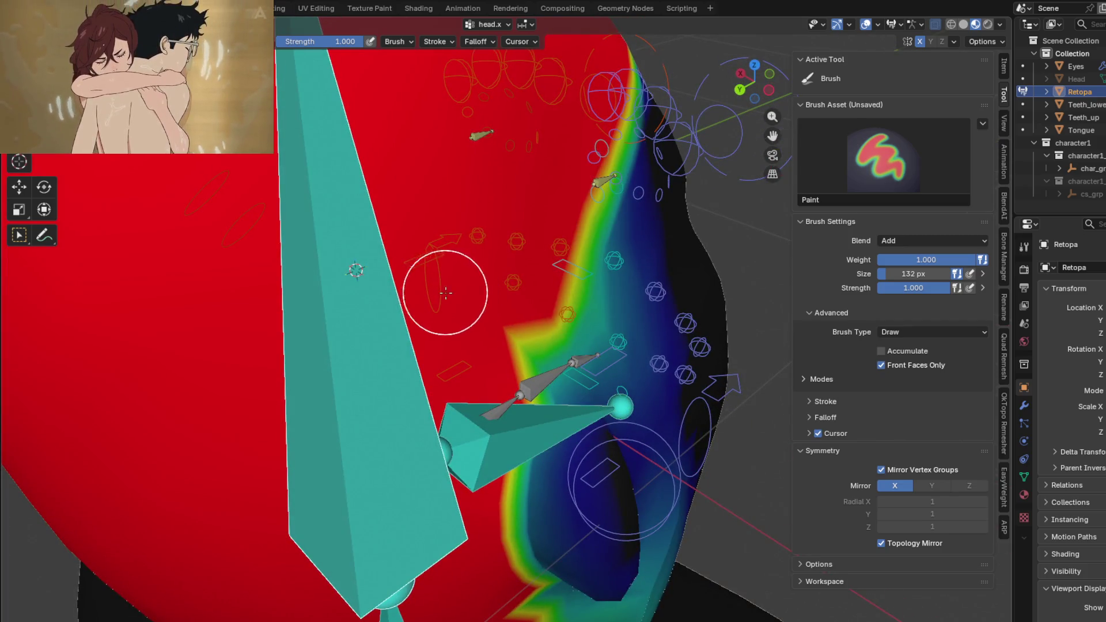
pyautogui.moveTo(532, 353)
pyautogui.mouseDown(button='middle')
pyautogui.moveTo(401, 243)
pyautogui.moveTo(492, 388)
pyautogui.moveTo(605, 190)
pyautogui.mouseUp(button='middle')
pyautogui.scroll(3, 618, 223)
pyautogui.moveTo(618, 222)
pyautogui.mouseDown()
pyautogui.moveTo(716, 262)
pyautogui.moveTo(735, 248)
pyautogui.mouseUp()
pyautogui.moveTo(735, 247); pyautogui.dragTo(593, 248, button='middle')
pyautogui.moveTo(593, 248); pyautogui.dragTo(619, 286)
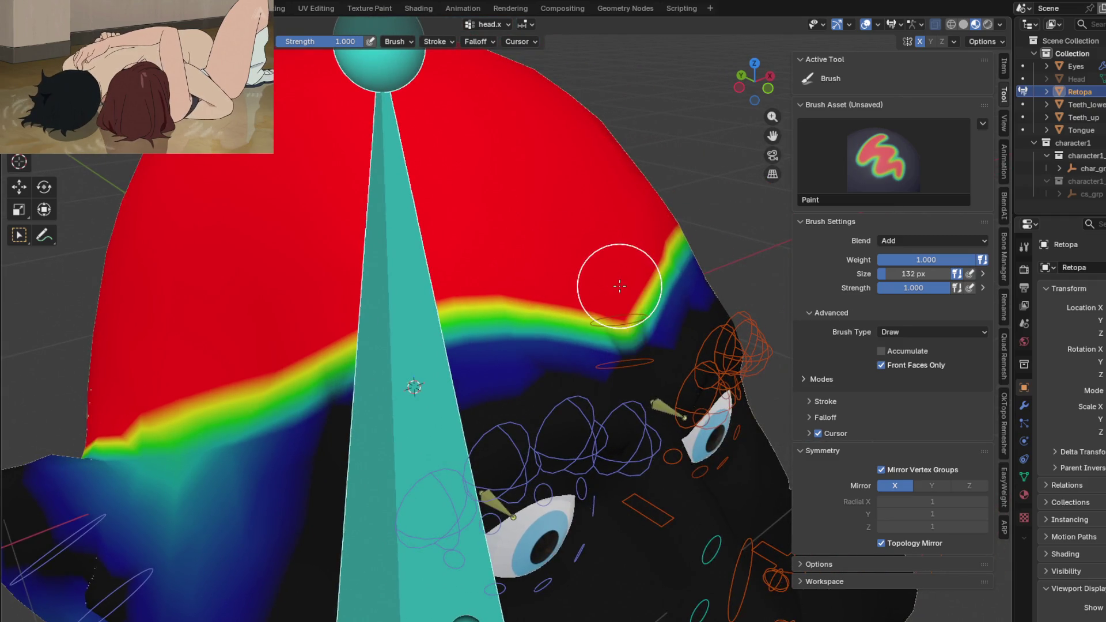
pyautogui.moveTo(625, 294)
pyautogui.mouseDown(button='middle')
pyautogui.moveTo(636, 234)
pyautogui.moveTo(501, 341)
pyautogui.moveTo(427, 294)
pyautogui.mouseUp(button='middle')
pyautogui.scroll(-3, 635, 234)
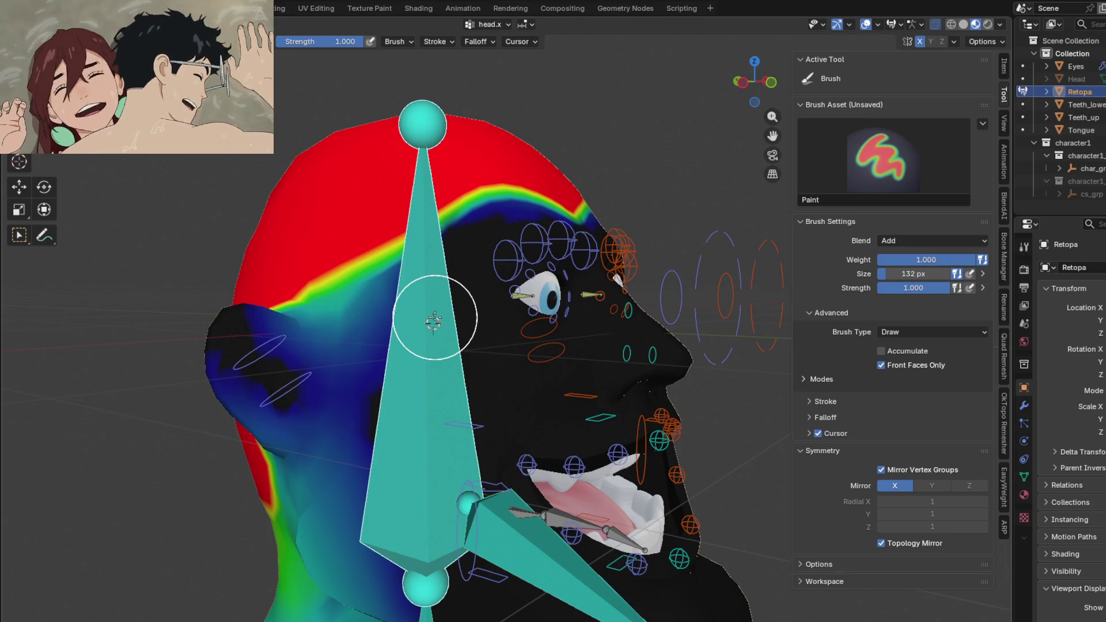
pyautogui.moveTo(467, 224)
pyautogui.mouseDown(button='middle')
pyautogui.moveTo(255, 292)
pyautogui.moveTo(454, 322)
pyautogui.moveTo(285, 308)
pyautogui.mouseUp(button='middle')
pyautogui.keyDown('ctrl'); pyautogui.click(246, 324); pyautogui.keyUp('ctrl')
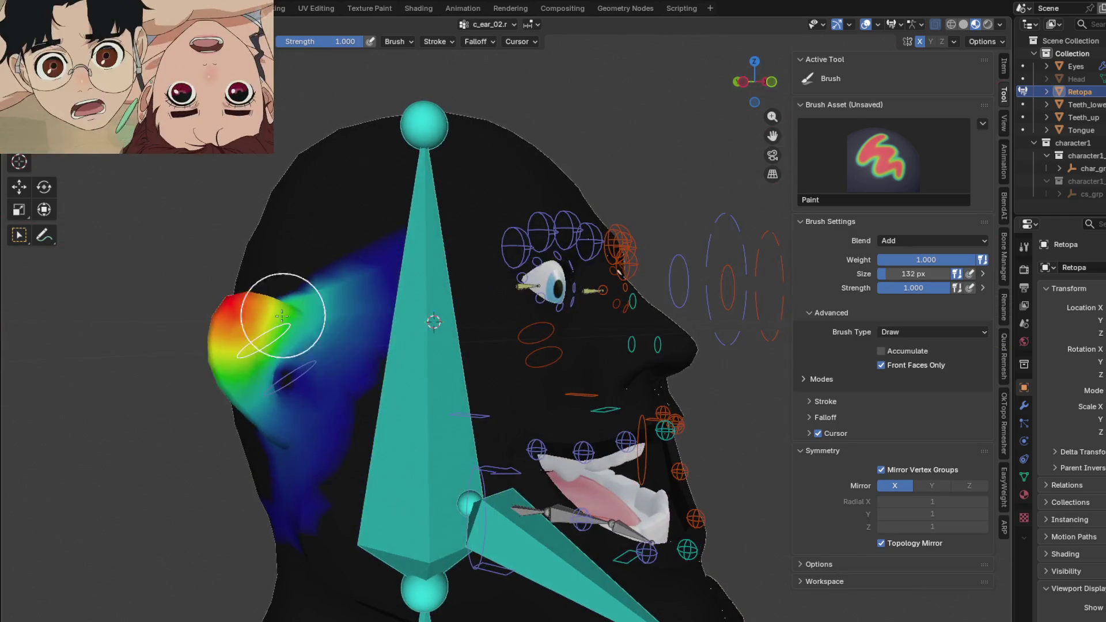
# - Paint the right ear bone's weights onto the ear of the head mesh, orbiting to check coverage
pyautogui.keyDown('ctrl'); pyautogui.click(296, 371); pyautogui.keyUp('ctrl')
pyautogui.moveTo(297, 371)
pyautogui.mouseDown(button='middle')
pyautogui.moveTo(411, 313)
pyautogui.moveTo(346, 222)
pyautogui.mouseUp(button='middle')
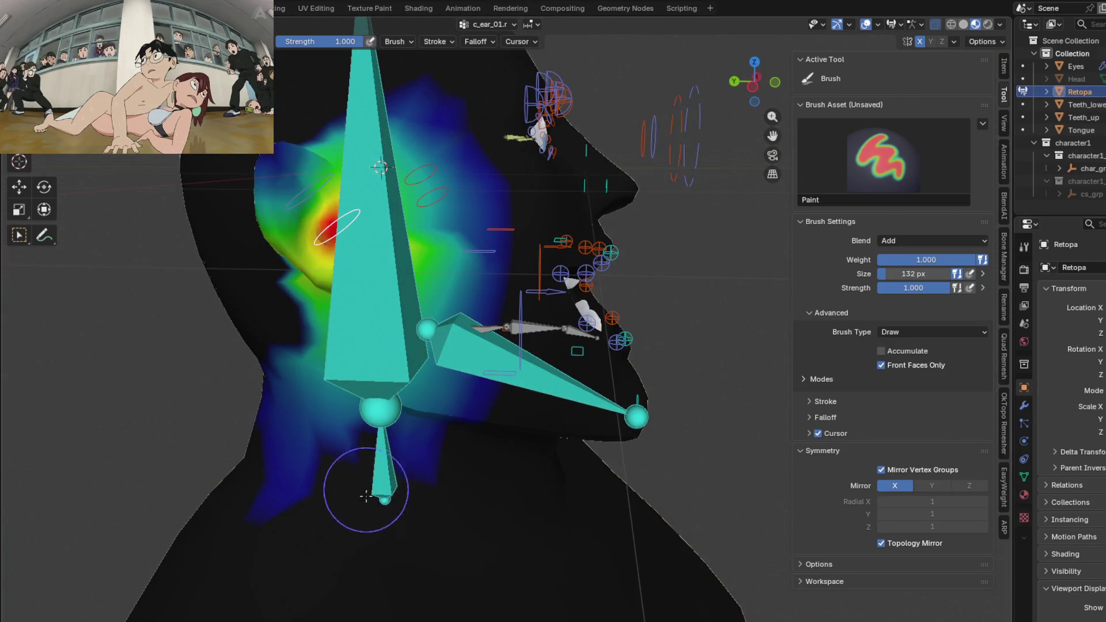
pyautogui.moveTo(279, 452); pyautogui.dragTo(362, 399, button='middle')
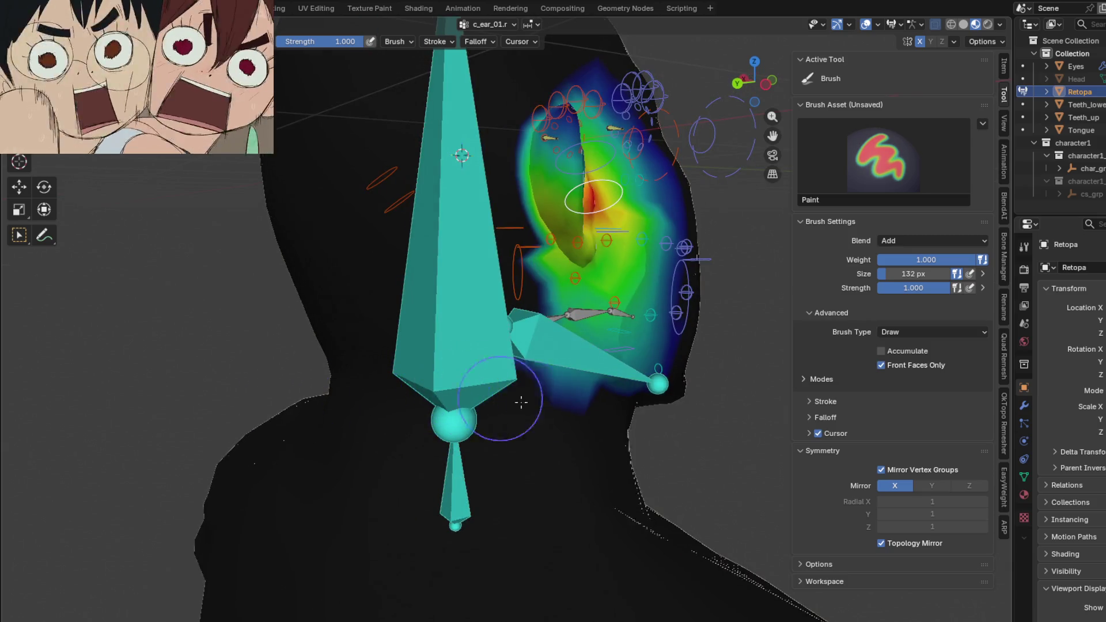
pyautogui.scroll(2, 510, 320)
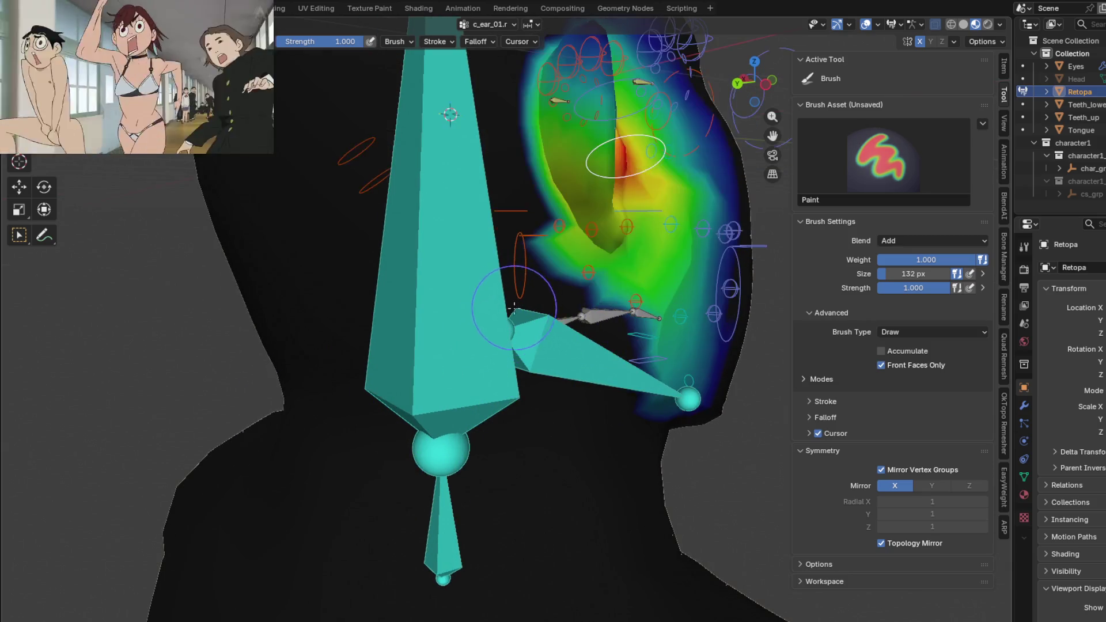
pyautogui.moveTo(575, 369)
pyautogui.mouseDown(button='middle')
pyautogui.moveTo(514, 383)
pyautogui.moveTo(540, 357)
pyautogui.mouseUp(button='middle')
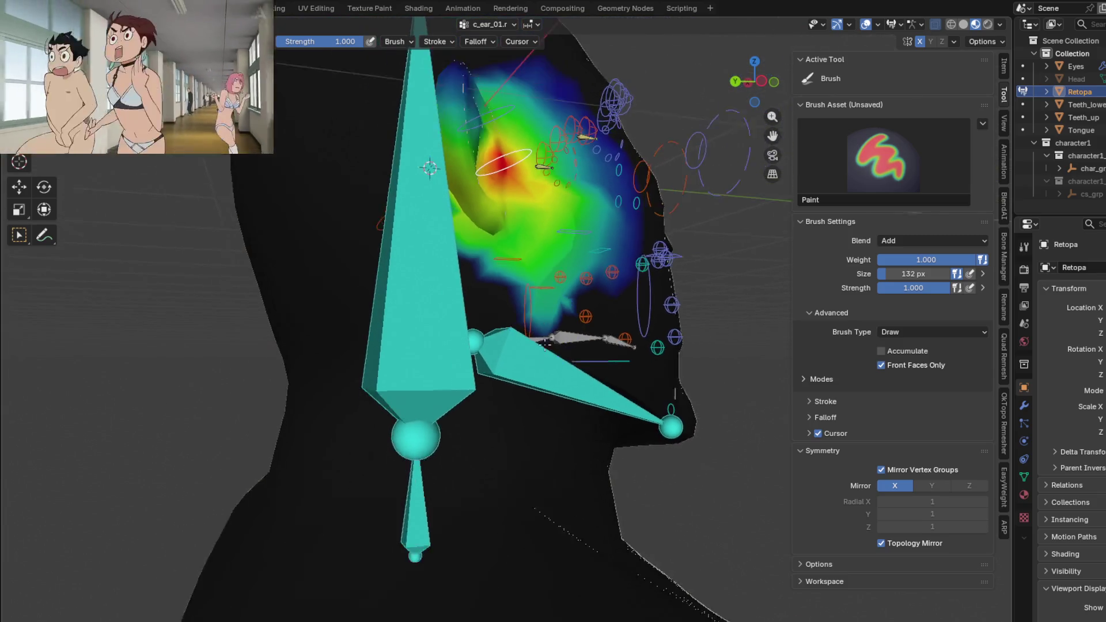
pyautogui.moveTo(610, 226); pyautogui.dragTo(531, 260, button='middle')
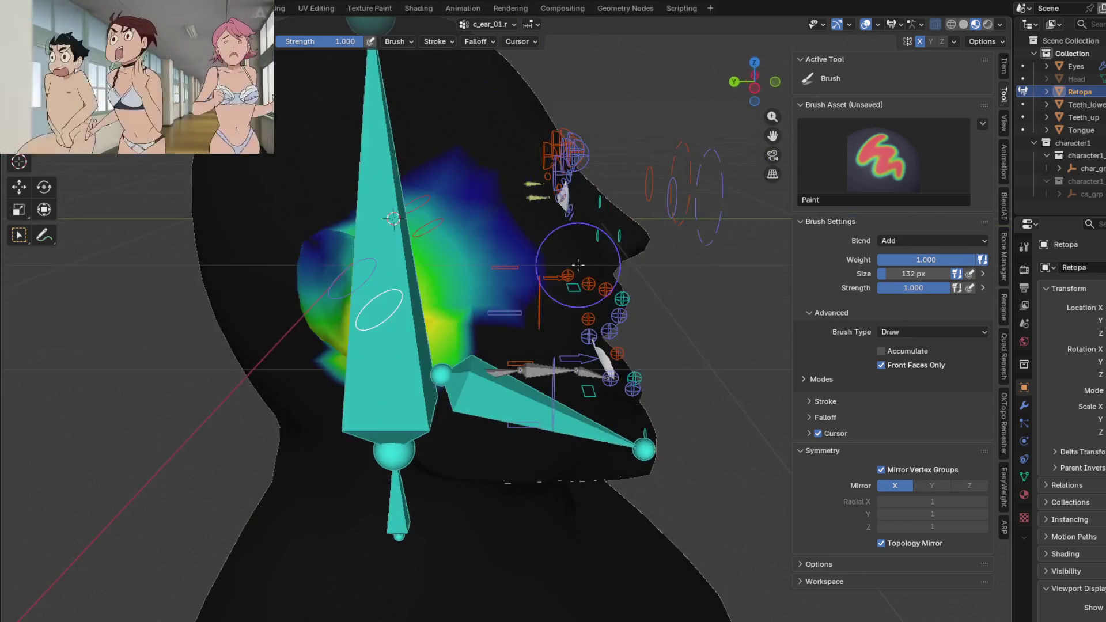
pyautogui.moveTo(497, 312); pyautogui.dragTo(577, 257, button='middle')
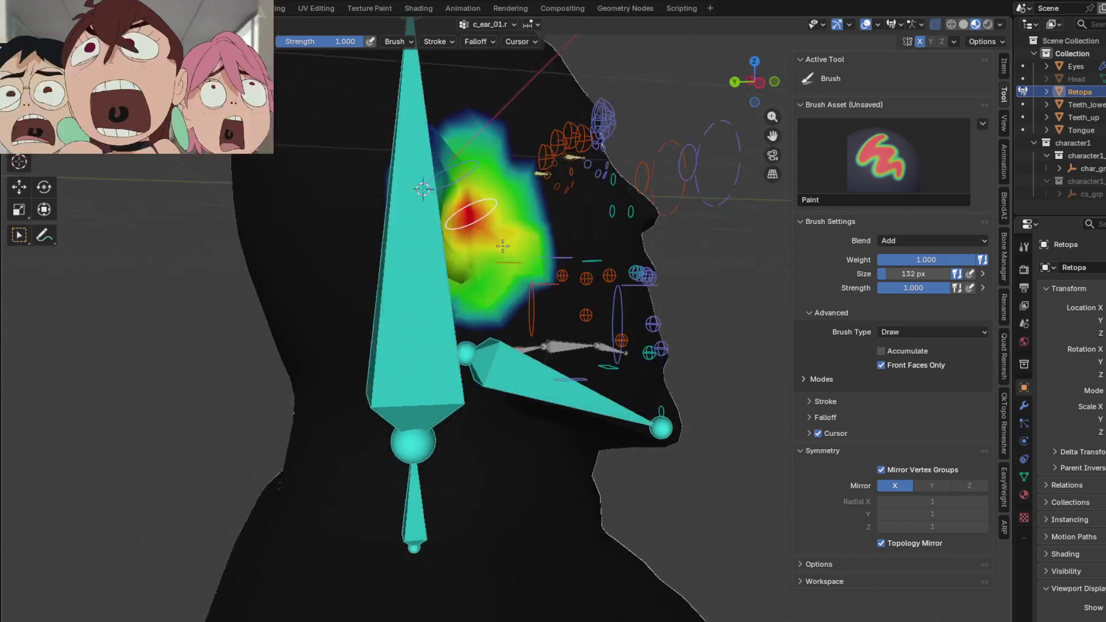
pyautogui.scroll(-2, 507, 233)
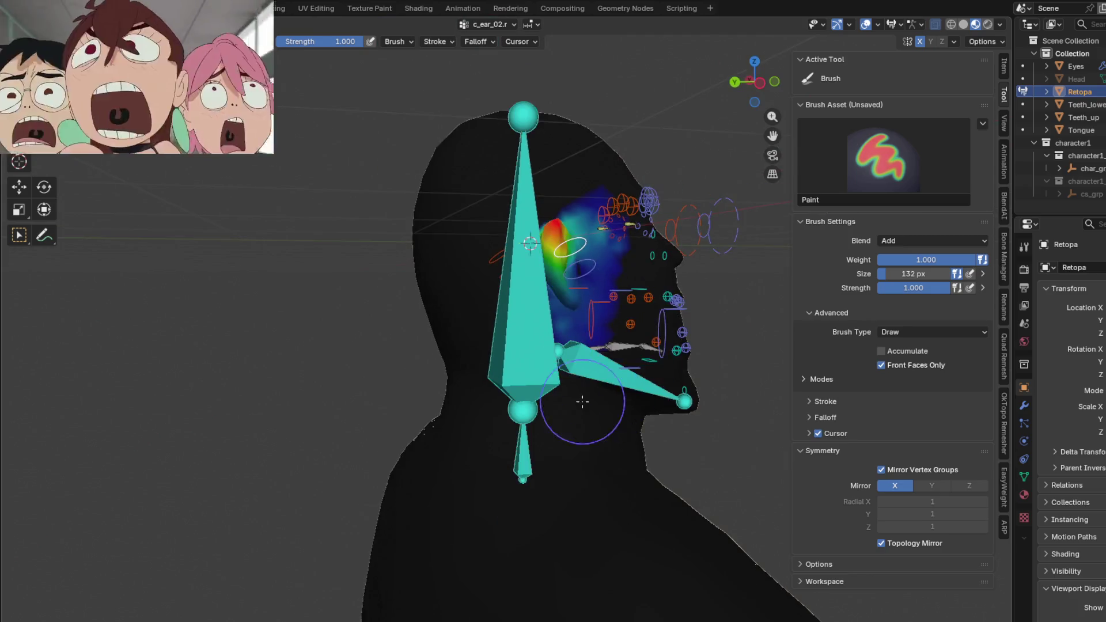
pyautogui.scroll(5, 539, 356)
pyautogui.moveTo(610, 257); pyautogui.dragTo(631, 270)
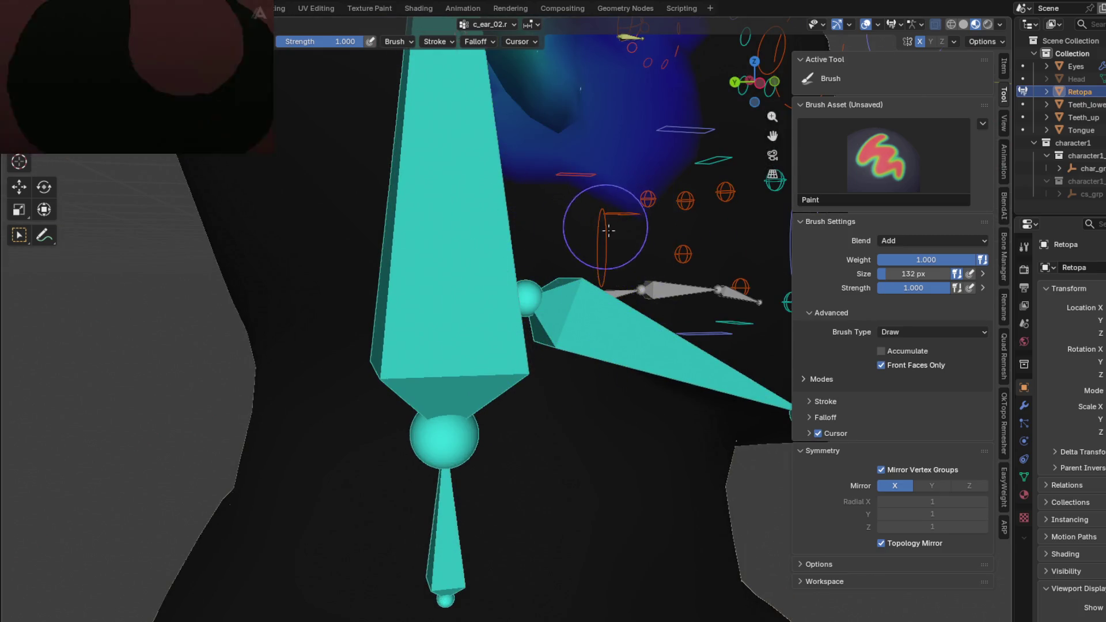
pyautogui.scroll(-5, 609, 229)
pyautogui.moveTo(609, 229); pyautogui.dragTo(509, 326, button='middle')
pyautogui.scroll(2, 509, 327)
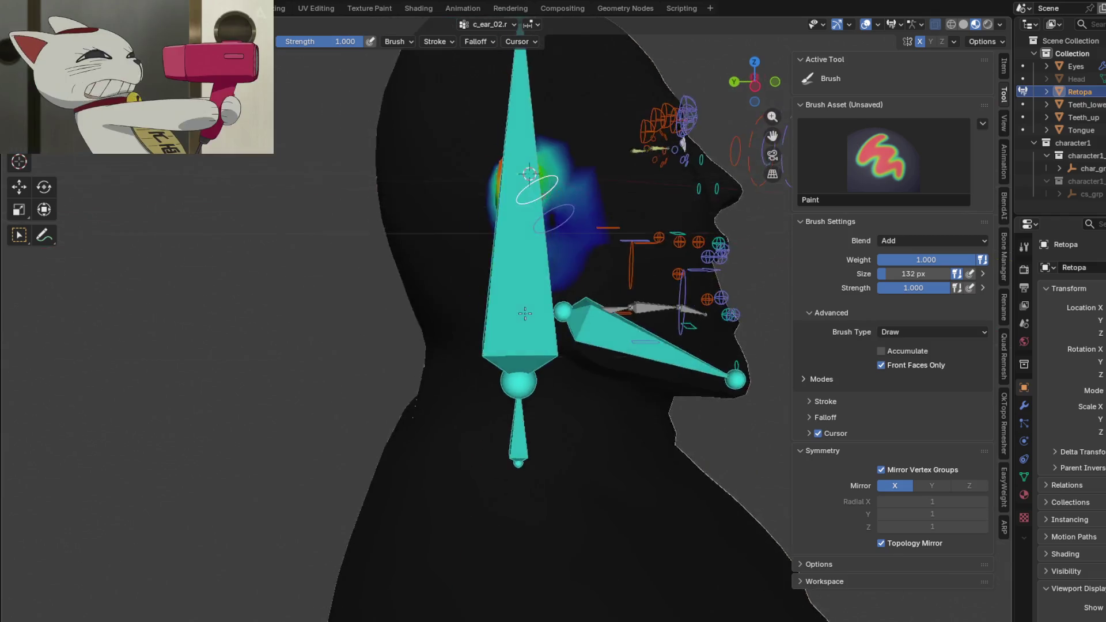
pyautogui.moveTo(401, 324); pyautogui.dragTo(343, 329, button='middle')
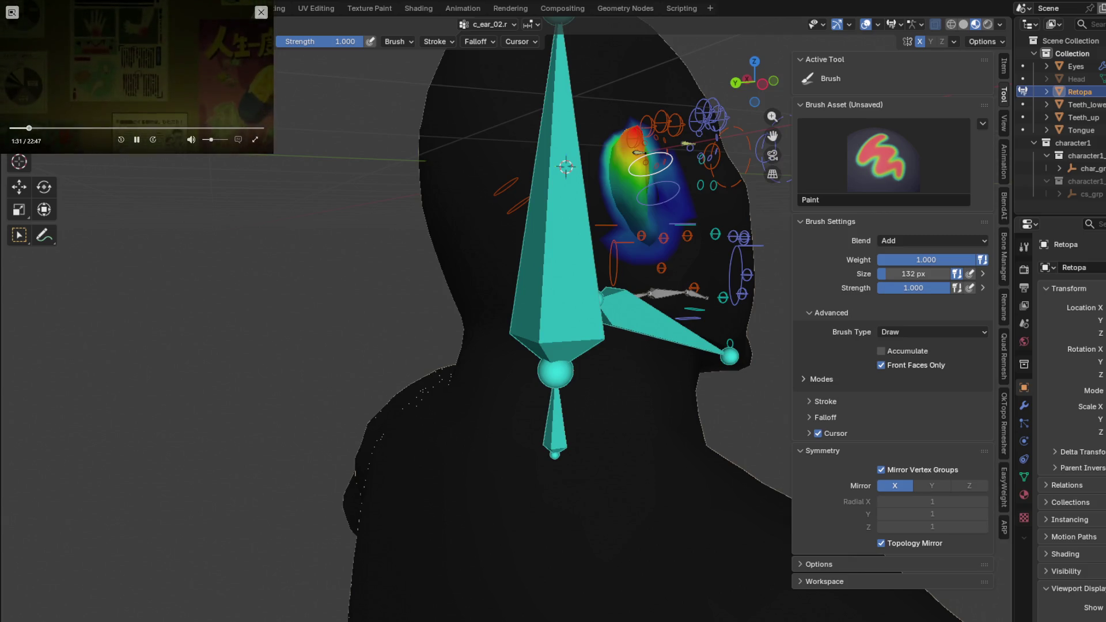
pyautogui.moveTo(661, 275)
pyautogui.mouseDown(button='middle')
pyautogui.moveTo(568, 248)
pyautogui.moveTo(647, 378)
pyautogui.mouseUp(button='middle')
# - Paint red head.x weight over the back of the head and neck, then show c_cheek_inflate.r weights
pyautogui.keyDown('ctrl'); pyautogui.click(605, 311); pyautogui.keyUp('ctrl')
pyautogui.moveTo(652, 313)
pyautogui.mouseDown(button='middle')
pyautogui.moveTo(652, 294)
pyautogui.moveTo(437, 265)
pyautogui.mouseUp(button='middle')
pyautogui.scroll(3, 436, 266)
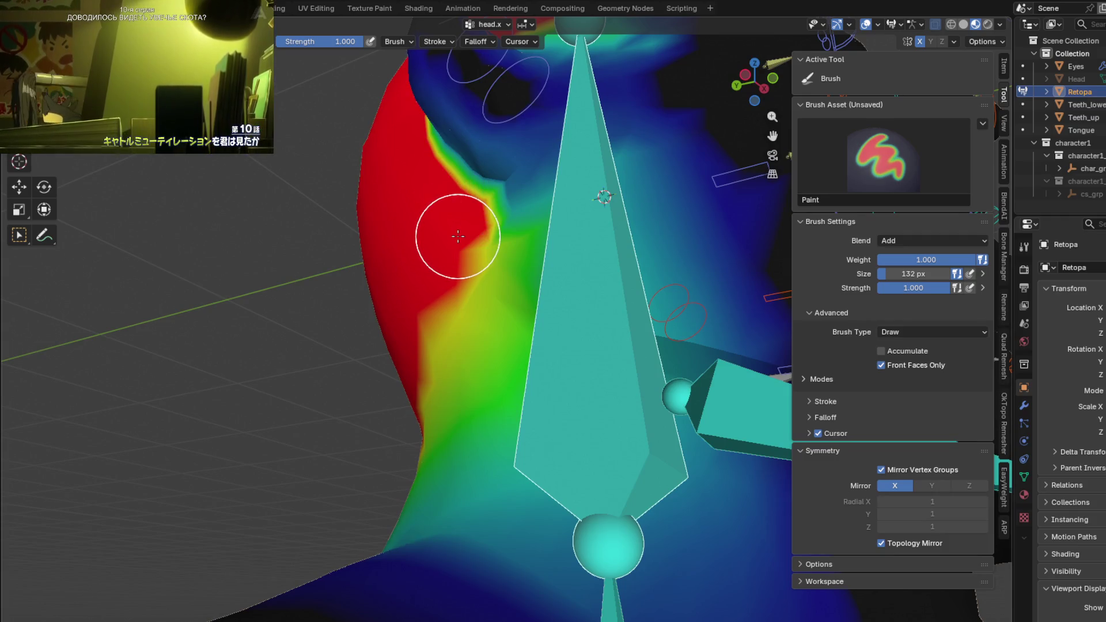
pyautogui.moveTo(428, 287)
pyautogui.mouseDown(button='middle')
pyautogui.moveTo(358, 279)
pyautogui.moveTo(405, 298)
pyautogui.moveTo(637, 242)
pyautogui.mouseUp(button='middle')
pyautogui.moveTo(531, 345)
pyautogui.mouseDown(button='middle')
pyautogui.moveTo(396, 317)
pyautogui.moveTo(484, 260)
pyautogui.moveTo(407, 371)
pyautogui.moveTo(342, 336)
pyautogui.moveTo(286, 353)
pyautogui.moveTo(130, 289)
pyautogui.mouseUp(button='middle')
pyautogui.scroll(2, 426, 331)
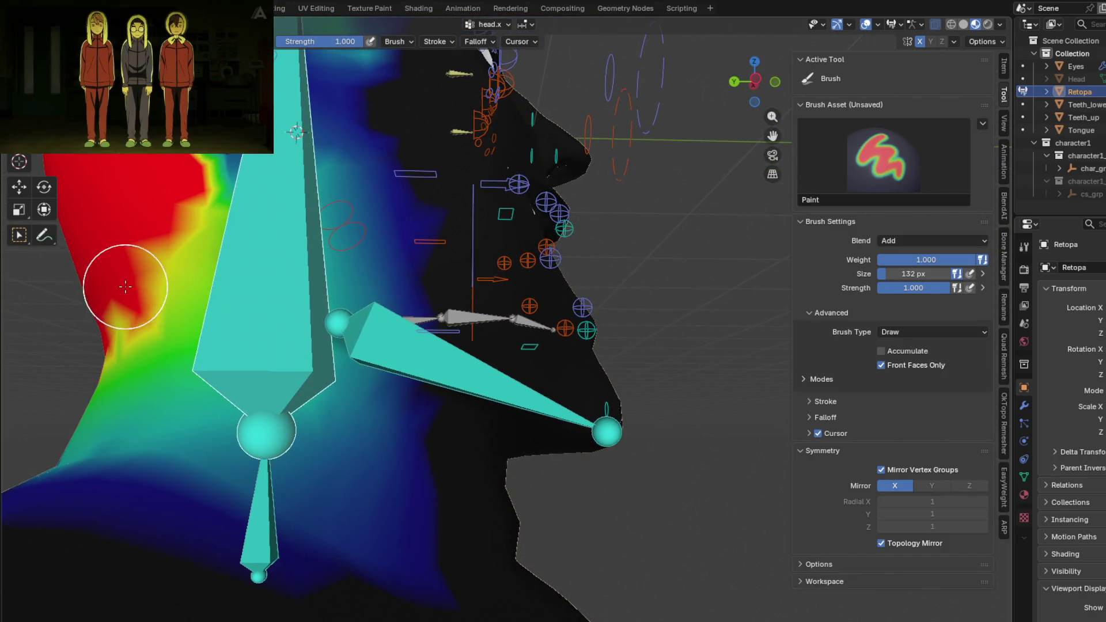
pyautogui.moveTo(142, 274); pyautogui.dragTo(134, 304)
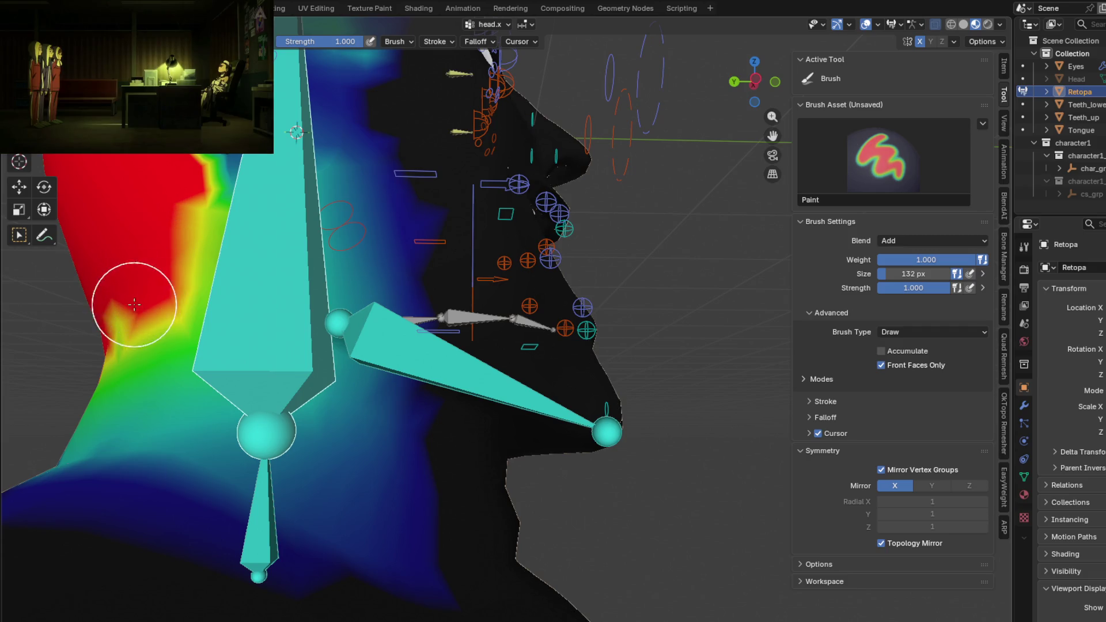
pyautogui.moveTo(121, 318)
pyautogui.mouseDown(button='middle')
pyautogui.moveTo(168, 320)
pyautogui.moveTo(168, 355)
pyautogui.moveTo(112, 378)
pyautogui.mouseUp(button='middle')
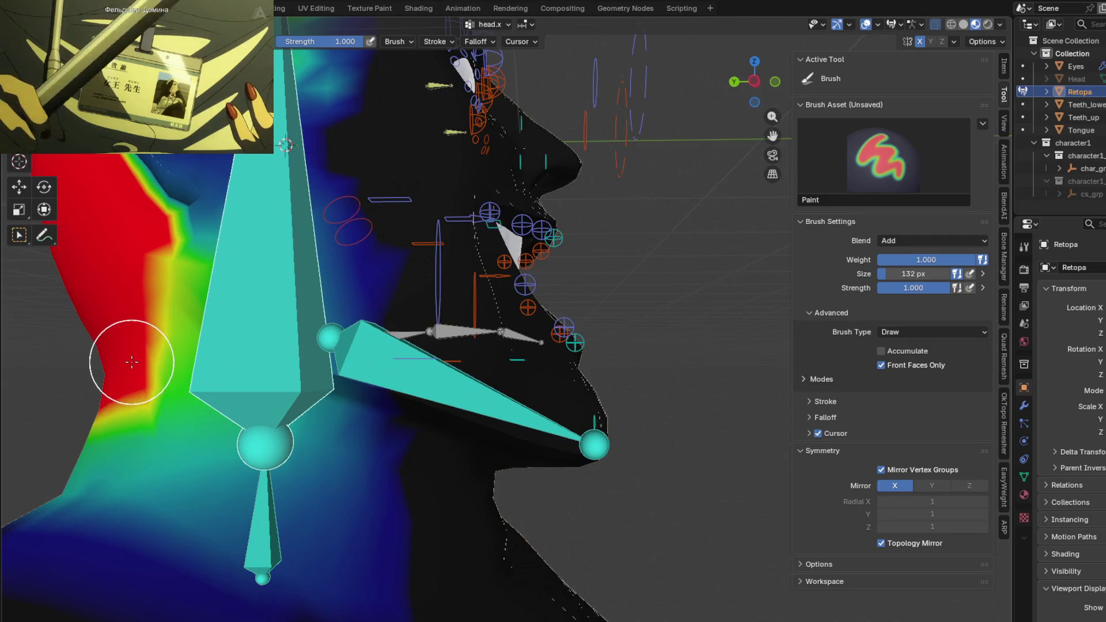
pyautogui.moveTo(130, 329)
pyautogui.mouseDown(button='middle')
pyautogui.moveTo(116, 362)
pyautogui.moveTo(121, 352)
pyautogui.mouseUp(button='middle')
pyautogui.moveTo(194, 289)
pyautogui.mouseDown(button='middle')
pyautogui.moveTo(247, 366)
pyautogui.moveTo(258, 293)
pyautogui.moveTo(242, 286)
pyautogui.moveTo(243, 242)
pyautogui.moveTo(264, 334)
pyautogui.moveTo(291, 254)
pyautogui.moveTo(280, 143)
pyautogui.mouseUp(button='middle')
pyautogui.moveTo(280, 273)
pyautogui.mouseDown(button='middle')
pyautogui.moveTo(130, 298)
pyautogui.moveTo(168, 370)
pyautogui.moveTo(160, 400)
pyautogui.mouseUp(button='middle')
pyautogui.keyDown('ctrl'); pyautogui.click(132, 303); pyautogui.keyUp('ctrl')
# - Paint light 0.1 weights for c_eyebrow_03.r, c_eyebrow_02.r and c_eyebrow_01_end.r over the brow
pyautogui.moveTo(214, 342)
pyautogui.mouseDown(button='middle')
pyautogui.moveTo(258, 336)
pyautogui.moveTo(369, 390)
pyautogui.mouseUp(button='middle')
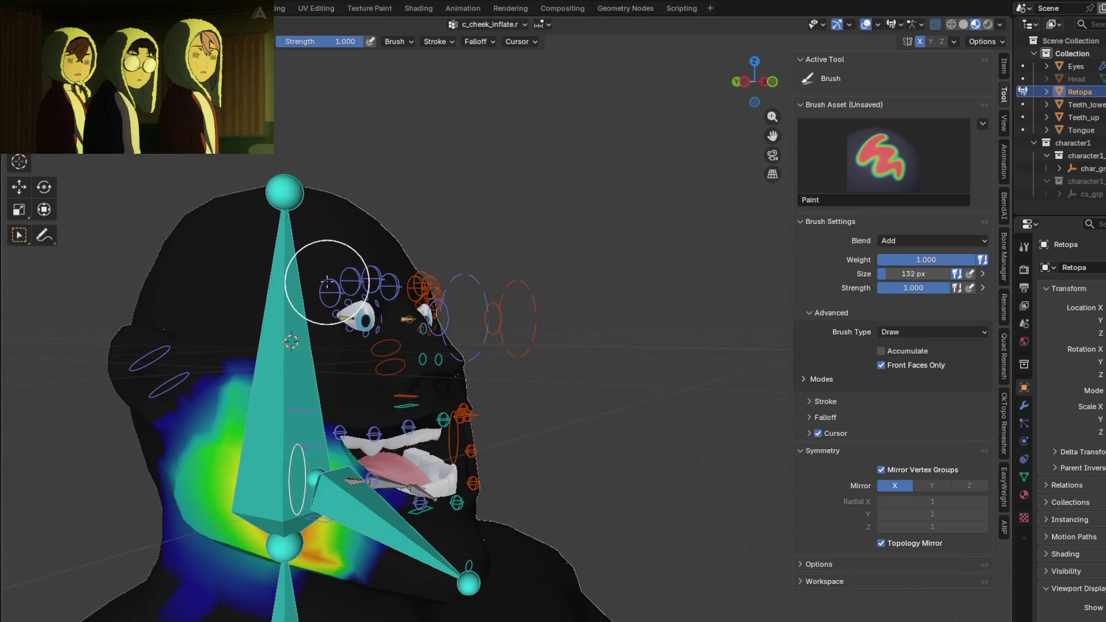
pyautogui.keyDown('ctrl'); pyautogui.click(327, 285); pyautogui.keyUp('ctrl')
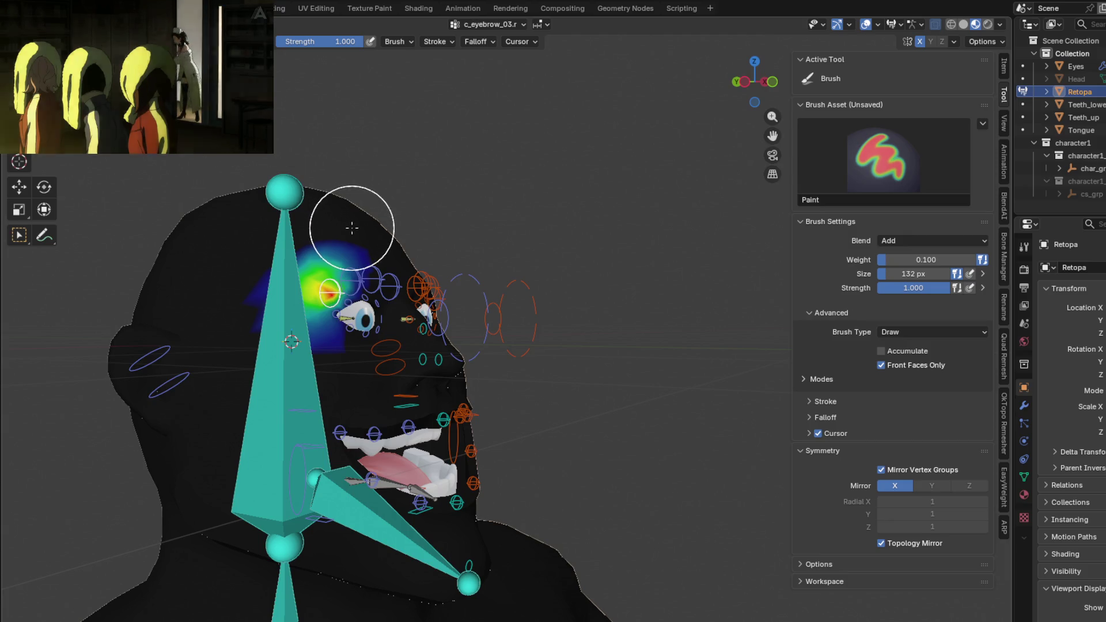
pyautogui.keyDown('shift'); pyautogui.moveTo(352, 228); pyautogui.dragTo(392, 221, button='middle'); pyautogui.keyUp('shift')
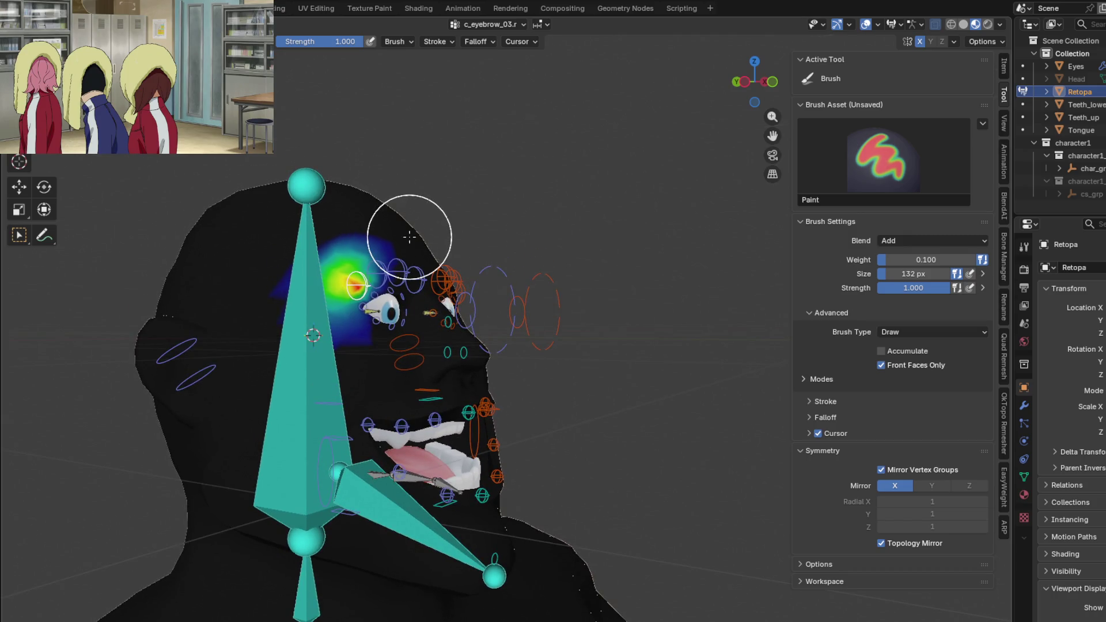
pyautogui.scroll(1, 408, 236)
pyautogui.scroll(1, 499, 248)
pyautogui.scroll(1, 475, 268)
pyautogui.moveTo(475, 268)
pyautogui.mouseDown(button='middle')
pyautogui.moveTo(341, 273)
pyautogui.moveTo(383, 346)
pyautogui.mouseUp(button='middle')
pyautogui.keyDown('ctrl'); pyautogui.click(407, 337); pyautogui.keyUp('ctrl')
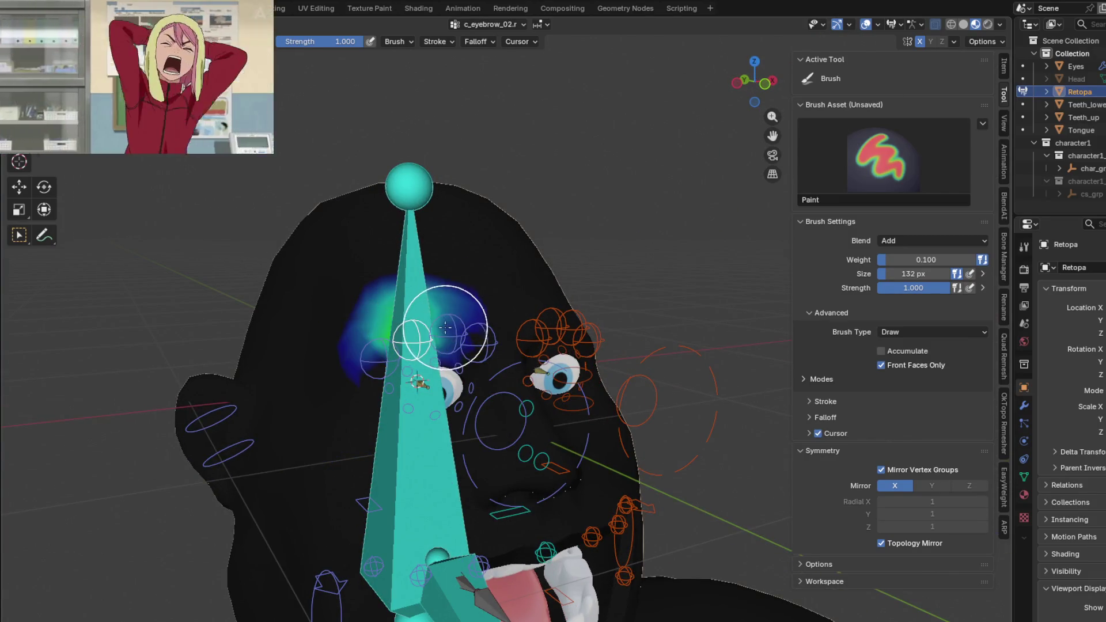
pyautogui.keyDown('ctrl'); pyautogui.click(481, 334); pyautogui.keyUp('ctrl')
pyautogui.moveTo(482, 333)
pyautogui.mouseDown(button='middle')
pyautogui.moveTo(470, 320)
pyautogui.moveTo(430, 325)
pyautogui.moveTo(516, 278)
pyautogui.moveTo(408, 314)
pyautogui.mouseUp(button='middle')
# - Review the ear bone's weights from the side before moving to the lip corner
pyautogui.keyDown('ctrl'); pyautogui.click(290, 327); pyautogui.keyUp('ctrl')
pyautogui.moveTo(291, 327)
pyautogui.mouseDown(button='middle')
pyautogui.moveTo(445, 309)
pyautogui.moveTo(247, 375)
pyautogui.moveTo(302, 381)
pyautogui.mouseUp(button='middle')
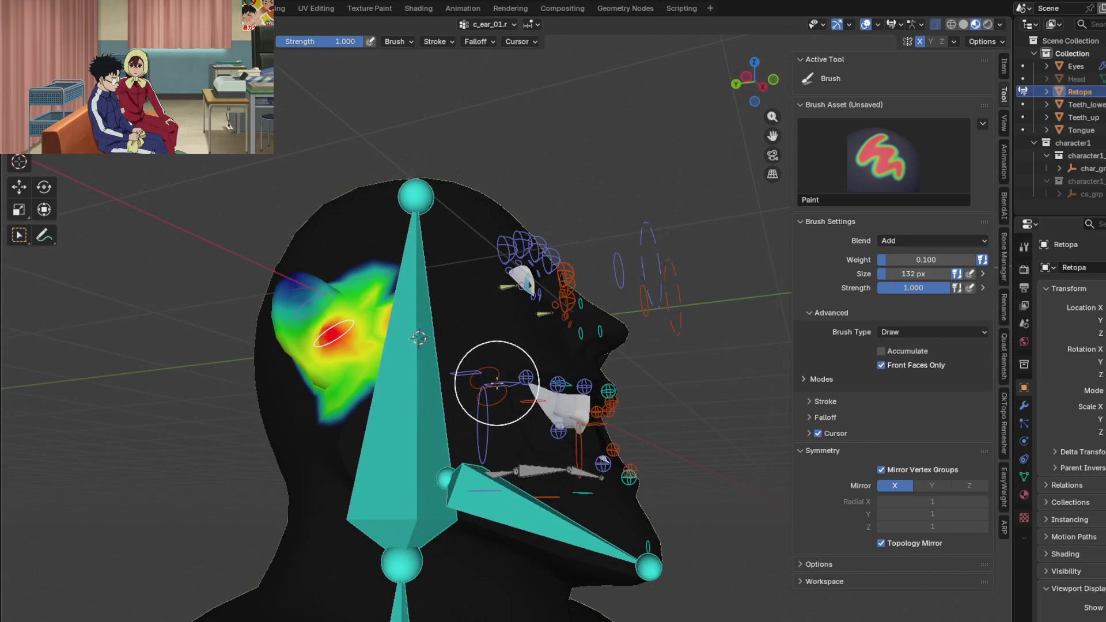
pyautogui.moveTo(506, 383)
pyautogui.mouseDown(button='middle')
pyautogui.moveTo(384, 397)
pyautogui.moveTo(443, 423)
pyautogui.moveTo(418, 322)
pyautogui.mouseUp(button='middle')
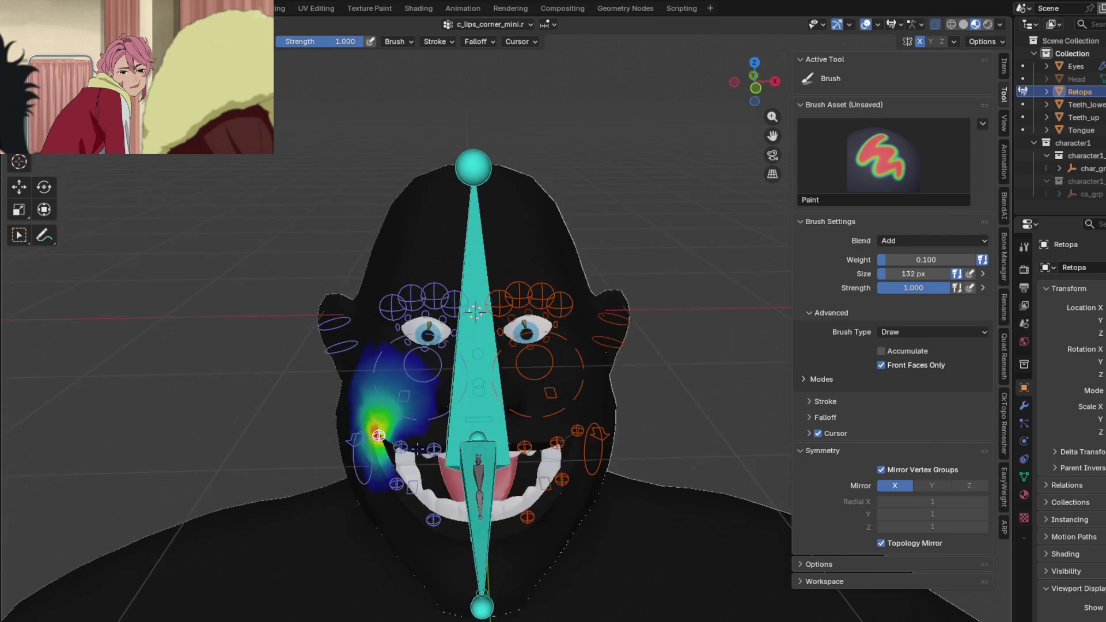
# - Paint the c_lips_bot.x lower-lip weights, checking from front and side views
pyautogui.moveTo(505, 472); pyautogui.dragTo(572, 454, button='middle')
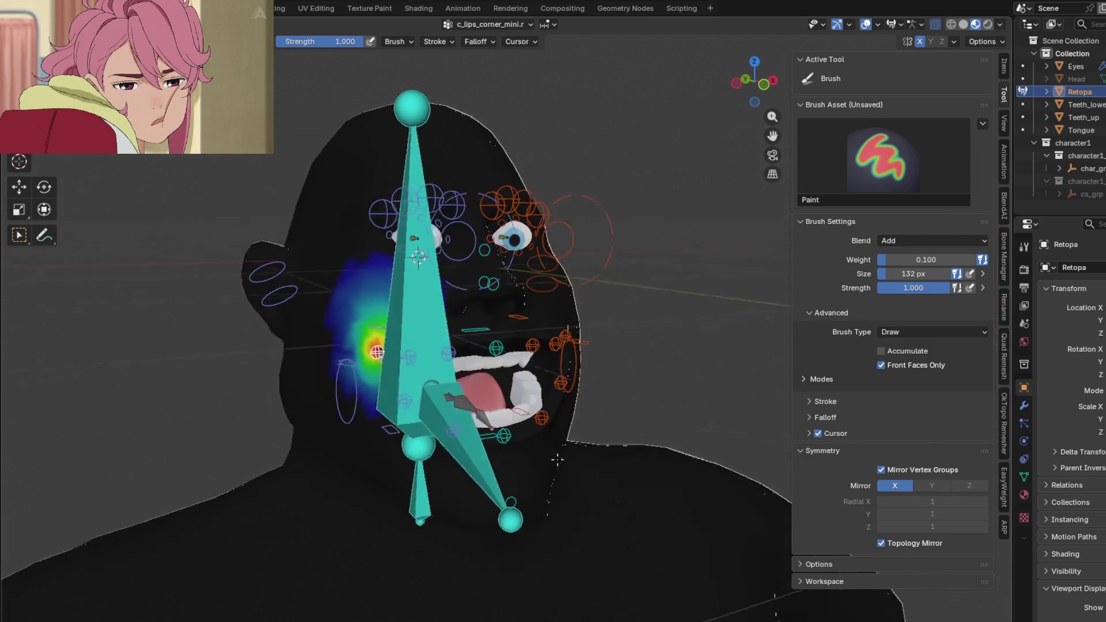
pyautogui.scroll(3, 511, 420)
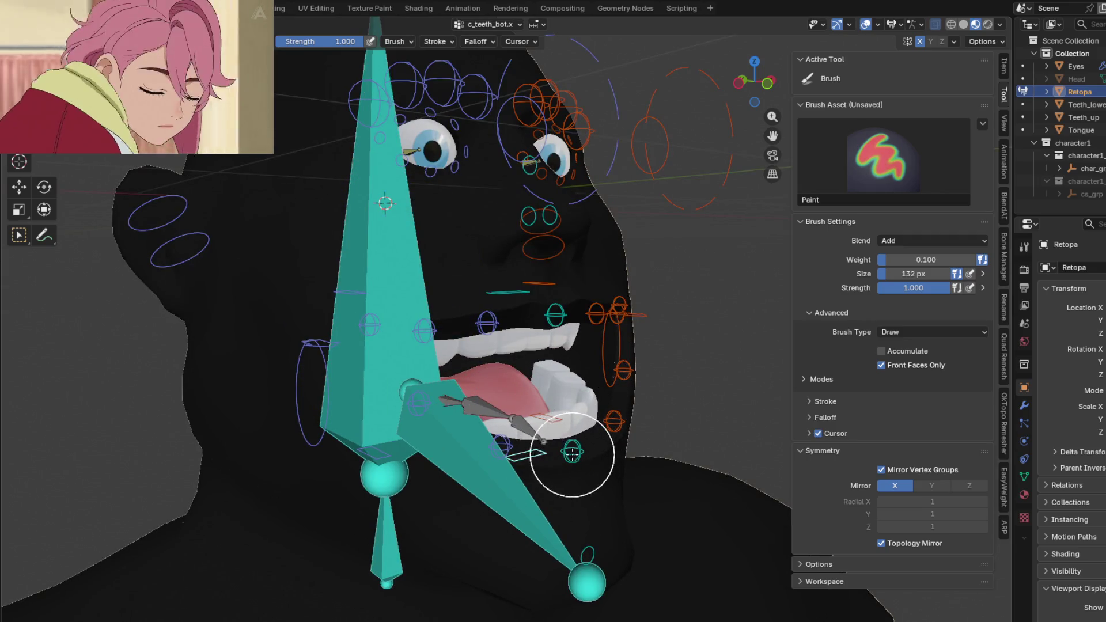
pyautogui.keyDown('ctrl'); pyautogui.click(571, 450); pyautogui.keyUp('ctrl')
pyautogui.moveTo(557, 456)
pyautogui.mouseDown(button='middle')
pyautogui.moveTo(575, 435)
pyautogui.moveTo(519, 415)
pyautogui.moveTo(529, 403)
pyautogui.moveTo(484, 373)
pyautogui.mouseUp(button='middle')
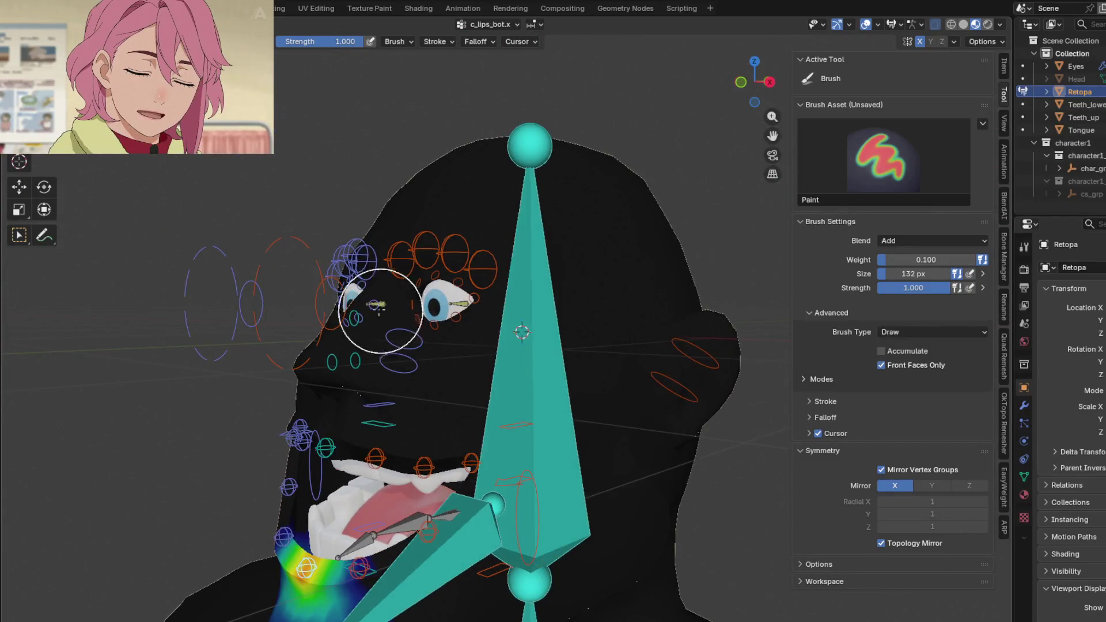
pyautogui.moveTo(335, 281)
pyautogui.mouseDown(button='middle')
pyautogui.moveTo(506, 321)
pyautogui.moveTo(570, 349)
pyautogui.mouseUp(button='middle')
pyautogui.moveTo(570, 349); pyautogui.dragTo(575, 371)
pyautogui.moveTo(576, 371)
pyautogui.mouseDown(button='middle')
pyautogui.moveTo(484, 285)
pyautogui.moveTo(507, 345)
pyautogui.mouseUp(button='middle')
# - Check c_nose_01.x and c_nose_02.x weights, then bring up the rig's Bone Manager
pyautogui.keyDown('ctrl'); pyautogui.click(483, 336); pyautogui.keyUp('ctrl')
pyautogui.keyDown('ctrl'); pyautogui.click(436, 320); pyautogui.keyUp('ctrl')
pyautogui.moveTo(437, 320)
pyautogui.mouseDown(button='middle')
pyautogui.moveTo(454, 315)
pyautogui.moveTo(354, 376)
pyautogui.moveTo(398, 353)
pyautogui.moveTo(534, 352)
pyautogui.mouseUp(button='middle')
pyautogui.scroll(2, 354, 377)
pyautogui.keyDown('ctrl'); pyautogui.click(329, 355); pyautogui.keyUp('ctrl')
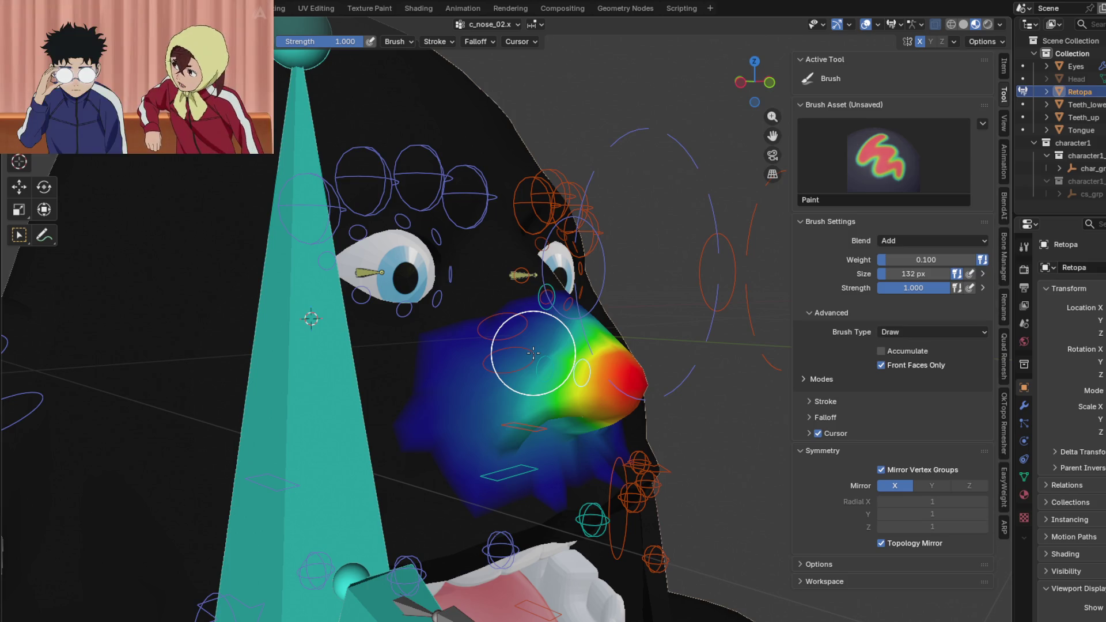
pyautogui.scroll(-3, 533, 352)
pyautogui.moveTo(458, 370)
pyautogui.mouseDown(button='middle')
pyautogui.moveTo(431, 393)
pyautogui.moveTo(506, 371)
pyautogui.moveTo(562, 379)
pyautogui.moveTo(582, 360)
pyautogui.mouseUp(button='middle')
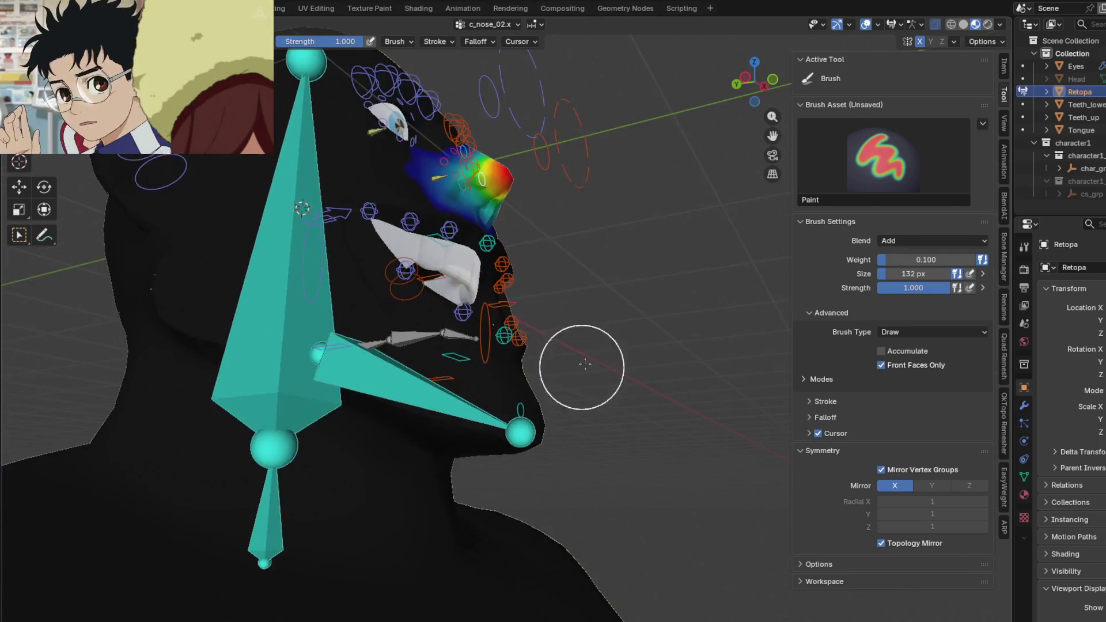
pyautogui.click(1004, 259)
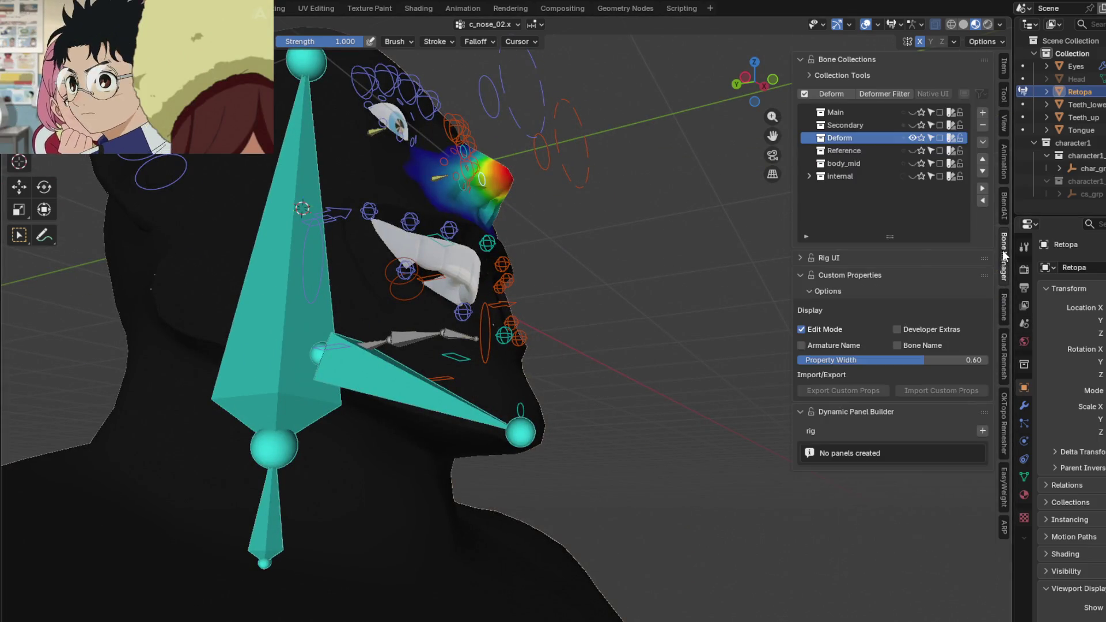
# - Enable the Main bone collection and move and rotate the chin controller to test deformation
pyautogui.click(911, 112)
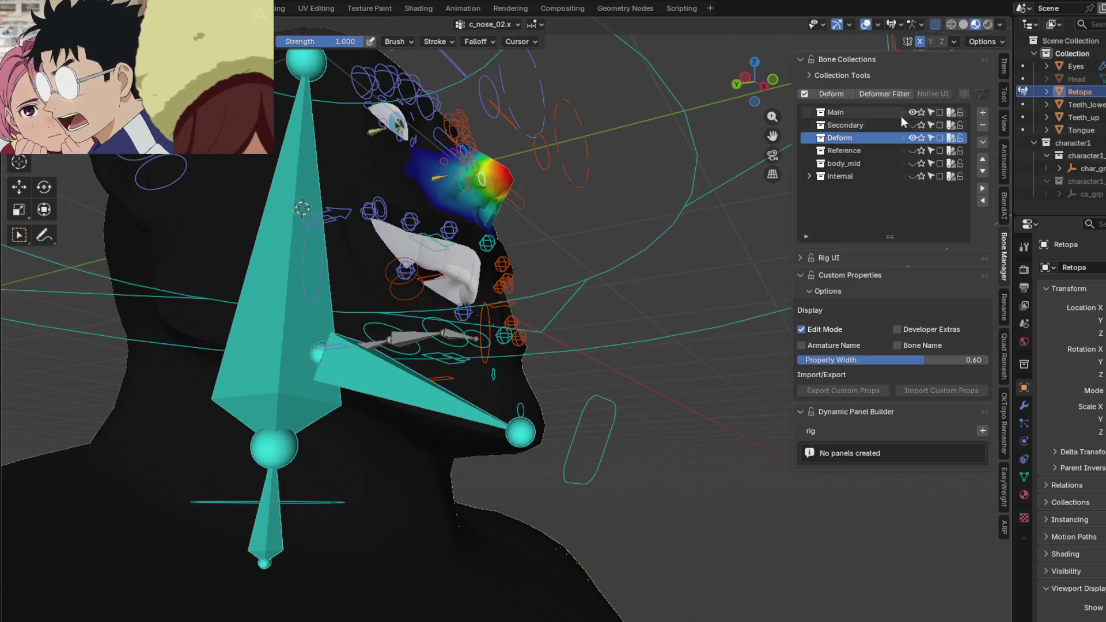
pyautogui.moveTo(600, 458); pyautogui.dragTo(605, 454, button='middle')
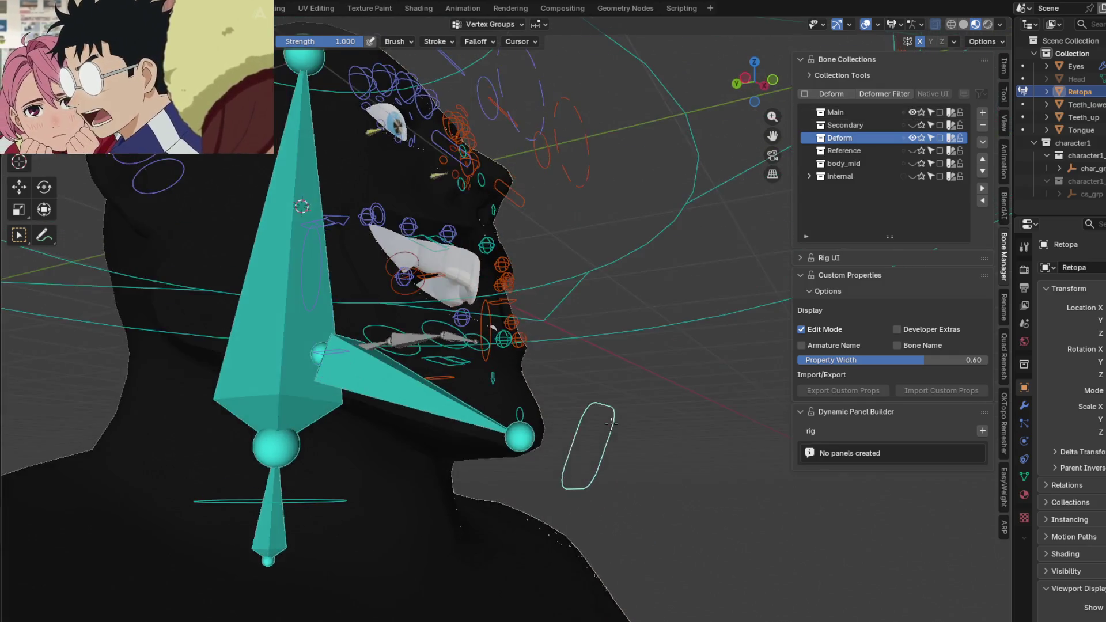
pyautogui.press('g')
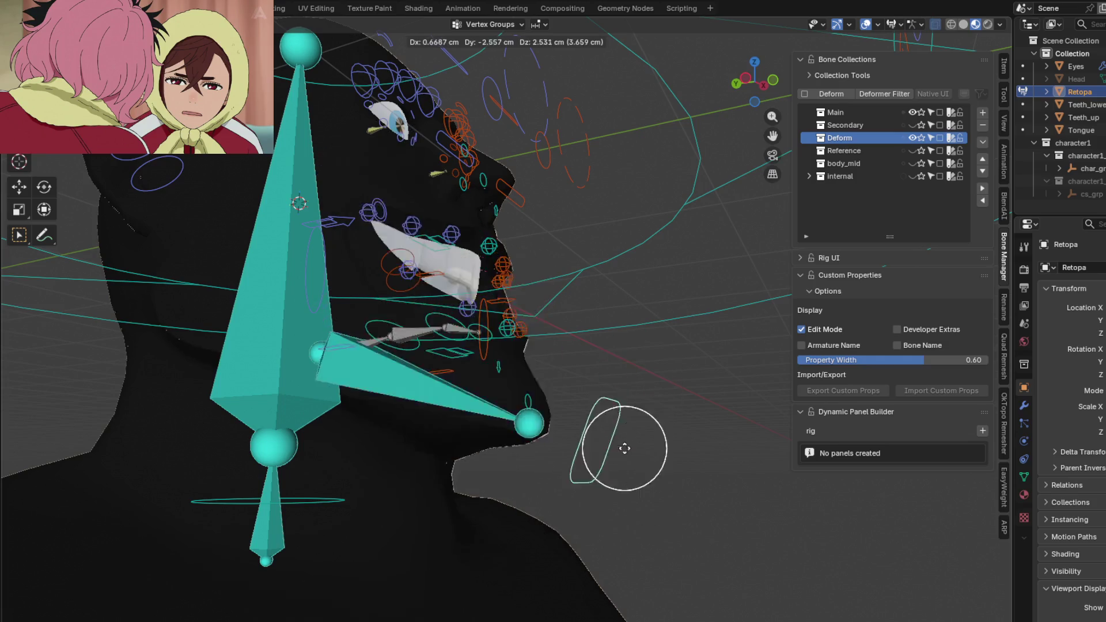
pyautogui.click(615, 459)
pyautogui.moveTo(654, 326); pyautogui.dragTo(558, 373, button='middle')
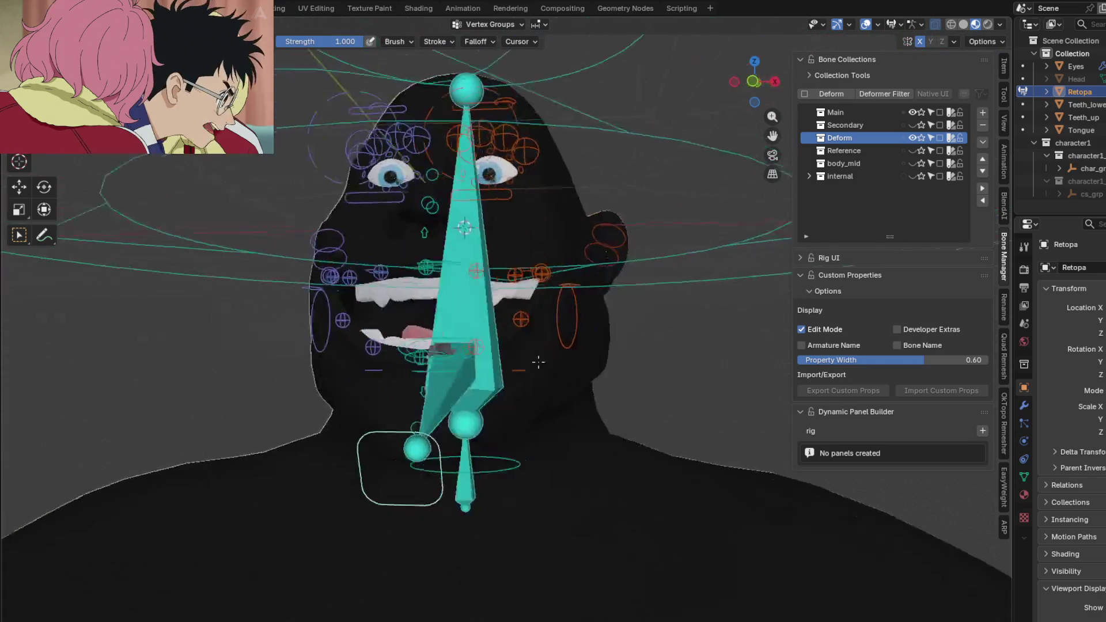
pyautogui.press('r')
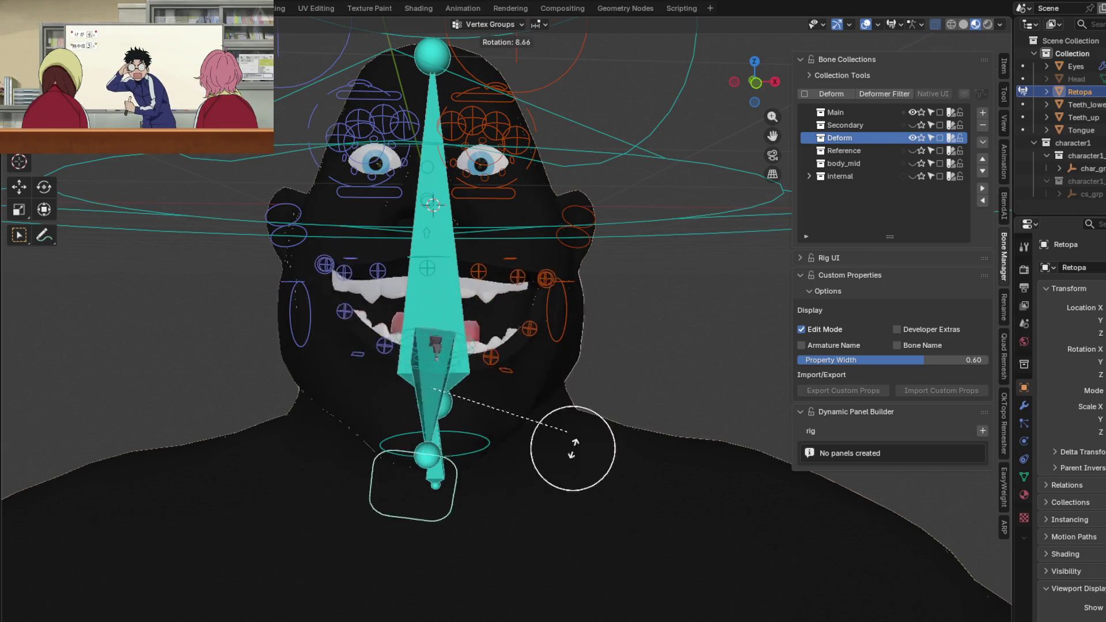
# - Bring up the jawbone.x weights and view them from the front side
pyautogui.moveTo(555, 409)
pyautogui.mouseDown(button='middle')
pyautogui.moveTo(684, 425)
pyautogui.moveTo(726, 468)
pyautogui.mouseUp(button='middle')
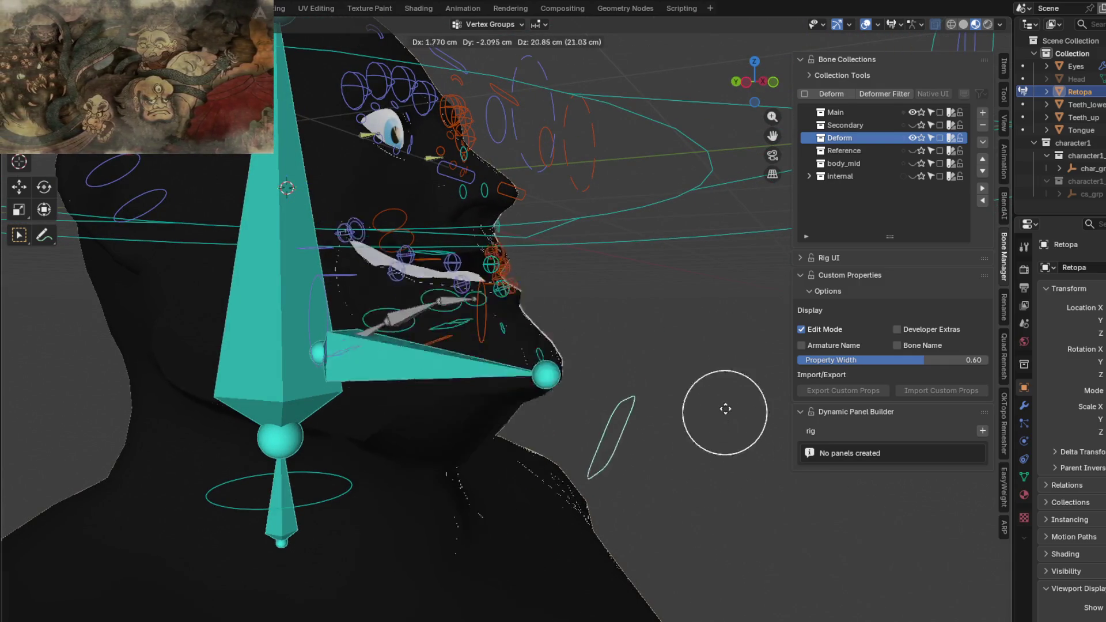
pyautogui.click(449, 415)
pyautogui.moveTo(507, 398)
pyautogui.mouseDown(button='middle')
pyautogui.moveTo(472, 430)
pyautogui.moveTo(574, 453)
pyautogui.moveTo(488, 408)
pyautogui.moveTo(583, 446)
pyautogui.moveTo(523, 459)
pyautogui.mouseUp(button='middle')
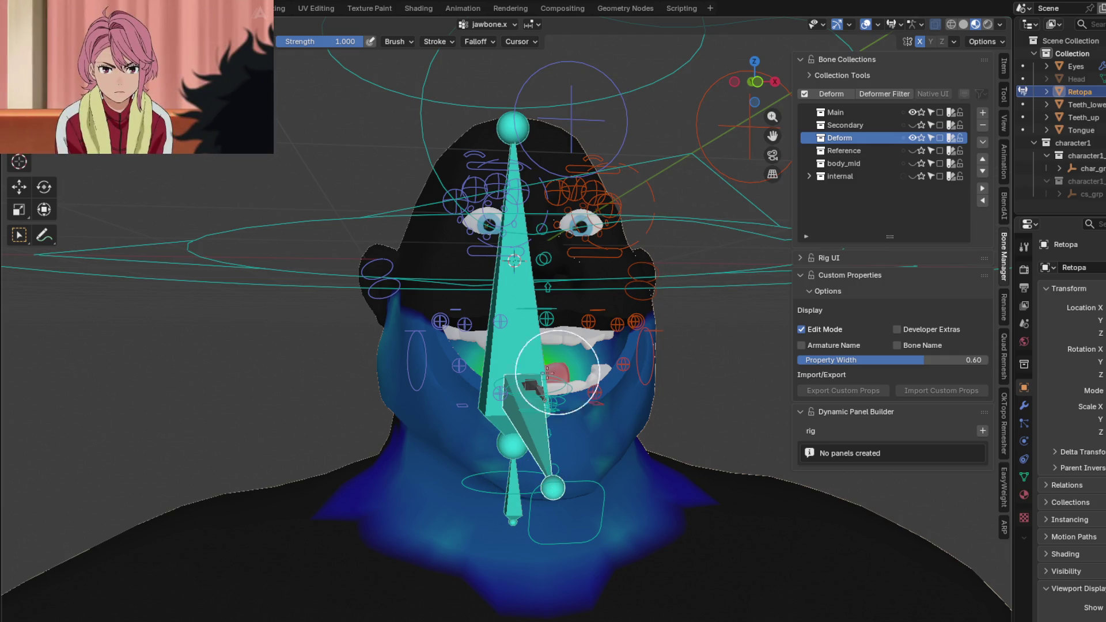
# - Show c_lips_top.r's weights on the upper lip and inspect them up close from the front
pyautogui.moveTo(512, 372)
pyautogui.mouseDown(button='middle')
pyautogui.moveTo(509, 386)
pyautogui.moveTo(426, 375)
pyautogui.mouseUp(button='middle')
pyautogui.scroll(2, 508, 386)
pyautogui.keyDown('ctrl'); pyautogui.click(509, 387); pyautogui.keyUp('ctrl')
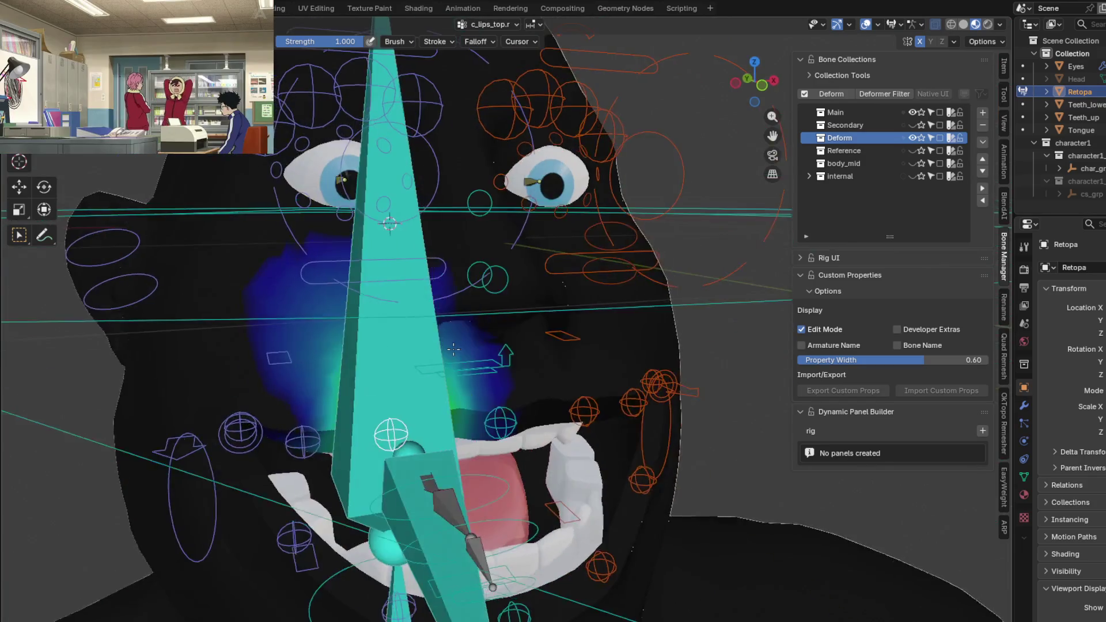
pyautogui.moveTo(426, 375)
pyautogui.mouseDown(button='middle')
pyautogui.moveTo(411, 309)
pyautogui.moveTo(447, 338)
pyautogui.moveTo(479, 344)
pyautogui.mouseUp(button='middle')
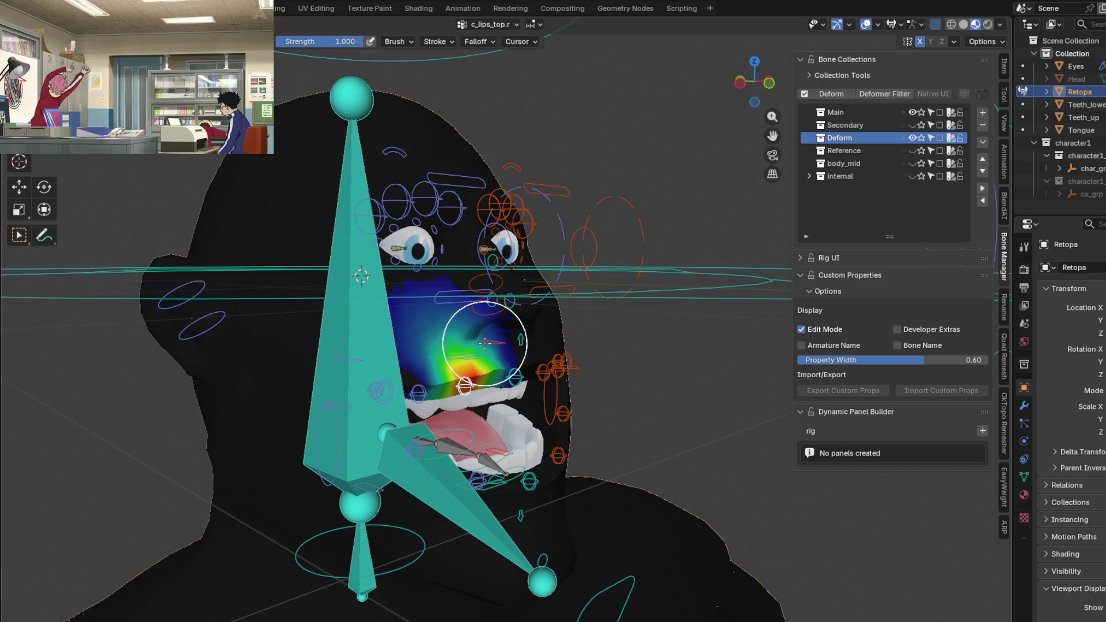
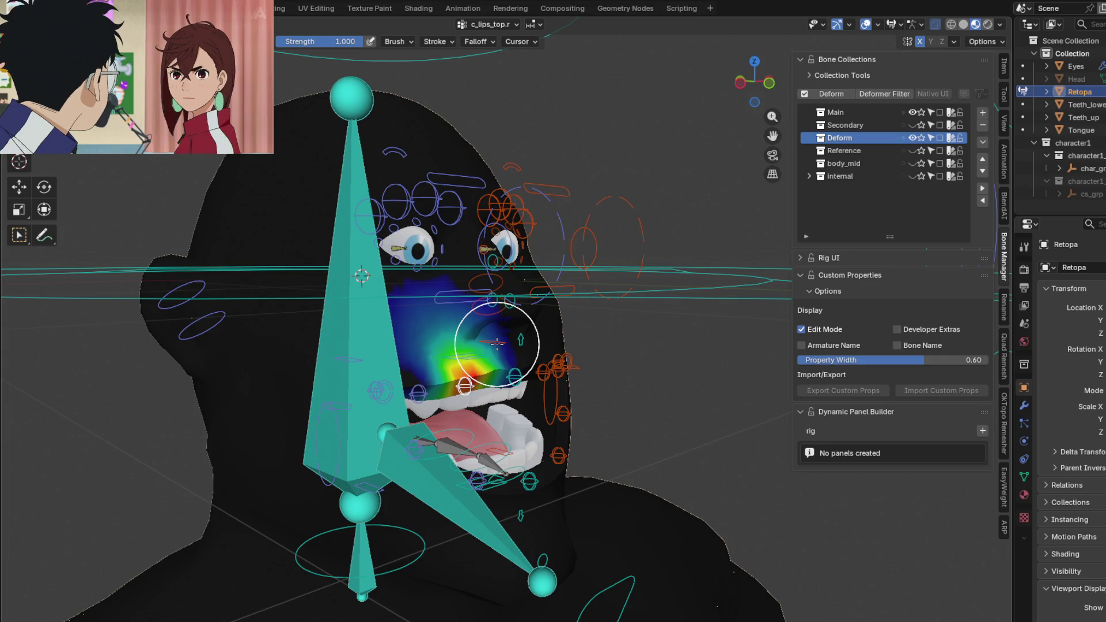
# - Orbit around the jaw and show the head.x bone's weights on the head mesh
pyautogui.moveTo(717, 395)
pyautogui.mouseDown(button='middle')
pyautogui.moveTo(691, 454)
pyautogui.moveTo(617, 421)
pyautogui.mouseUp(button='middle')
pyautogui.scroll(2, 617, 421)
pyautogui.scroll(2, 636, 425)
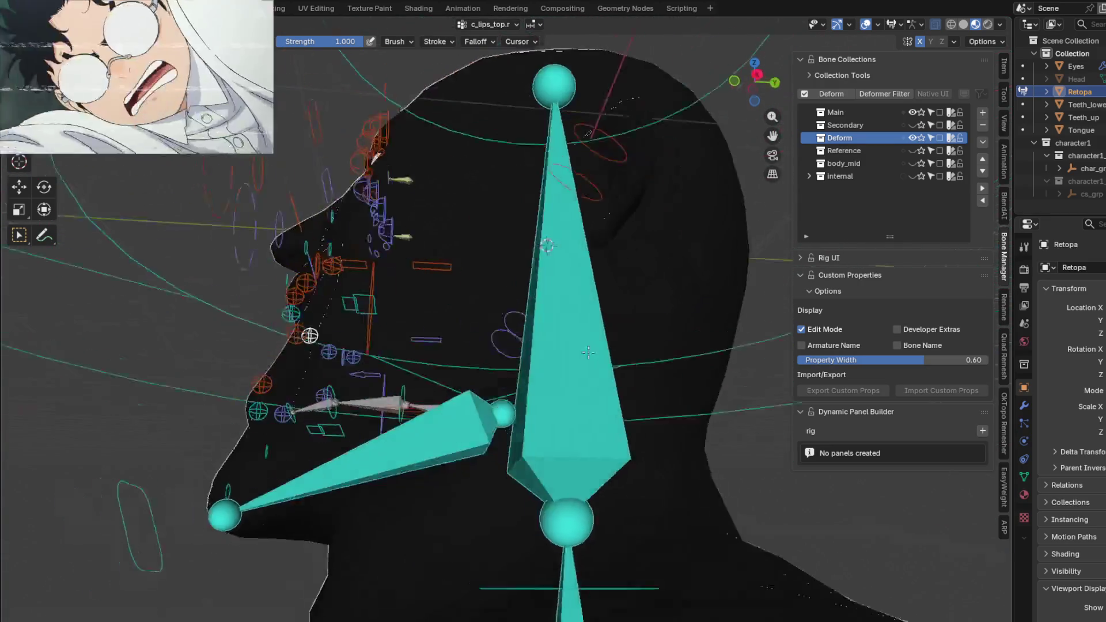
pyautogui.moveTo(578, 402); pyautogui.dragTo(563, 395, button='middle')
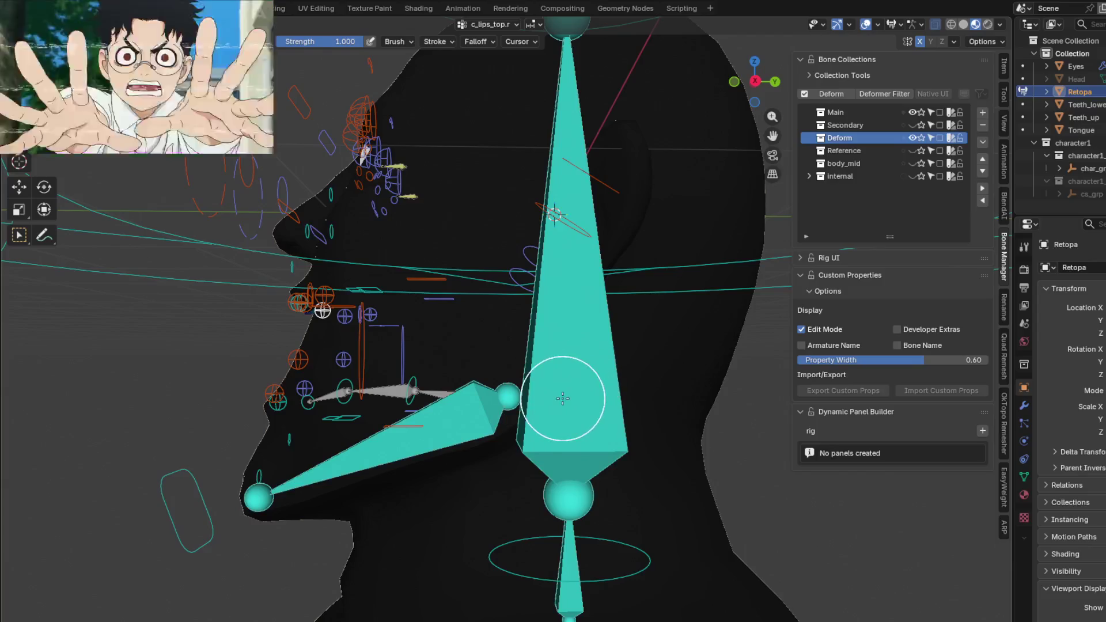
pyautogui.scroll(2, 574, 326)
pyautogui.moveTo(574, 326); pyautogui.dragTo(752, 457, button='middle')
pyautogui.moveTo(618, 506)
pyautogui.mouseDown(button='middle')
pyautogui.moveTo(674, 439)
pyautogui.moveTo(611, 433)
pyautogui.mouseUp(button='middle')
pyautogui.keyDown('ctrl'); pyautogui.click(509, 386); pyautogui.keyUp('ctrl')
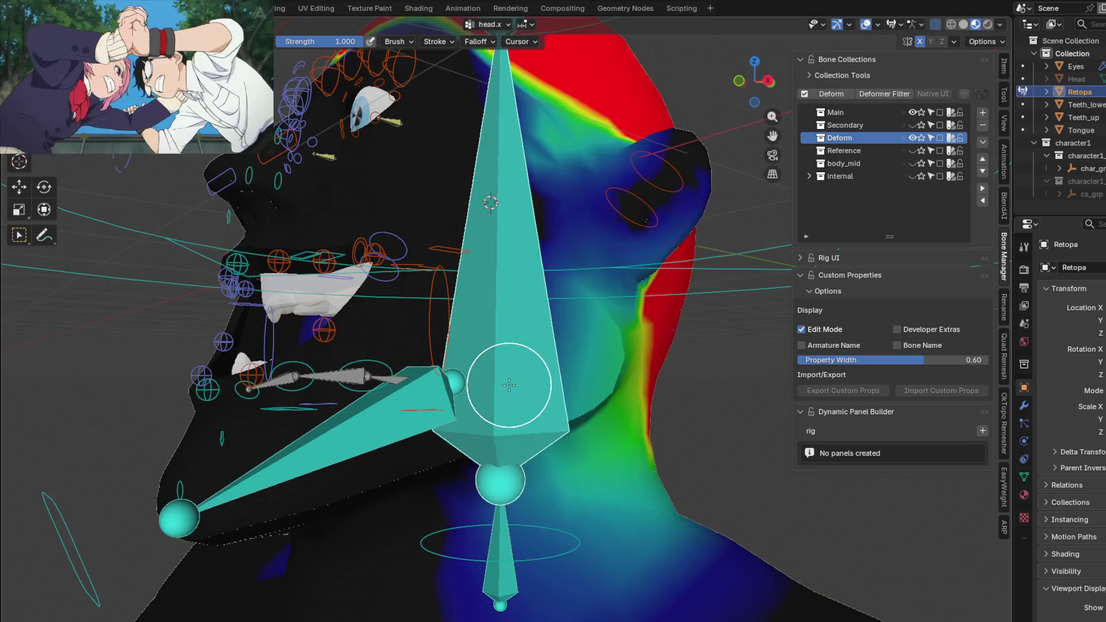
# - Switch the rig into Pose Mode from the interaction-mode pie menu
pyautogui.moveTo(525, 390); pyautogui.dragTo(506, 385, button='middle')
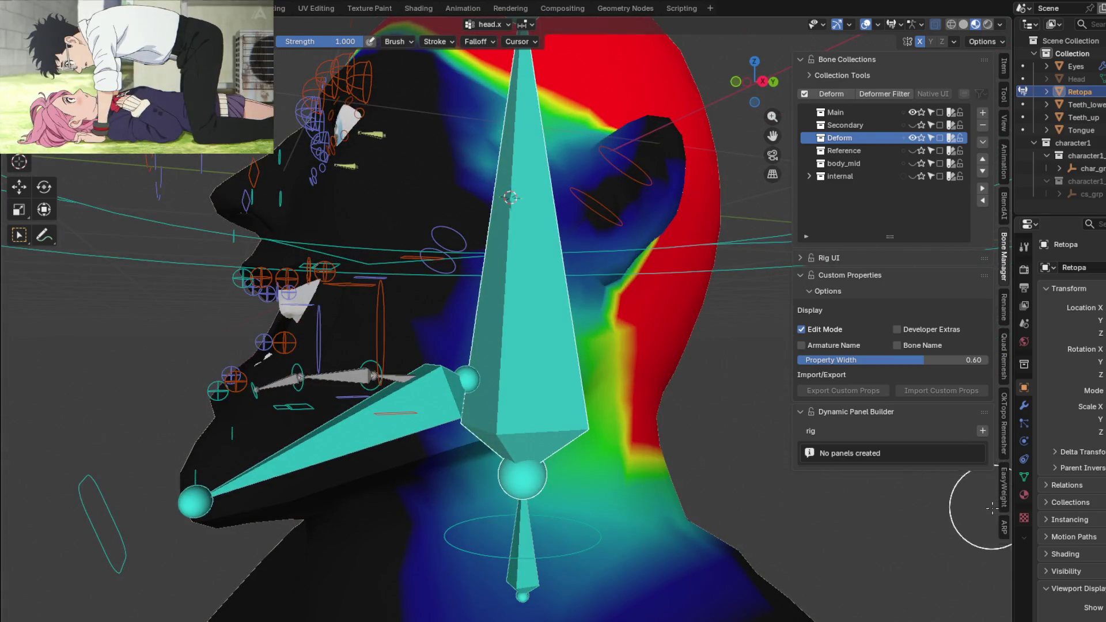
pyautogui.hotkey('ctrl', 'Tab')
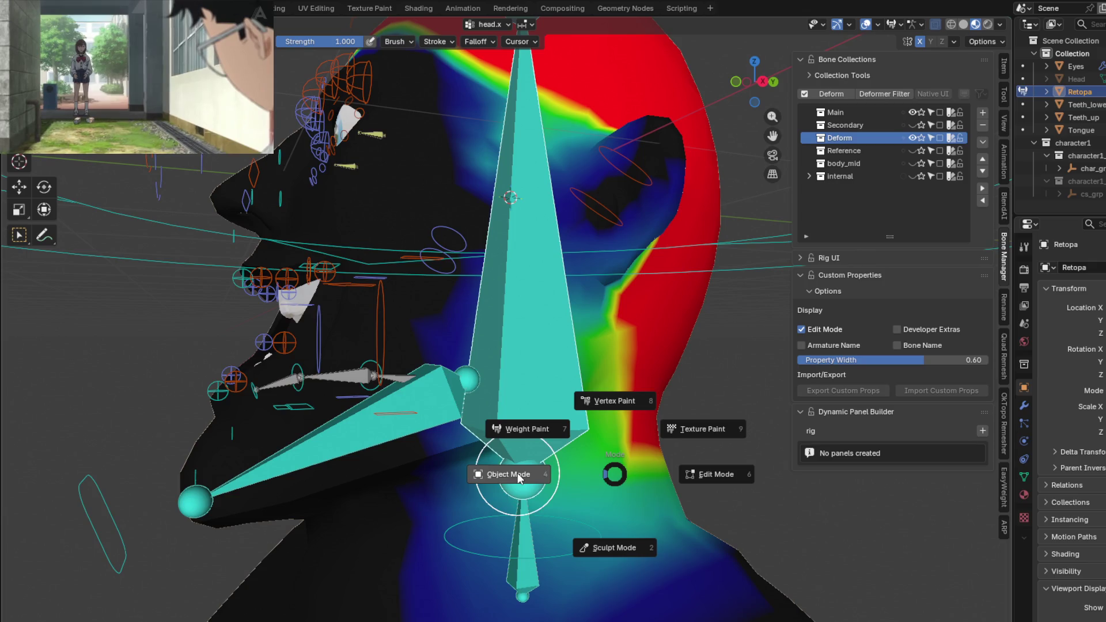
pyautogui.click(519, 478)
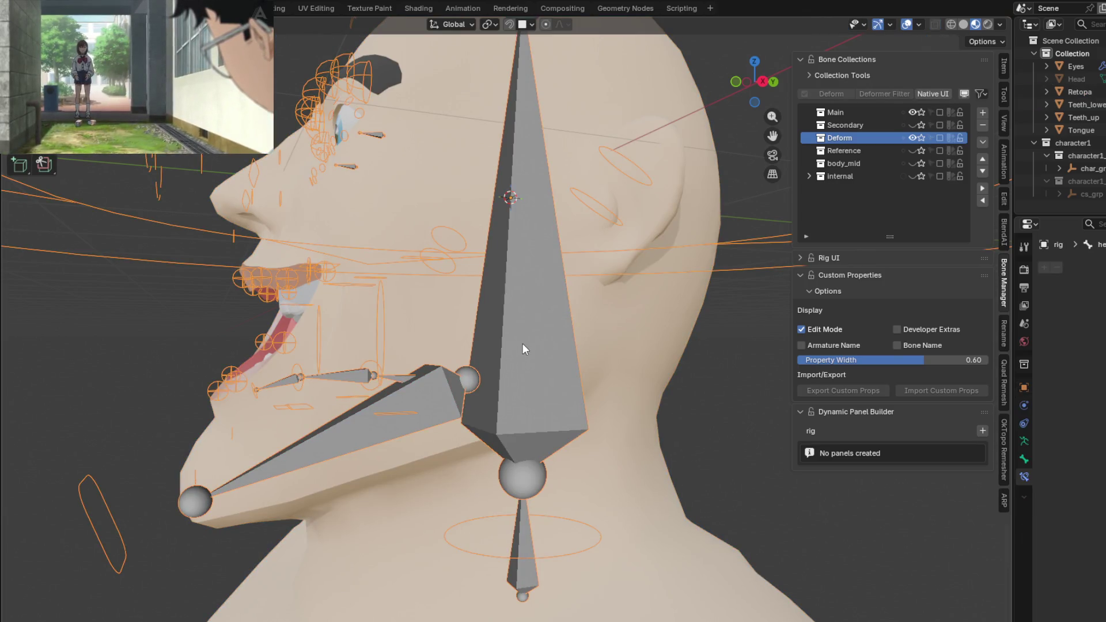
# - Select the head.x bone and expand its Viewport Display settings in Bone properties
pyautogui.click(529, 349)
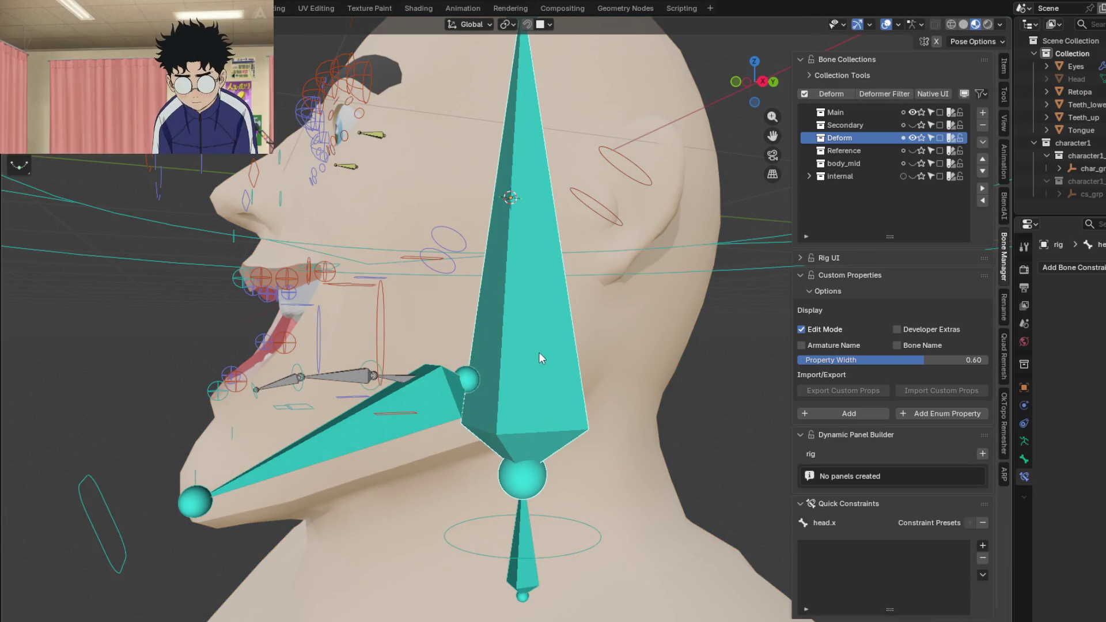
pyautogui.moveTo(538, 352); pyautogui.dragTo(955, 485, button='middle')
pyautogui.click(1026, 459)
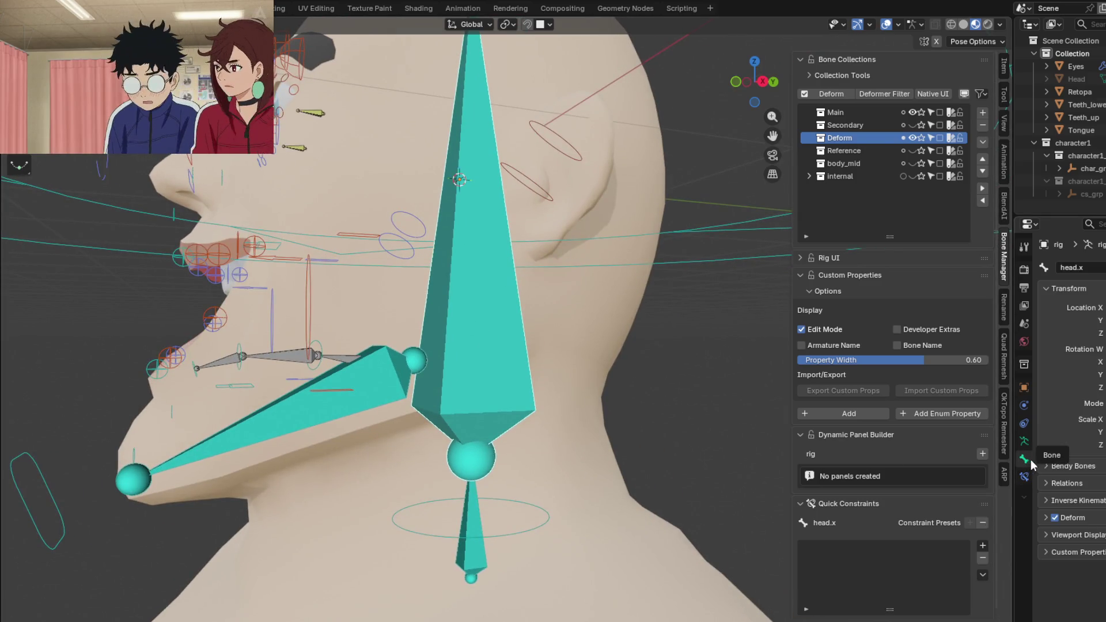
pyautogui.click(1047, 535)
pyautogui.scroll(-5, 1050, 537)
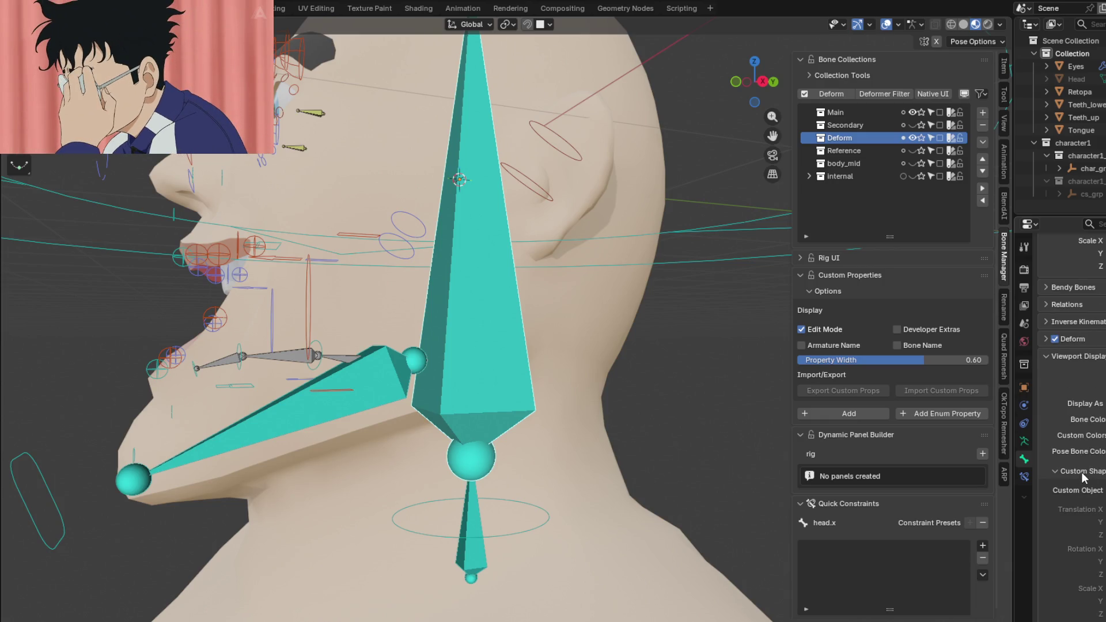
# - Review the available bone colour sets, then return the rig to Object Mode
pyautogui.click(1105, 420)
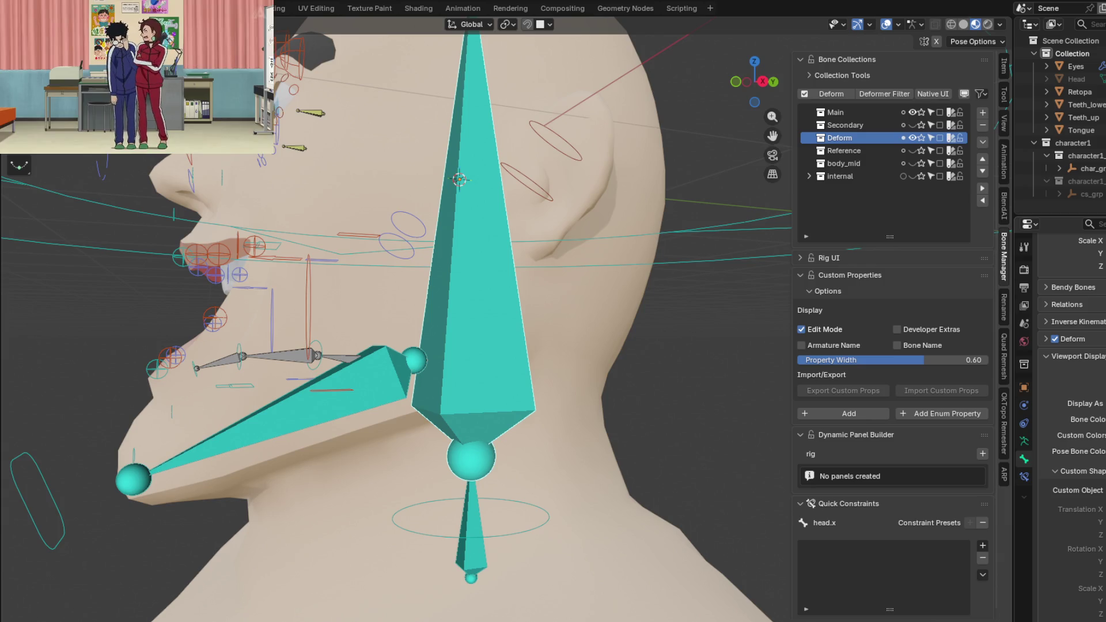
pyautogui.moveTo(558, 377)
pyautogui.mouseDown(button='middle')
pyautogui.moveTo(578, 392)
pyautogui.moveTo(548, 390)
pyautogui.moveTo(571, 402)
pyautogui.moveTo(541, 397)
pyautogui.moveTo(611, 397)
pyautogui.moveTo(558, 402)
pyautogui.mouseUp(button='middle')
pyautogui.hotkey('ctrl', 'Tab')
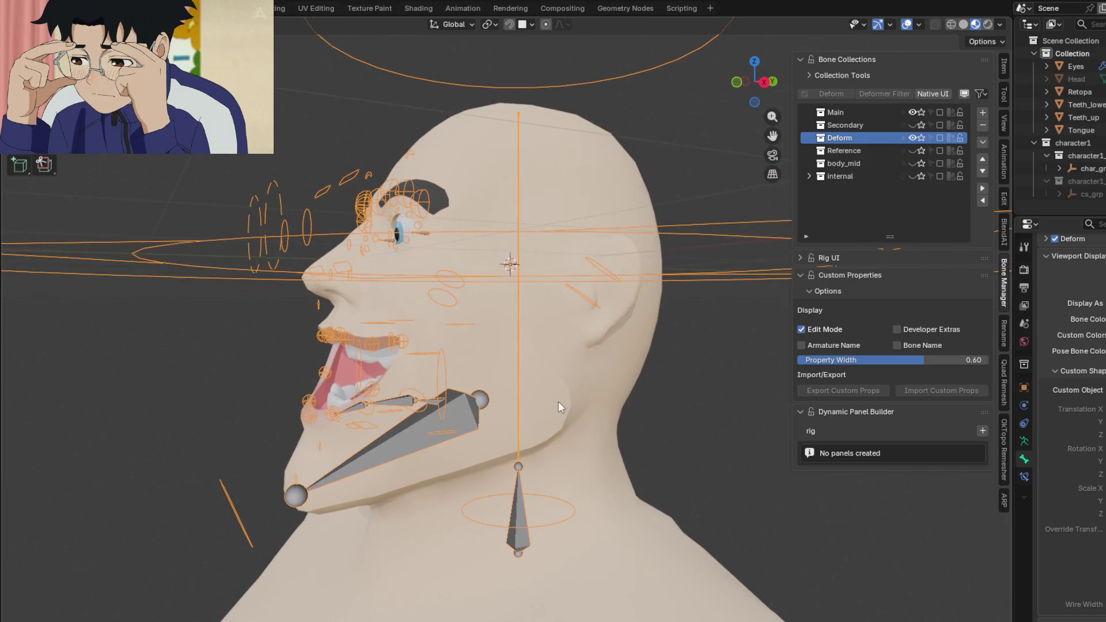
# - Put the Retopa head mesh into Weight Paint mode and view it from the front
pyautogui.click(568, 378)
pyautogui.hotkey('ctrl', 'Tab')
pyautogui.click(477, 349)
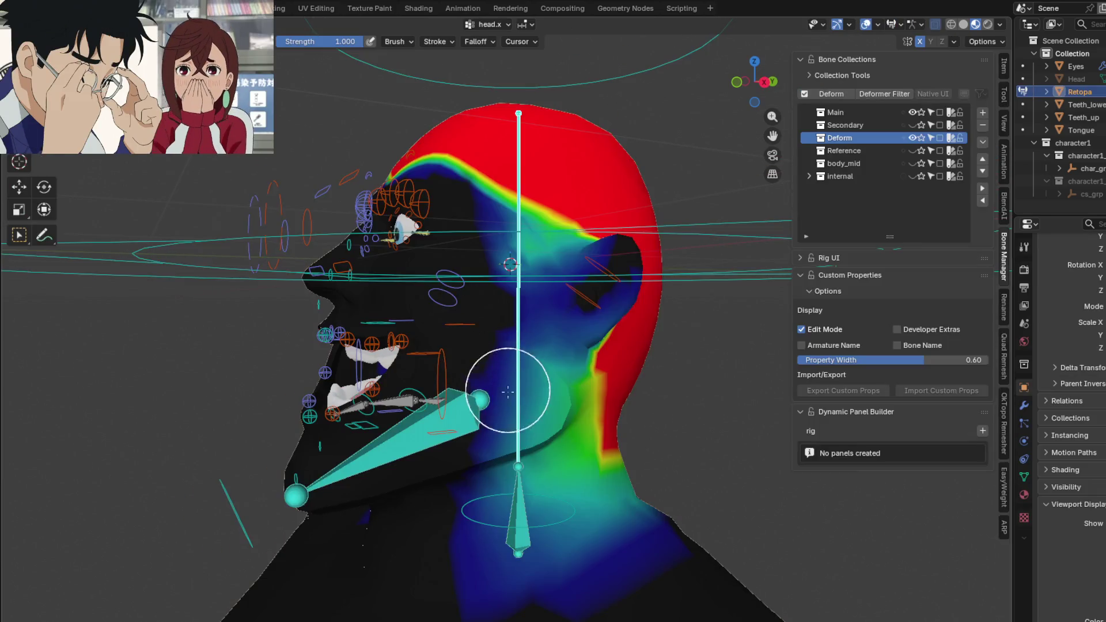
pyautogui.moveTo(532, 423); pyautogui.dragTo(722, 398, button='middle')
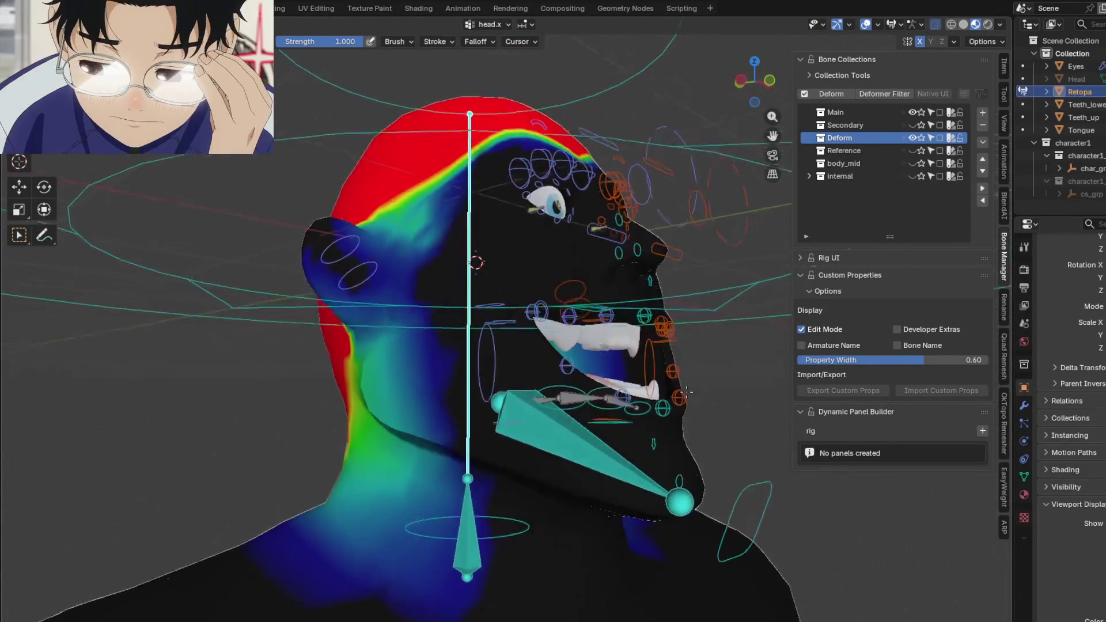
pyautogui.moveTo(722, 398)
pyautogui.mouseDown(button='middle')
pyautogui.moveTo(624, 396)
pyautogui.moveTo(665, 410)
pyautogui.mouseUp(button='middle')
# - Enter Pose Mode on the rig and set the jaw bone to display as Wire
pyautogui.hotkey('ctrl', 'Tab')
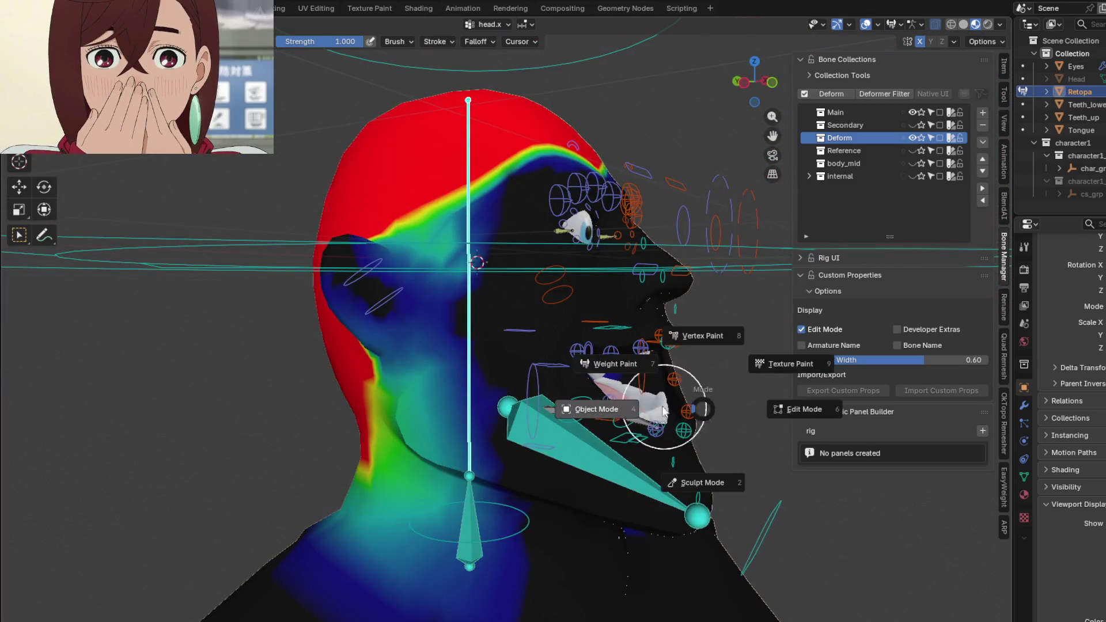
pyautogui.click(612, 410)
pyautogui.hotkey('ctrl', 'Tab')
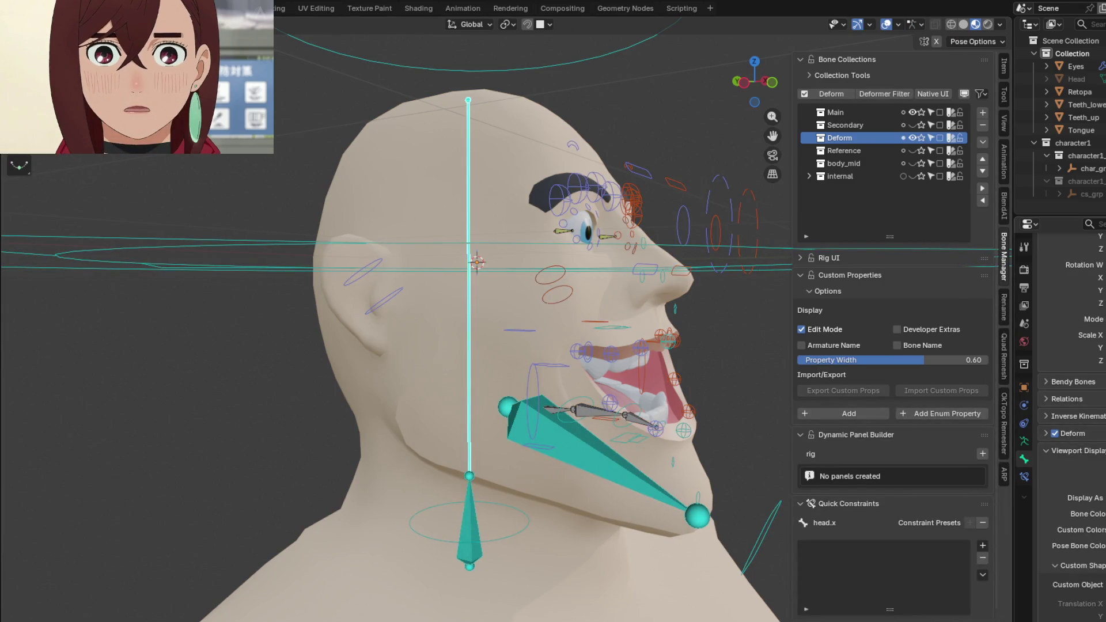
pyautogui.click(600, 452)
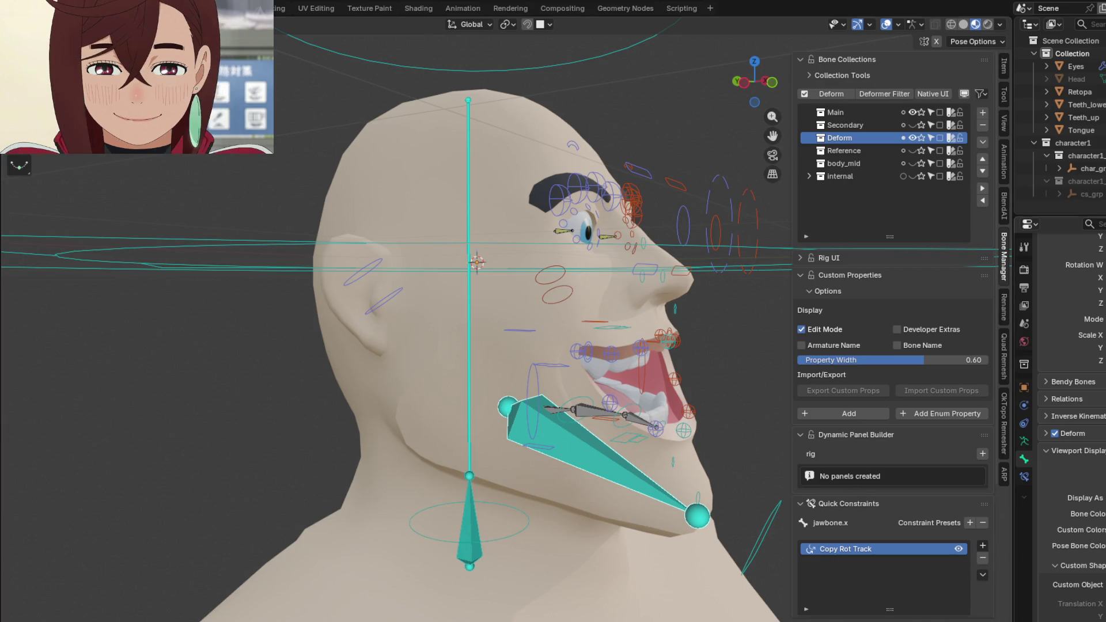
pyautogui.click(1055, 527)
# - Return to Object Mode, select the head mesh and bring up the mode pie menu
pyautogui.moveTo(511, 516)
pyautogui.mouseDown(button='middle')
pyautogui.moveTo(486, 447)
pyautogui.moveTo(601, 482)
pyautogui.mouseUp(button='middle')
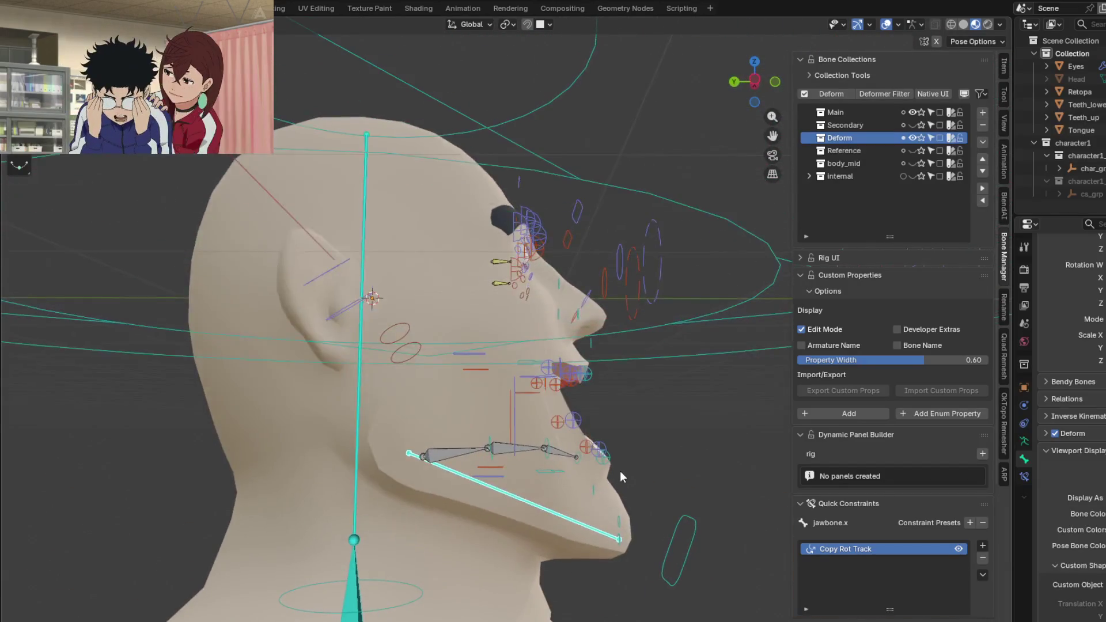
pyautogui.moveTo(601, 482); pyautogui.dragTo(677, 472, button='middle')
pyautogui.hotkey('ctrl', 'Tab')
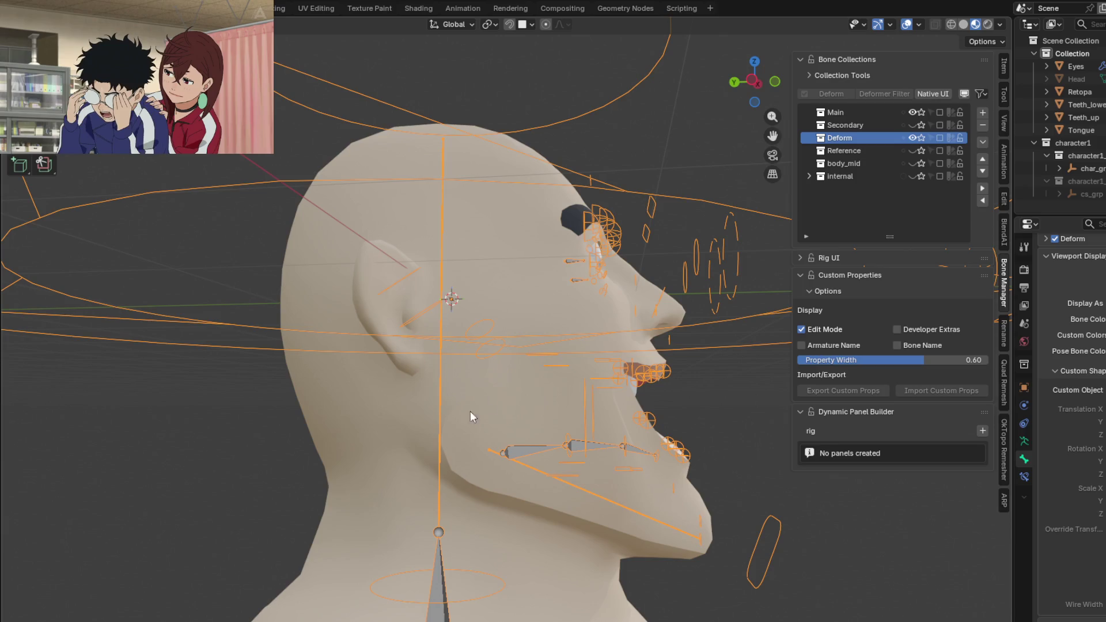
pyautogui.click(502, 389)
pyautogui.hotkey('ctrl', 'Tab')
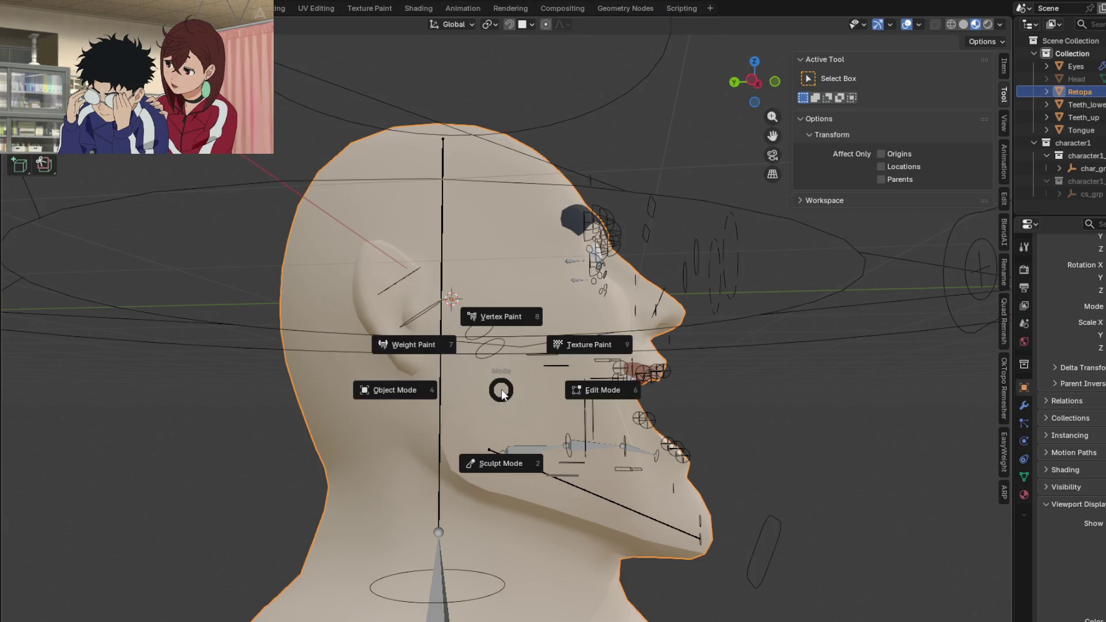
# - Enter Weight Paint on the head mesh and orbit to inspect the head.x weights
pyautogui.click(416, 346)
pyautogui.moveTo(502, 397)
pyautogui.mouseDown(button='middle')
pyautogui.moveTo(493, 364)
pyautogui.moveTo(509, 369)
pyautogui.mouseUp(button='middle')
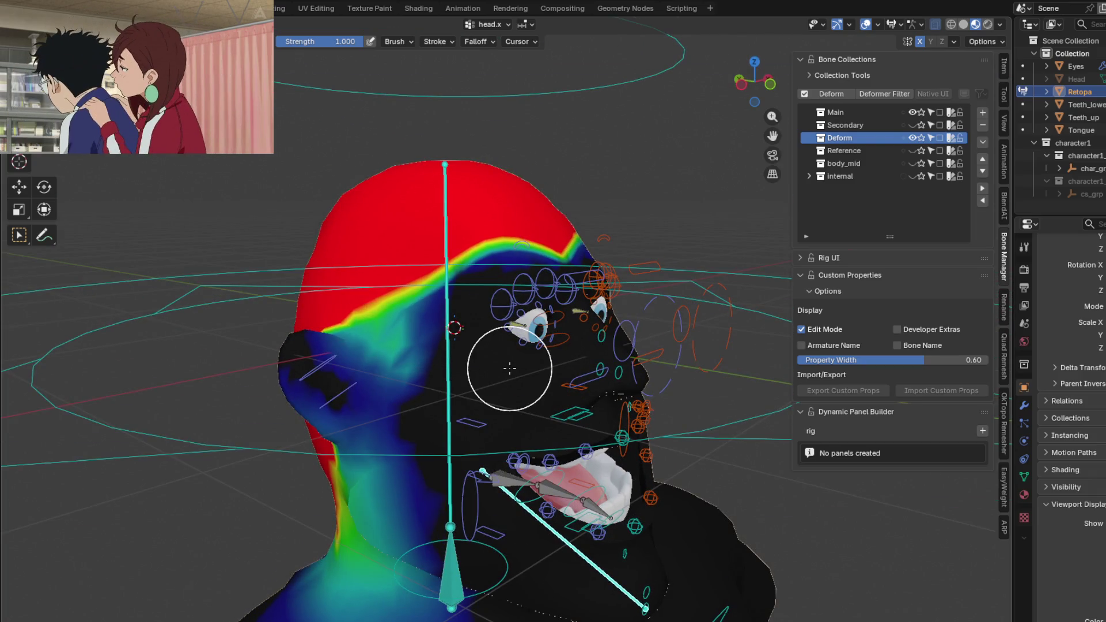
pyautogui.moveTo(509, 368)
pyautogui.mouseDown(button='middle')
pyautogui.moveTo(410, 322)
pyautogui.moveTo(528, 348)
pyautogui.moveTo(432, 346)
pyautogui.moveTo(452, 366)
pyautogui.mouseUp(button='middle')
pyautogui.scroll(2, 528, 348)
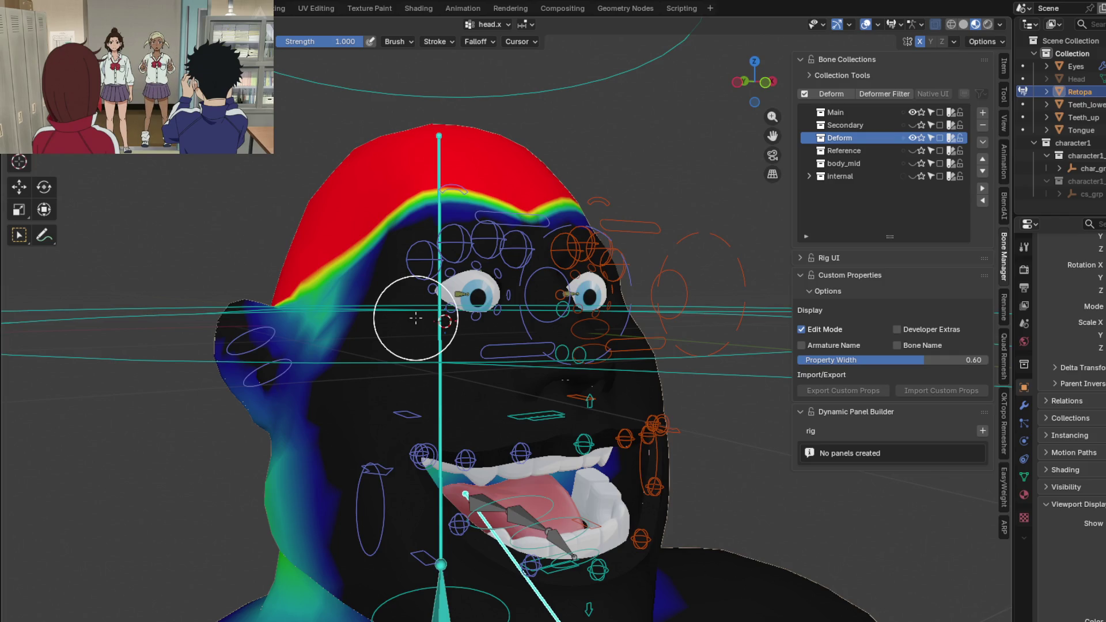
pyautogui.moveTo(415, 318); pyautogui.dragTo(662, 372, button='middle')
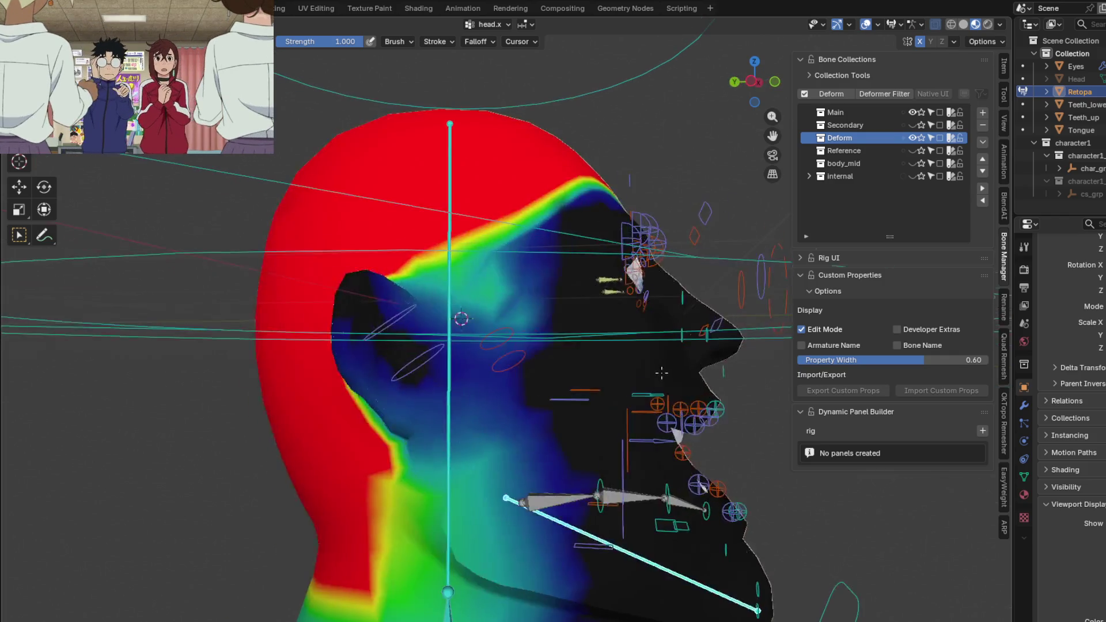
# - Show the jawbone.x bone's weights on the jaw from a side view
pyautogui.moveTo(563, 371)
pyautogui.mouseDown(button='middle')
pyautogui.moveTo(559, 313)
pyautogui.moveTo(492, 341)
pyautogui.mouseUp(button='middle')
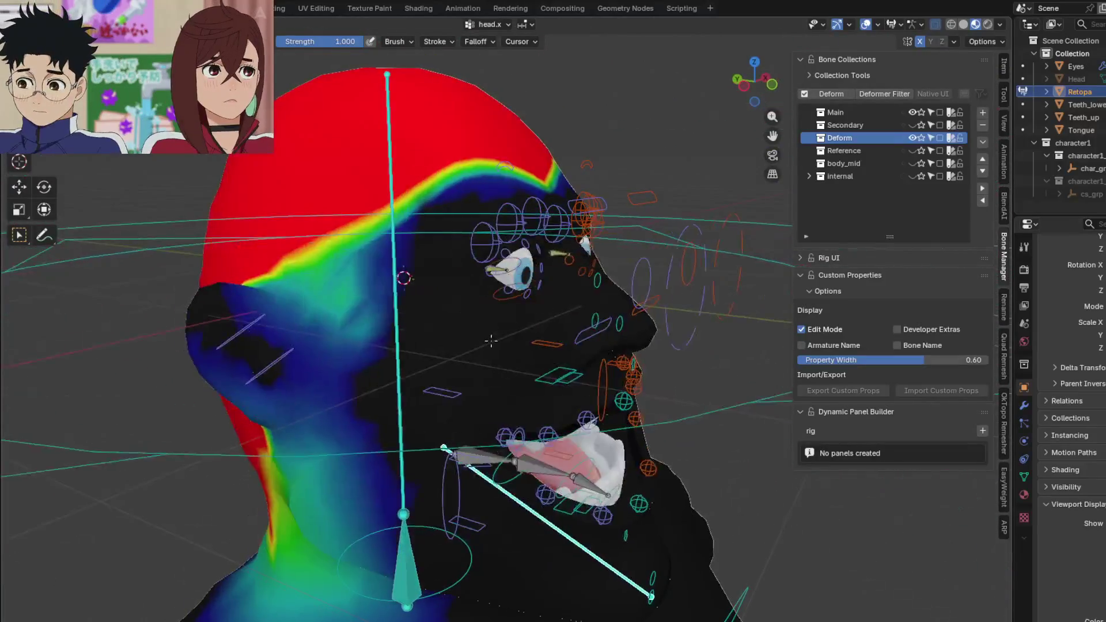
pyautogui.moveTo(491, 341)
pyautogui.mouseDown(button='middle')
pyautogui.moveTo(593, 296)
pyautogui.moveTo(498, 314)
pyautogui.mouseUp(button='middle')
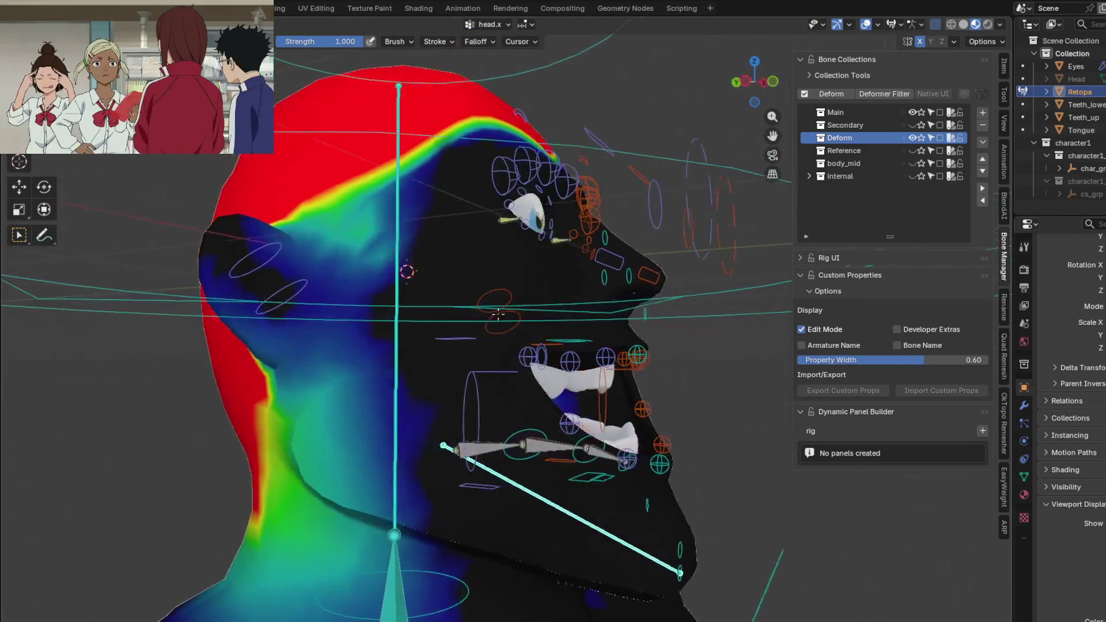
pyautogui.keyDown('ctrl'); pyautogui.click(531, 489); pyautogui.keyUp('ctrl')
pyautogui.moveTo(531, 489)
pyautogui.mouseDown(button='middle')
pyautogui.moveTo(539, 450)
pyautogui.moveTo(513, 454)
pyautogui.mouseUp(button='middle')
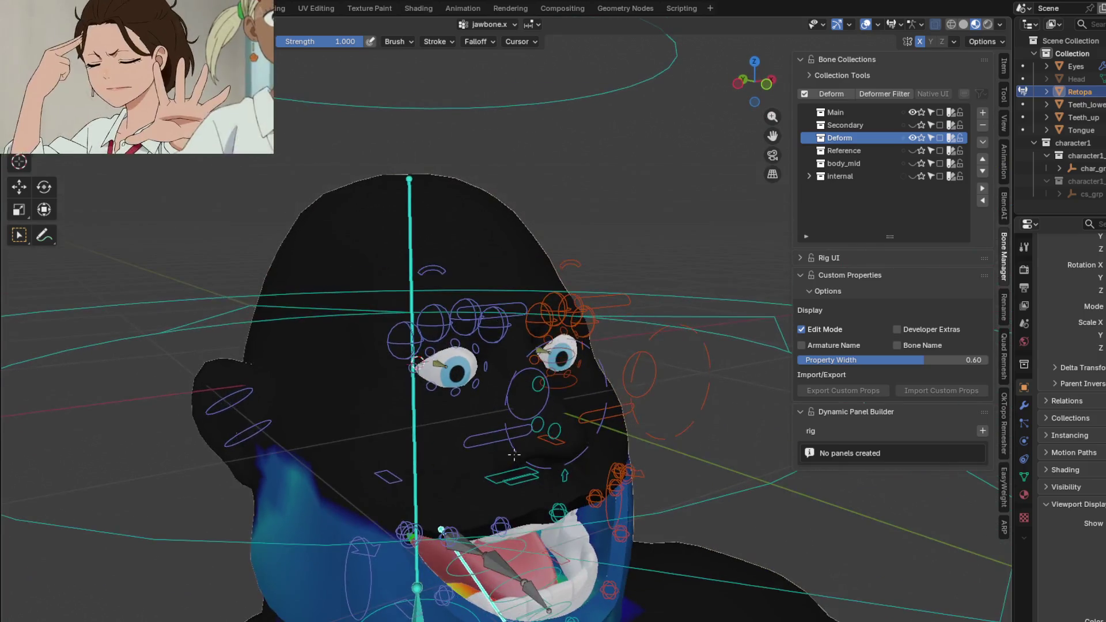
# - Hide the Main bone collection and show the c_lips_bot.x weights on the lower lip
pyautogui.click(914, 114)
pyautogui.moveTo(421, 346); pyautogui.dragTo(439, 353, button='middle')
pyautogui.scroll(2, 469, 346)
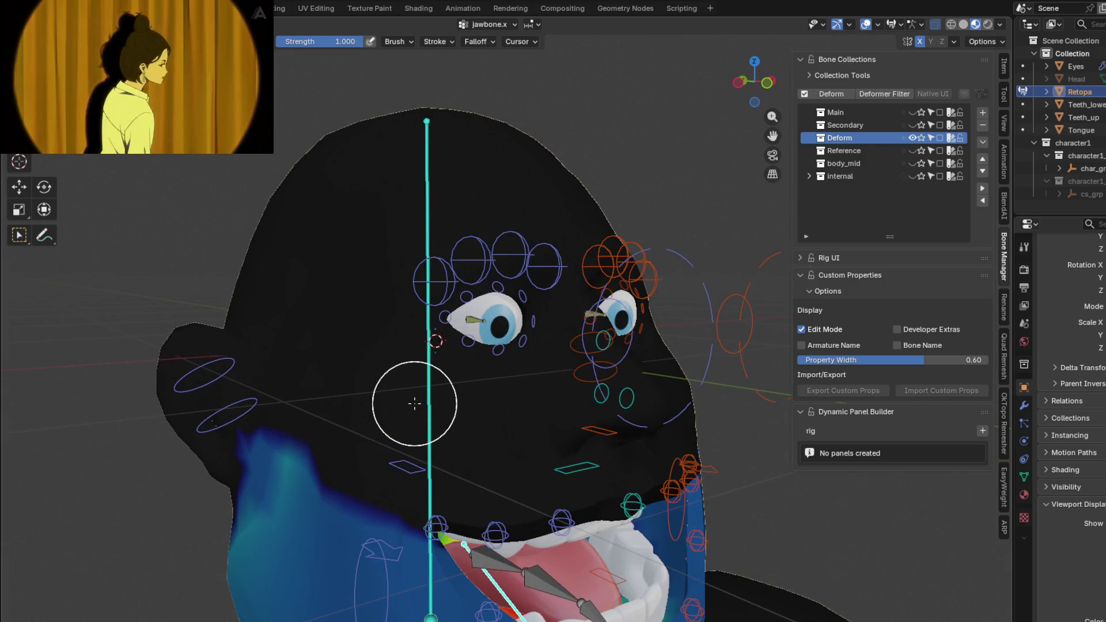
pyautogui.moveTo(445, 424); pyautogui.dragTo(475, 257, button='middle')
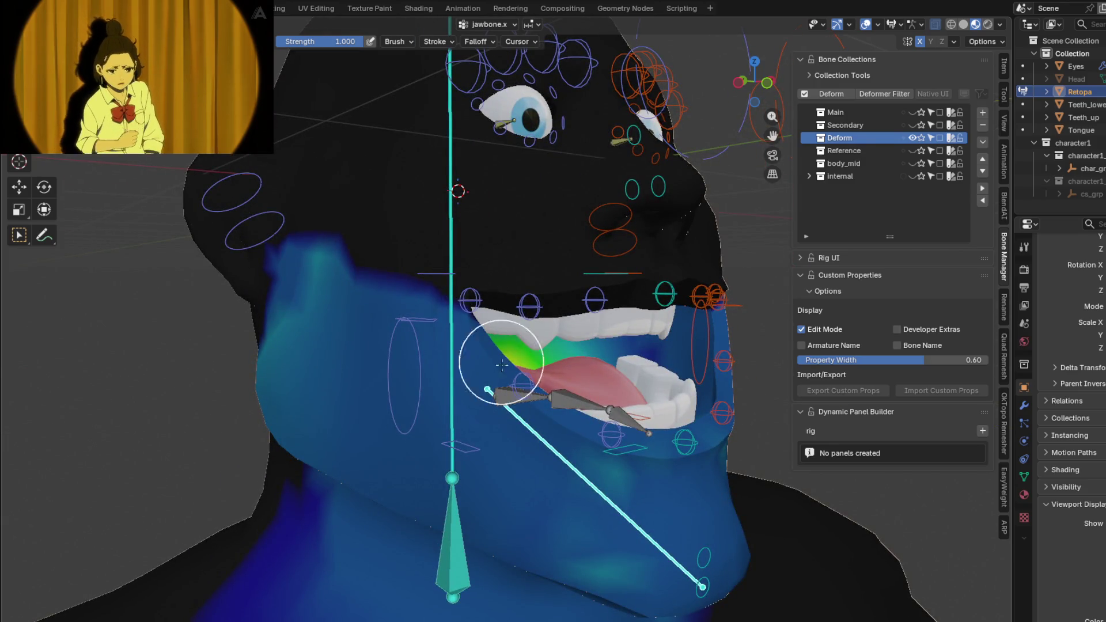
pyautogui.keyDown('ctrl'); pyautogui.click(683, 445); pyautogui.keyUp('ctrl')
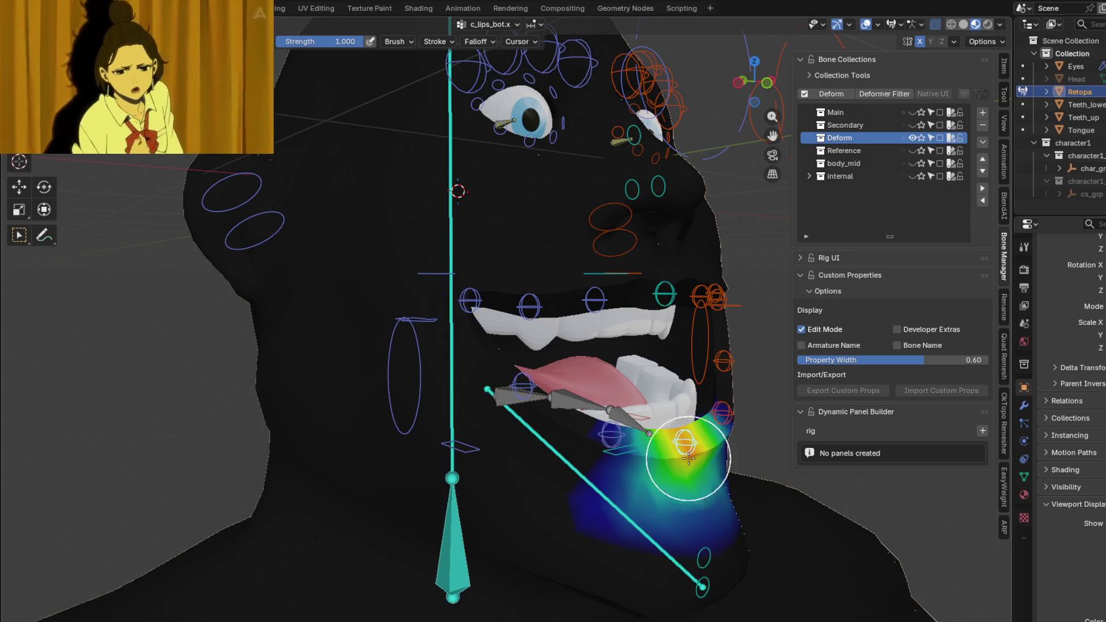
# - Show c_chin_01.x weights, then run Weights > Normalize All on the deform groups
pyautogui.keyDown('ctrl'); pyautogui.click(704, 554); pyautogui.keyUp('ctrl')
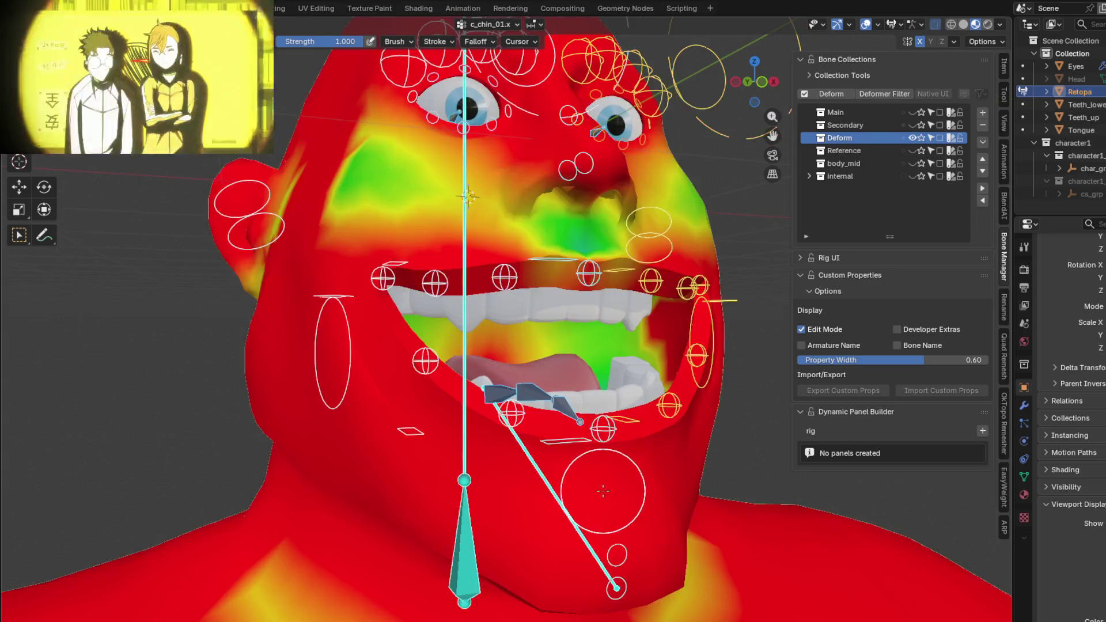
pyautogui.moveTo(646, 513)
pyautogui.mouseDown(button='middle')
pyautogui.moveTo(650, 489)
pyautogui.moveTo(569, 496)
pyautogui.moveTo(465, 366)
pyautogui.moveTo(497, 433)
pyautogui.moveTo(412, 366)
pyautogui.mouseUp(button='middle')
pyautogui.click(200, 25)
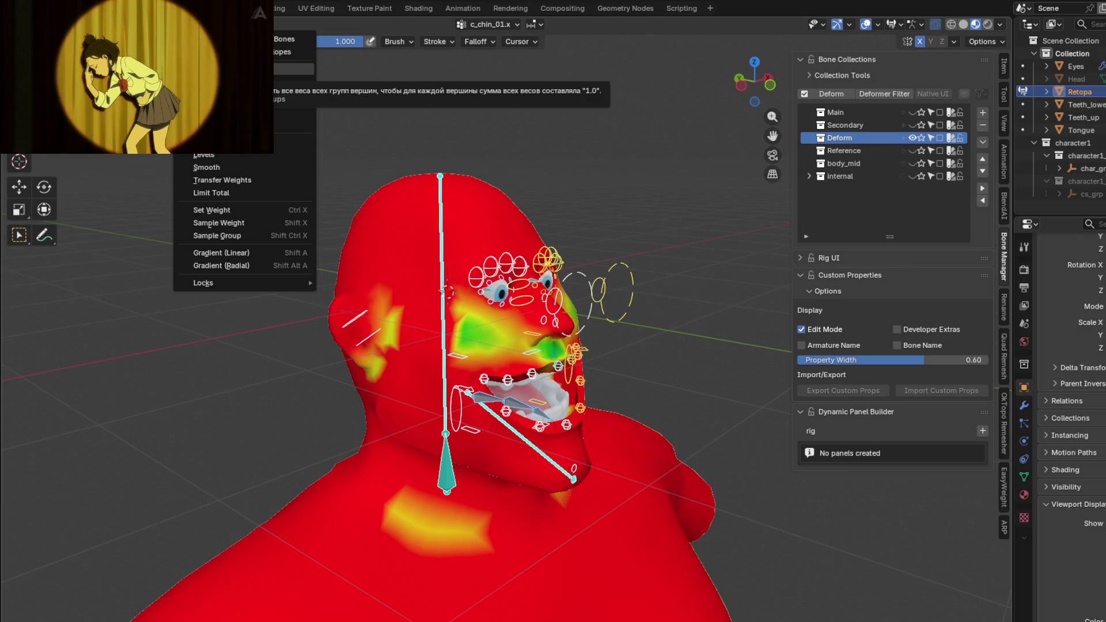
pyautogui.click(225, 70)
pyautogui.scroll(2, 469, 420)
pyautogui.scroll(4, 486, 437)
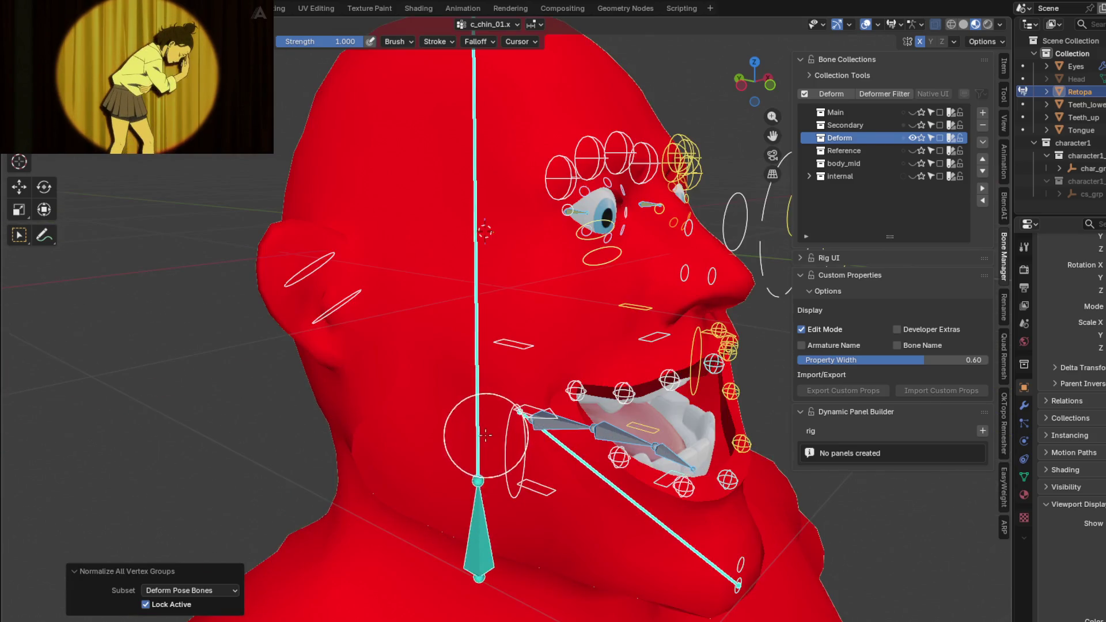
# - Review the head.x bone's weight gradient from the side and front
pyautogui.keyDown('ctrl'); pyautogui.click(474, 296); pyautogui.keyUp('ctrl')
pyautogui.moveTo(469, 297)
pyautogui.mouseDown(button='middle')
pyautogui.moveTo(433, 296)
pyautogui.moveTo(476, 306)
pyautogui.moveTo(458, 285)
pyautogui.mouseUp(button='middle')
pyautogui.keyDown('ctrl'); pyautogui.click(458, 285); pyautogui.keyUp('ctrl')
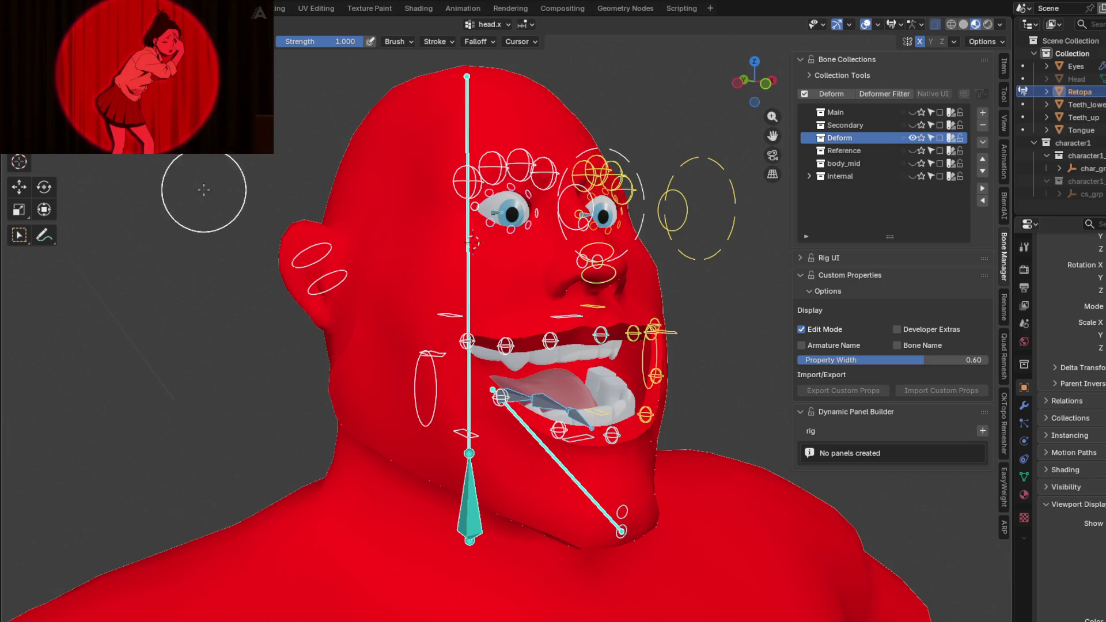
pyautogui.keyDown('ctrl'); pyautogui.click(464, 275); pyautogui.keyUp('ctrl')
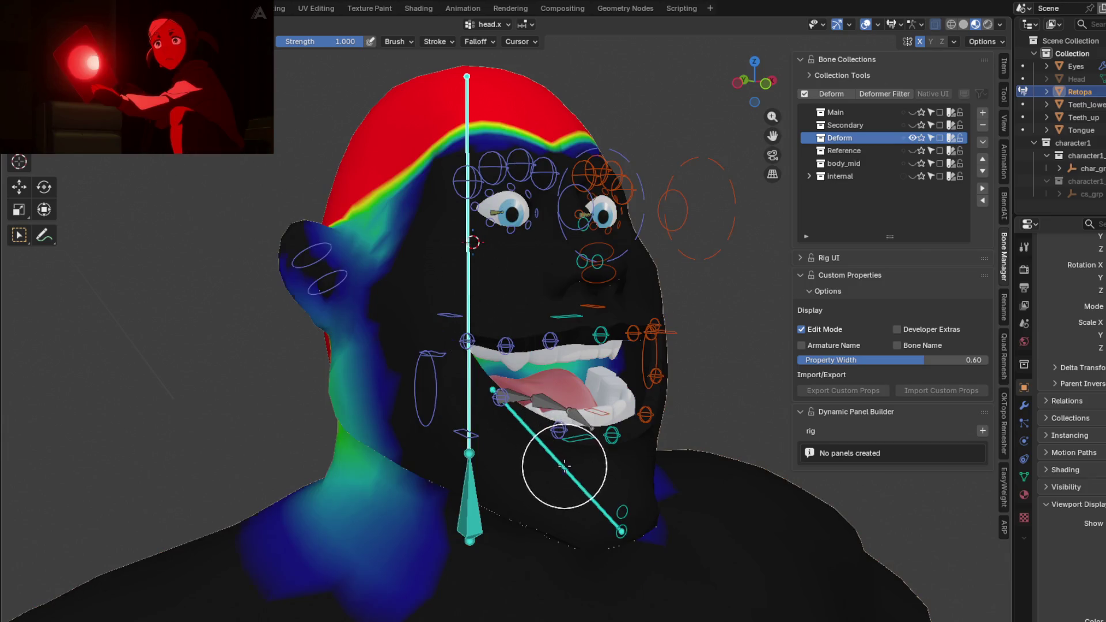
# - Inspect the jawbone.x and c_chin_01.x weights from a front view
pyautogui.keyDown('ctrl'); pyautogui.click(564, 467); pyautogui.keyUp('ctrl')
pyautogui.press('KP_1')
pyautogui.keyDown('ctrl'); pyautogui.click(458, 441); pyautogui.keyUp('ctrl')
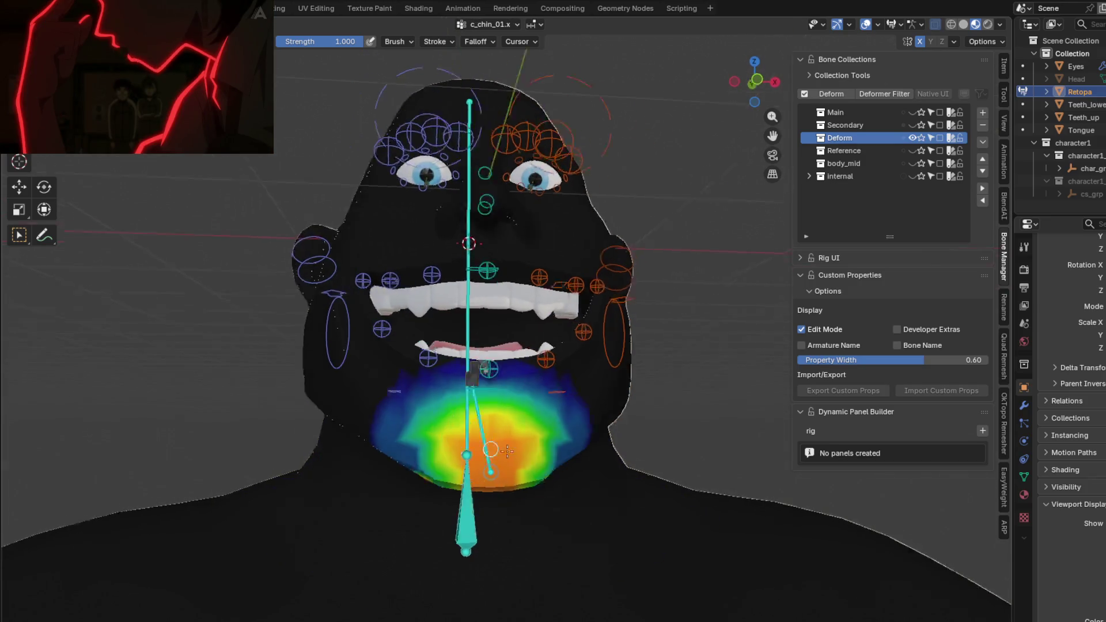
pyautogui.moveTo(458, 440); pyautogui.dragTo(459, 372, button='middle')
pyautogui.moveTo(455, 255)
pyautogui.mouseDown(button='middle')
pyautogui.moveTo(540, 253)
pyautogui.moveTo(522, 266)
pyautogui.moveTo(585, 323)
pyautogui.mouseUp(button='middle')
# - Inspect the c_eye_ref_track.r weights around the eye from several angles
pyautogui.keyDown('ctrl'); pyautogui.click(493, 259); pyautogui.keyUp('ctrl')
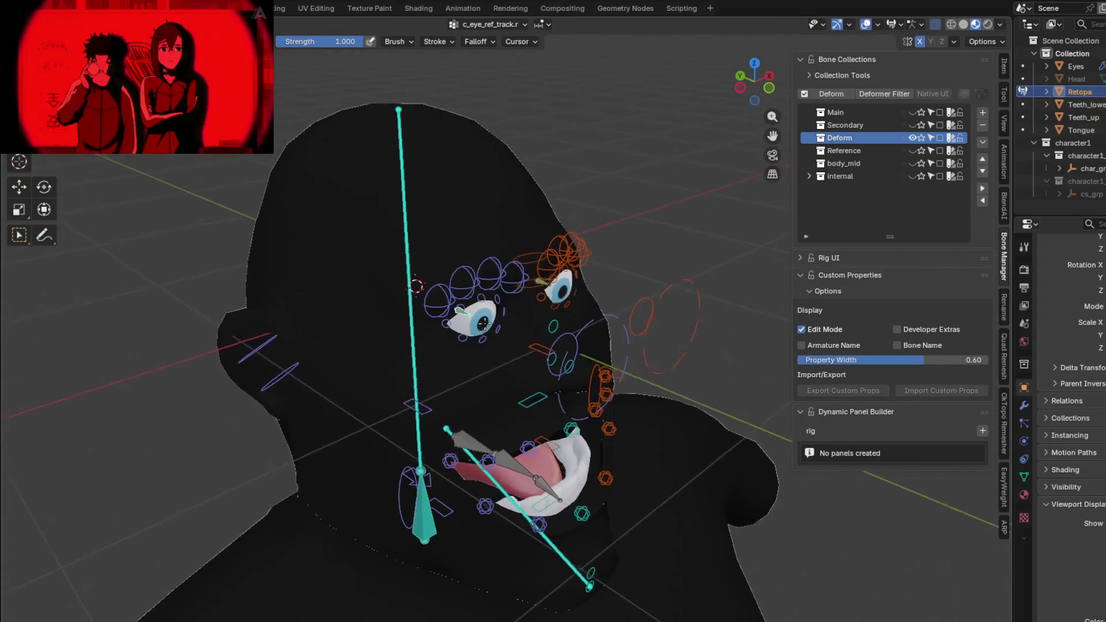
pyautogui.moveTo(585, 176); pyautogui.dragTo(492, 242, button='middle')
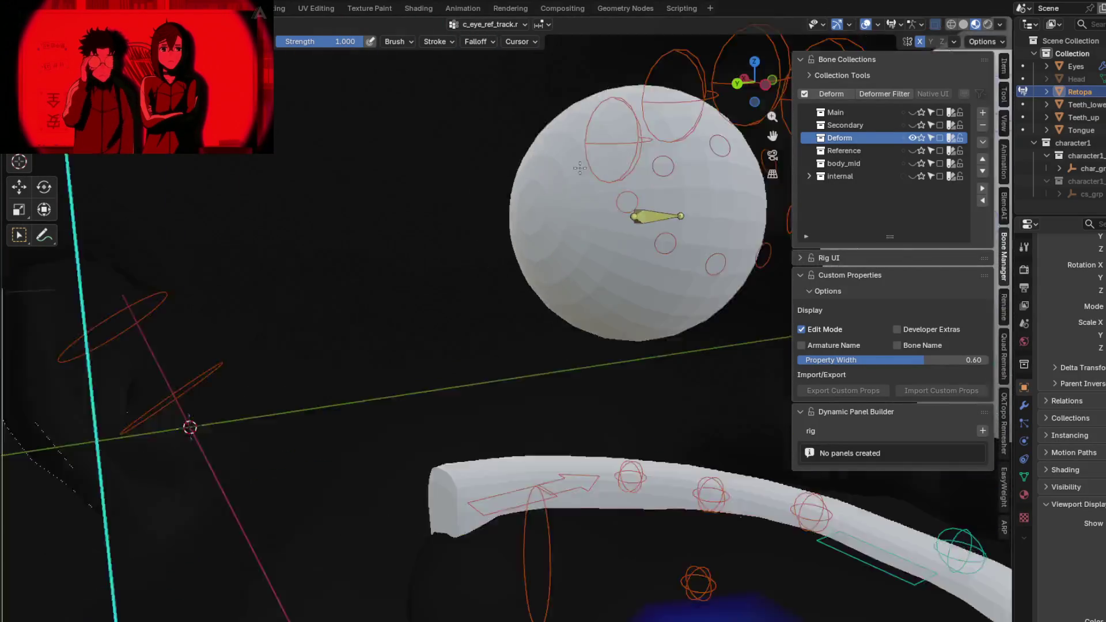
pyautogui.moveTo(761, 173)
pyautogui.mouseDown(button='middle')
pyautogui.moveTo(547, 281)
pyautogui.moveTo(758, 112)
pyautogui.mouseUp(button='middle')
pyautogui.scroll(-4, 605, 298)
pyautogui.moveTo(606, 297)
pyautogui.mouseDown(button='middle')
pyautogui.moveTo(365, 296)
pyautogui.moveTo(441, 336)
pyautogui.mouseUp(button='middle')
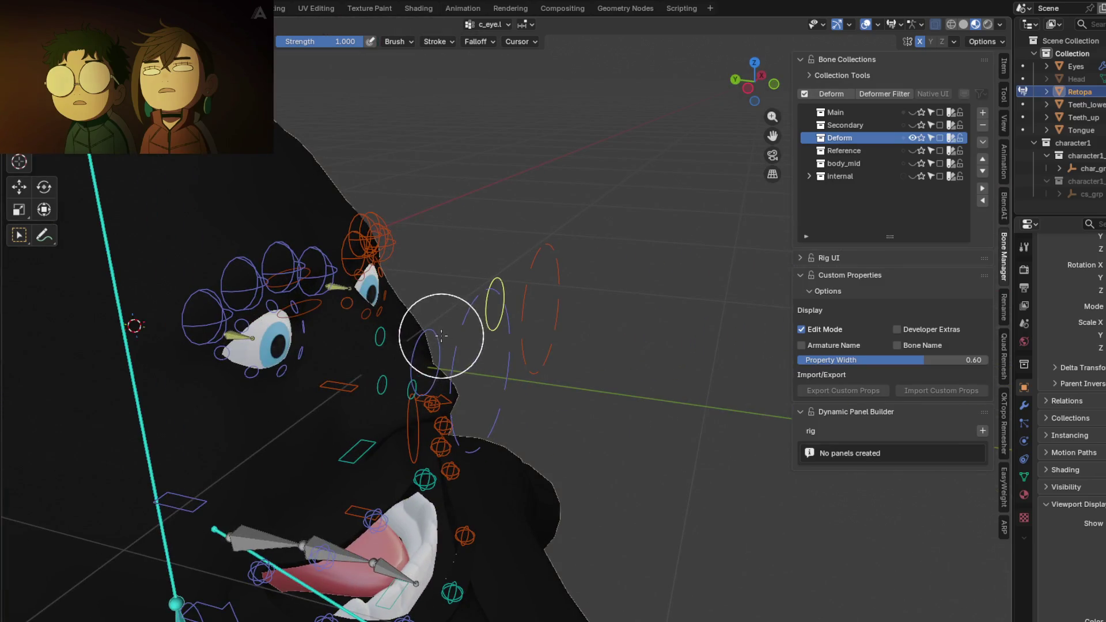
pyautogui.moveTo(391, 364)
pyautogui.mouseDown(button='middle')
pyautogui.moveTo(226, 271)
pyautogui.moveTo(682, 323)
pyautogui.mouseUp(button='middle')
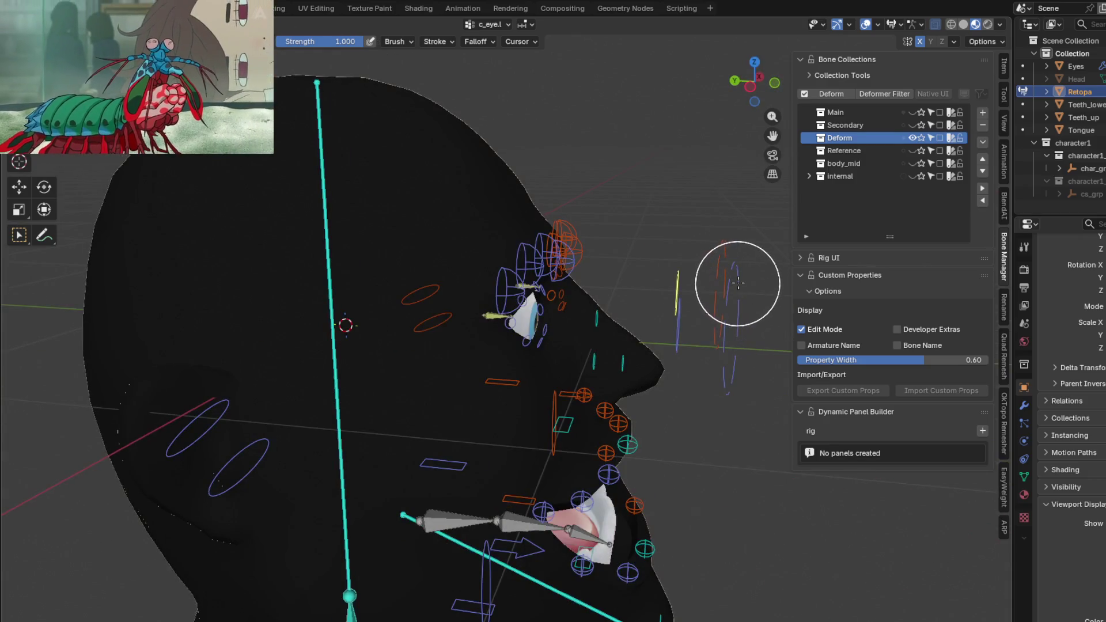
pyautogui.moveTo(736, 283)
pyautogui.mouseDown(button='middle')
pyautogui.moveTo(622, 283)
pyautogui.moveTo(655, 283)
pyautogui.mouseUp(button='middle')
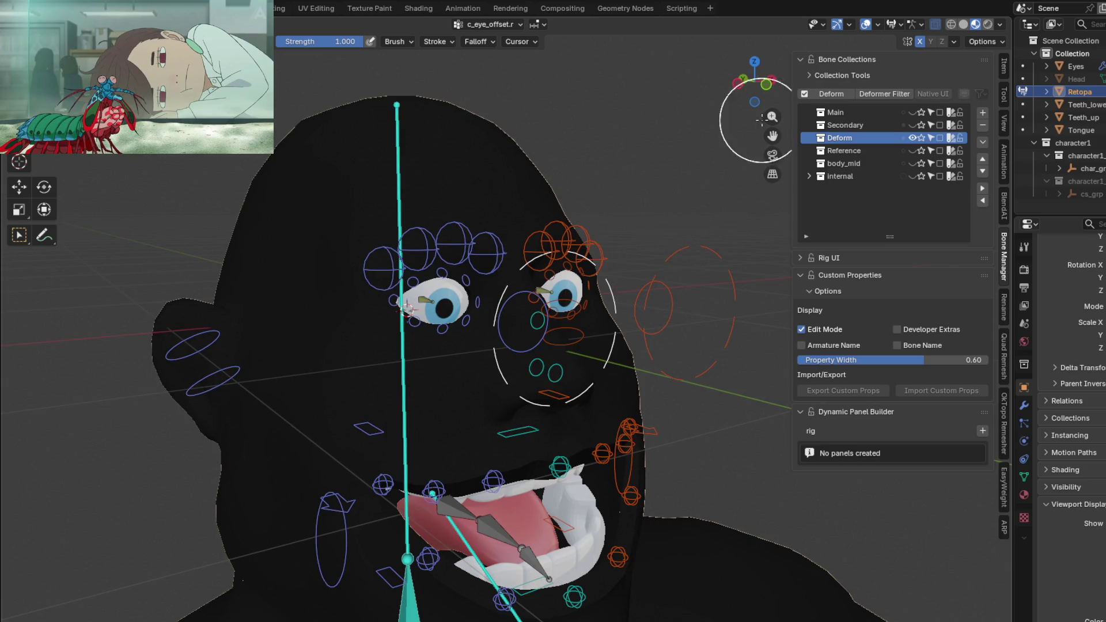
# - Inspect c_eye_offset.l and c_eye.l weights, then show c_cheek_inflate.l on the cheek
pyautogui.click(692, 259)
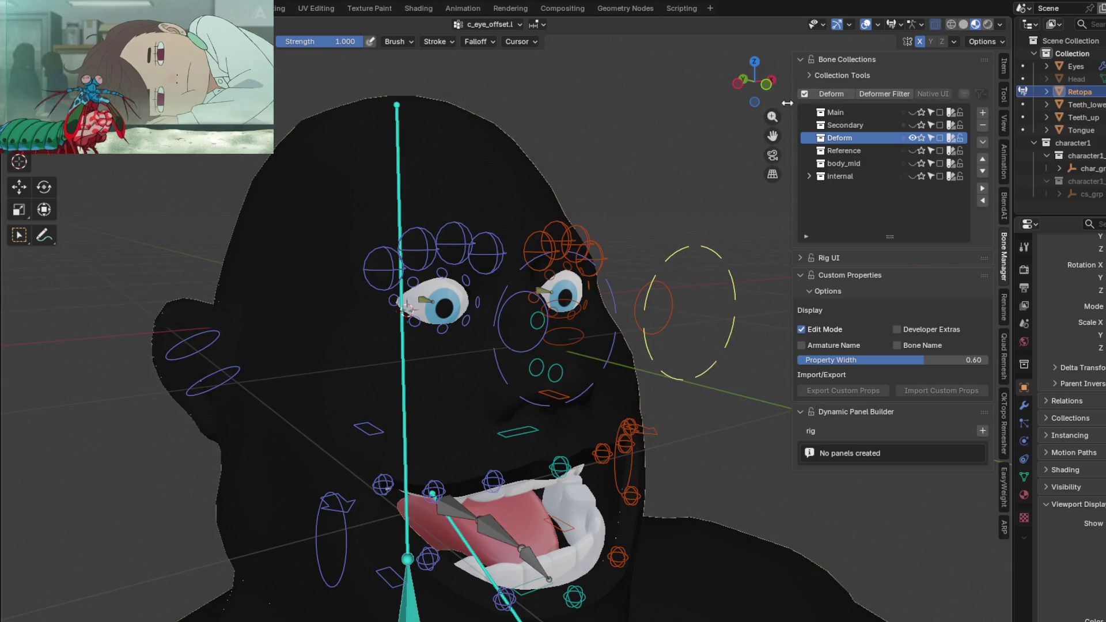
pyautogui.moveTo(693, 260); pyautogui.dragTo(546, 314, button='middle')
pyautogui.click(590, 291)
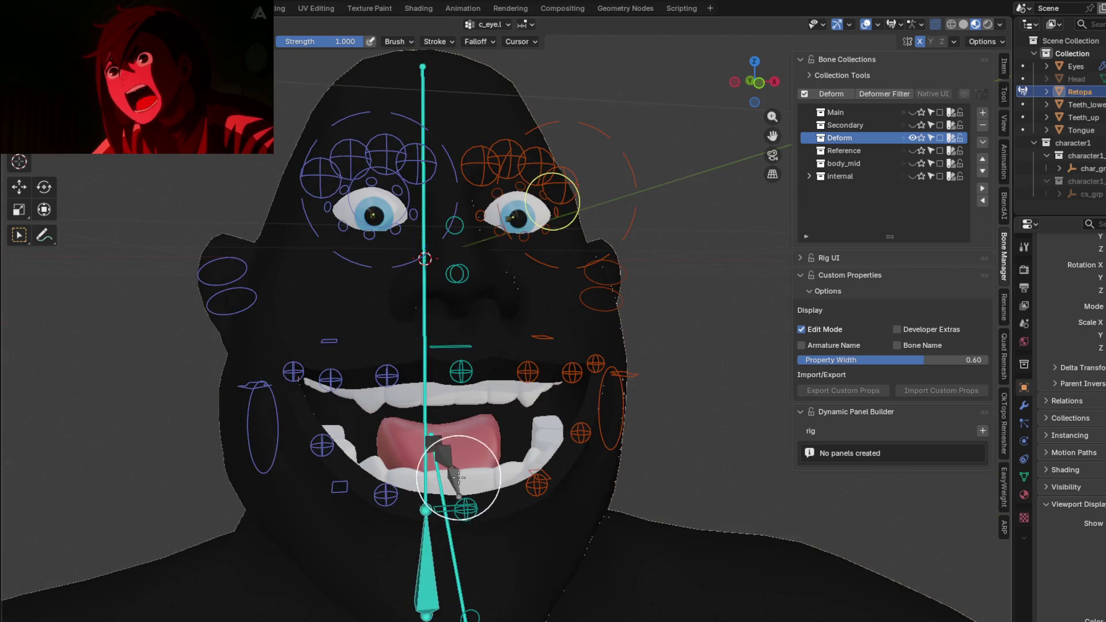
pyautogui.moveTo(456, 470)
pyautogui.mouseDown(button='middle')
pyautogui.moveTo(427, 426)
pyautogui.moveTo(554, 401)
pyautogui.moveTo(635, 406)
pyautogui.moveTo(616, 413)
pyautogui.mouseUp(button='middle')
pyautogui.keyDown('ctrl'); pyautogui.click(560, 406); pyautogui.keyUp('ctrl')
# - Test-scale c_cheek_inflate.l and test-move c_cheek_smile.l, cancelling both transforms
pyautogui.press('s')
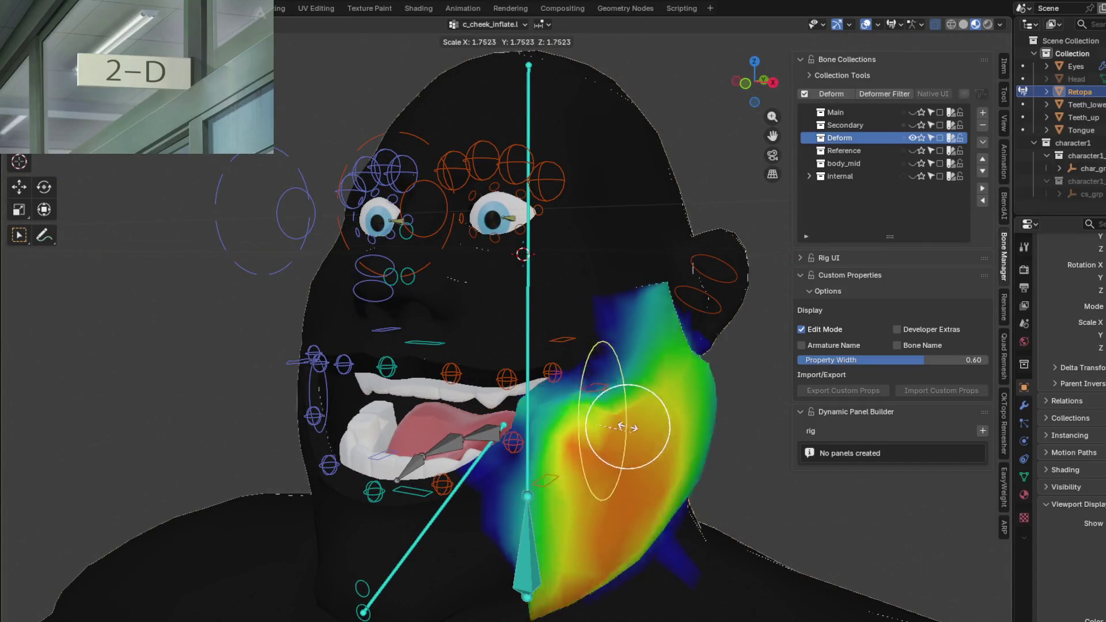
pyautogui.press('Escape')
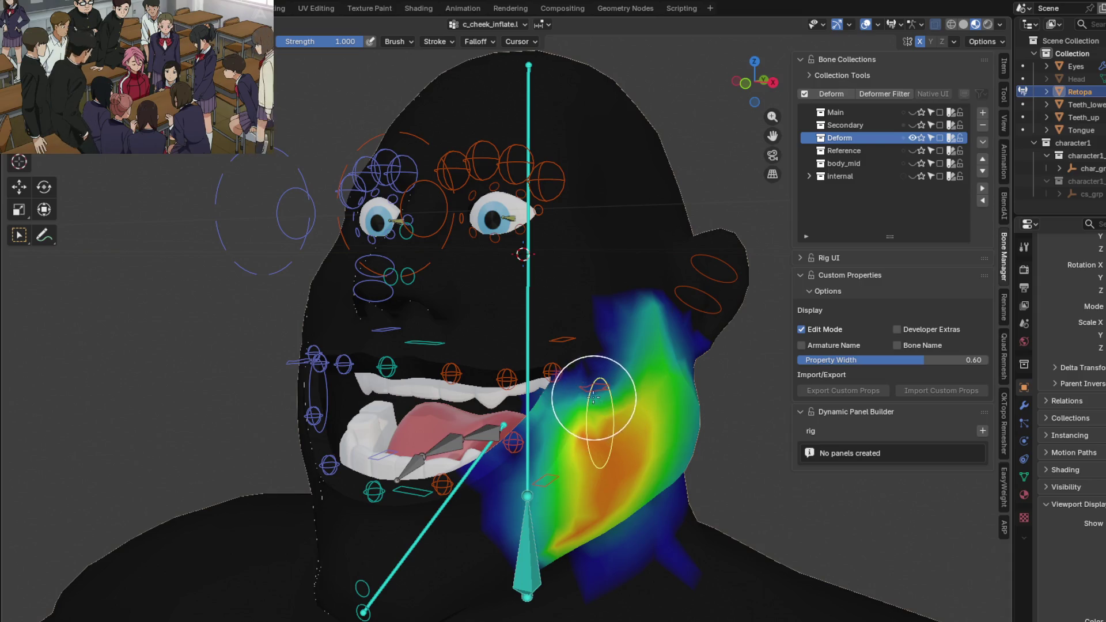
pyautogui.keyDown('ctrl'); pyautogui.click(598, 393); pyautogui.keyUp('ctrl')
pyautogui.moveTo(598, 393); pyautogui.dragTo(563, 394, button='middle')
pyautogui.press('g')
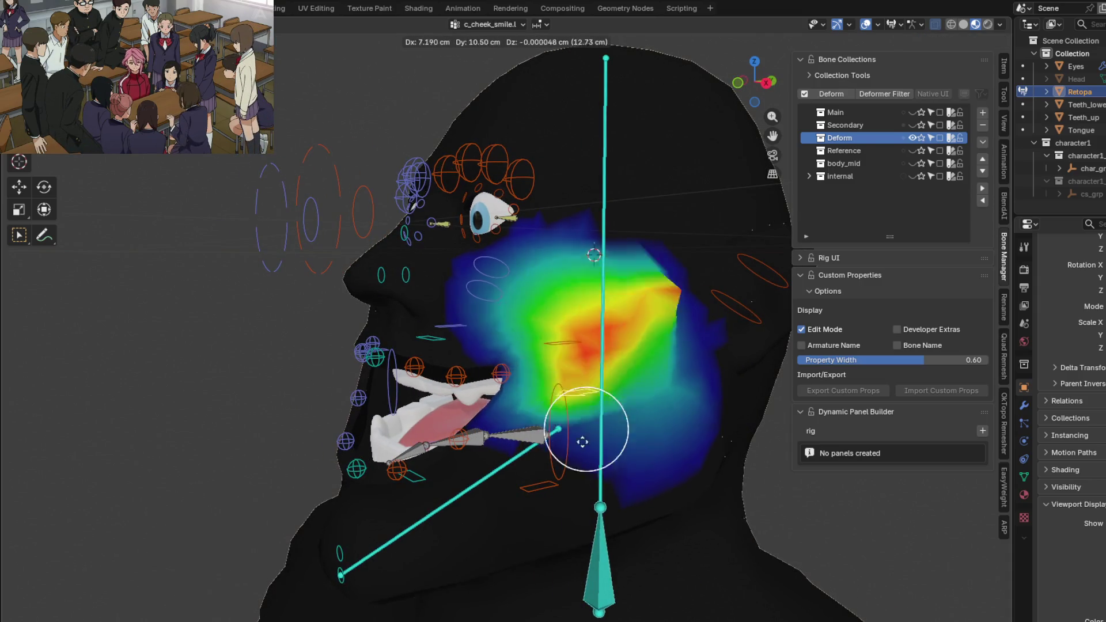
pyautogui.press('Escape')
pyautogui.moveTo(573, 443); pyautogui.dragTo(562, 365, button='middle')
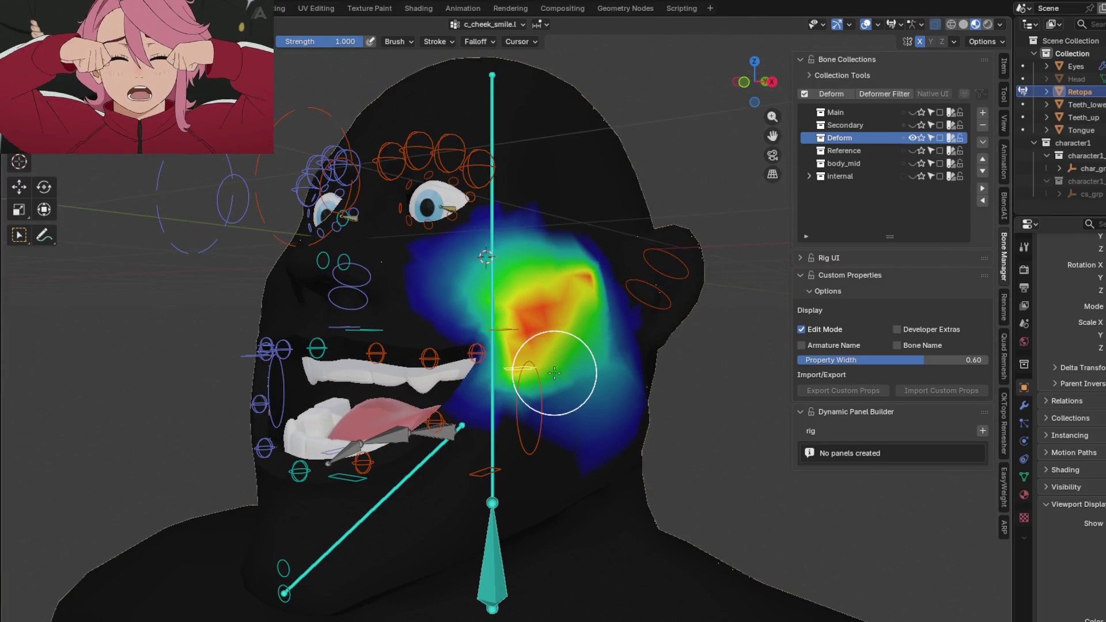
# - Set the brush Falloff Shape to Sphere and orbit to review the cheek smile weights
pyautogui.click(519, 39)
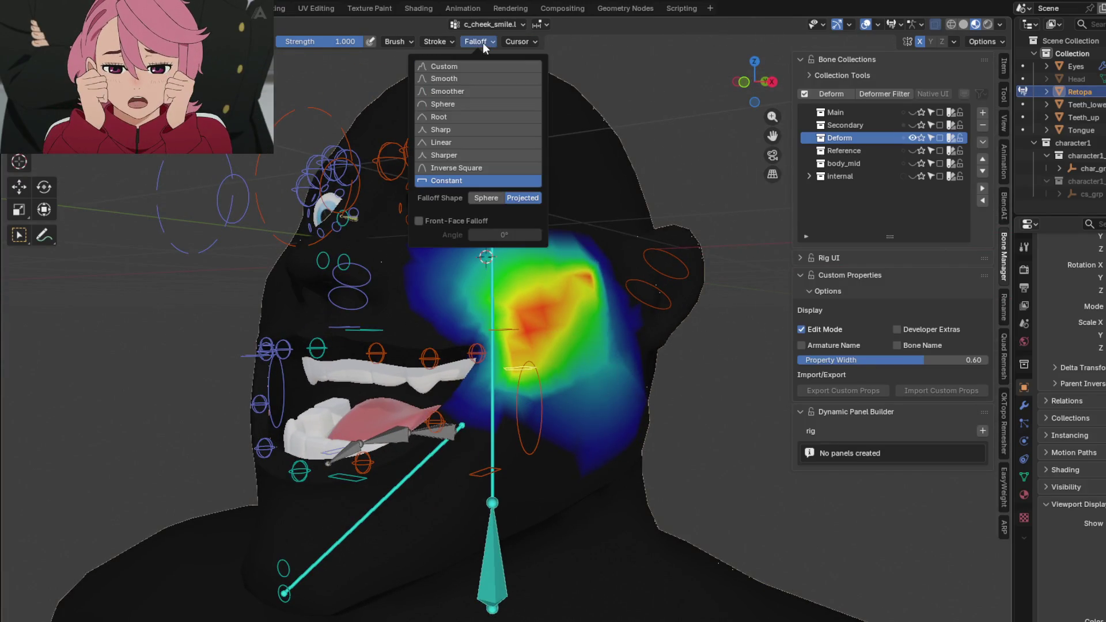
pyautogui.click(486, 198)
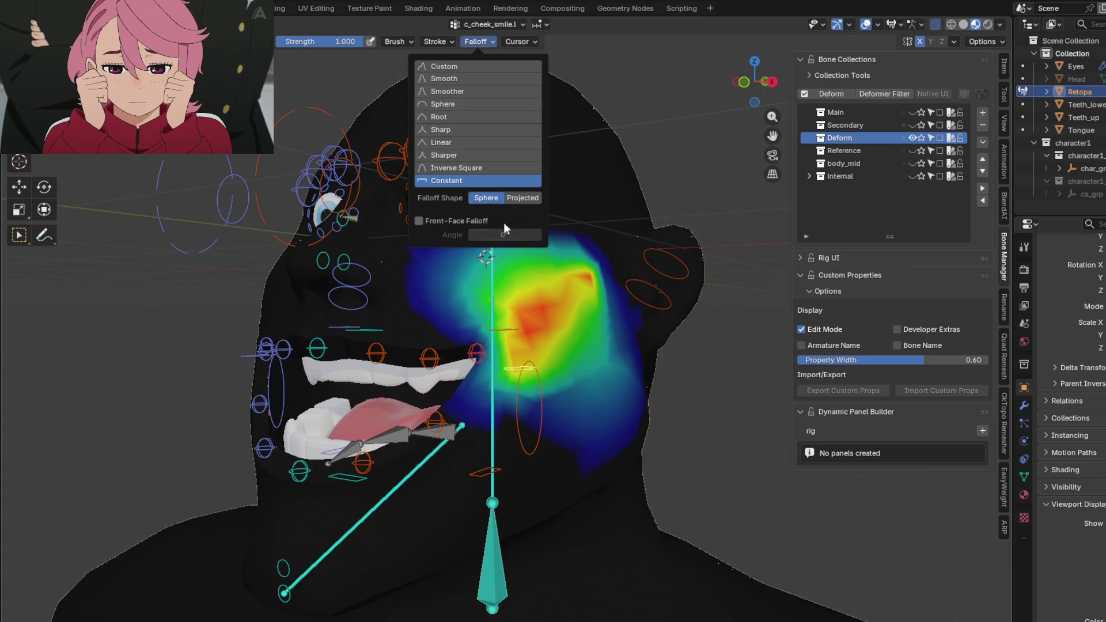
pyautogui.moveTo(563, 337)
pyautogui.mouseDown(button='middle')
pyautogui.moveTo(543, 346)
pyautogui.moveTo(542, 374)
pyautogui.mouseUp(button='middle')
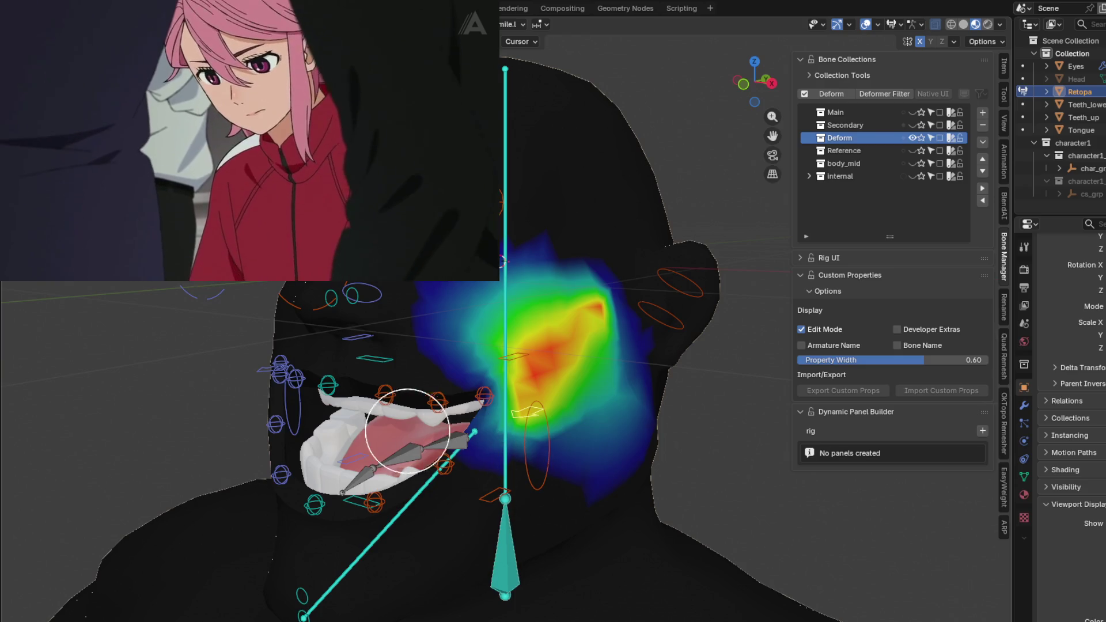
pyautogui.moveTo(118, 516); pyautogui.dragTo(432, 469, button='middle')
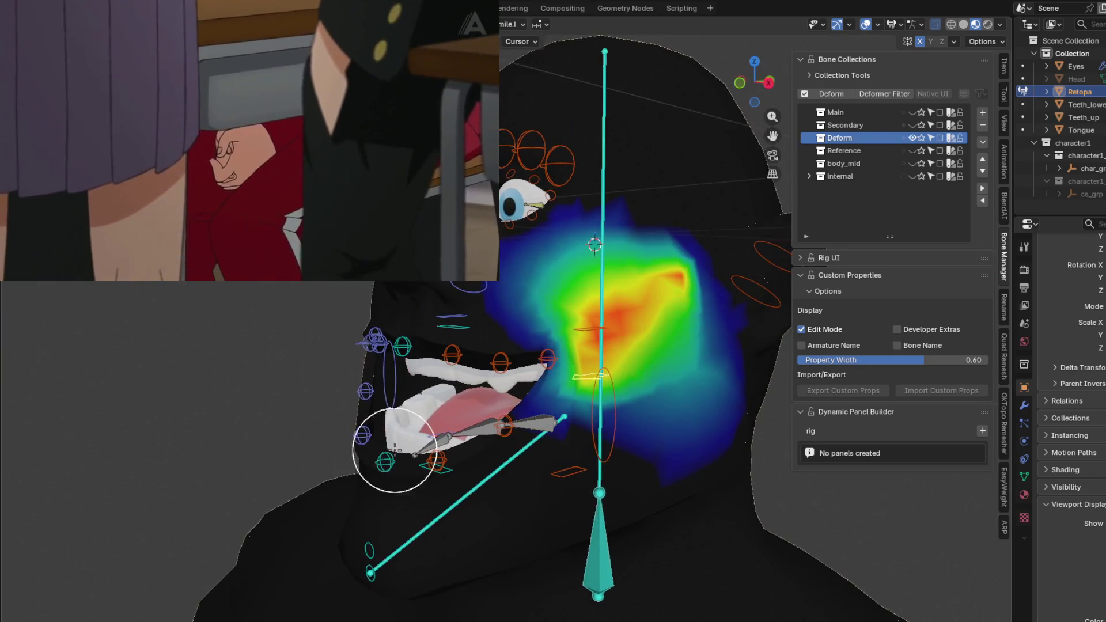
pyautogui.moveTo(334, 383); pyautogui.dragTo(481, 407, button='middle')
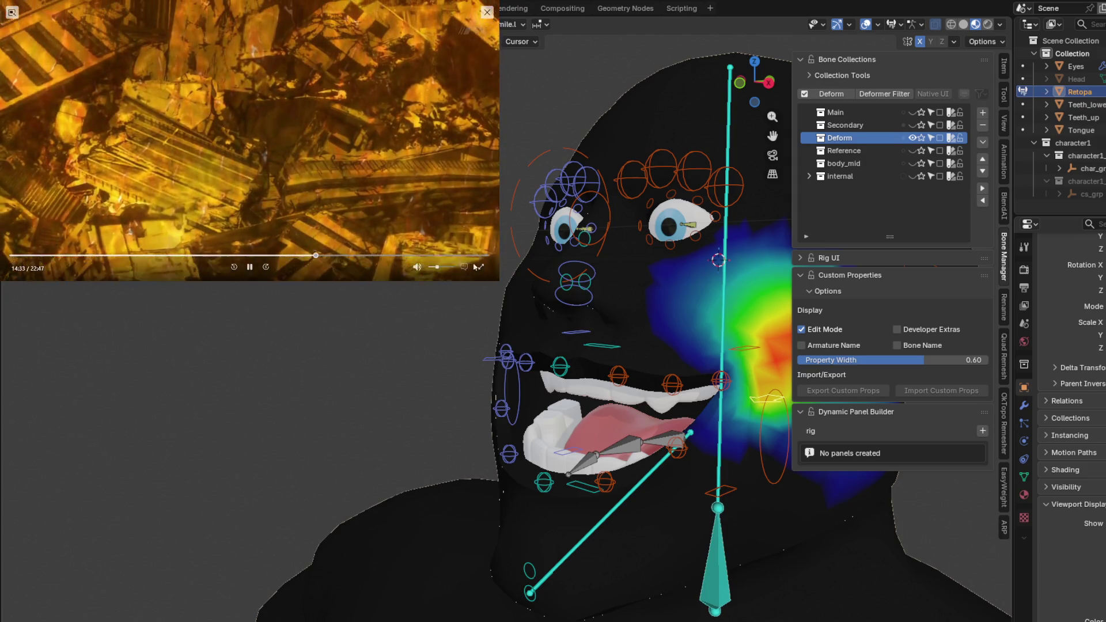
# - Orbit the view to check the cheek weight falloff near the mouth corner
pyautogui.moveTo(475, 267); pyautogui.dragTo(166, 151)
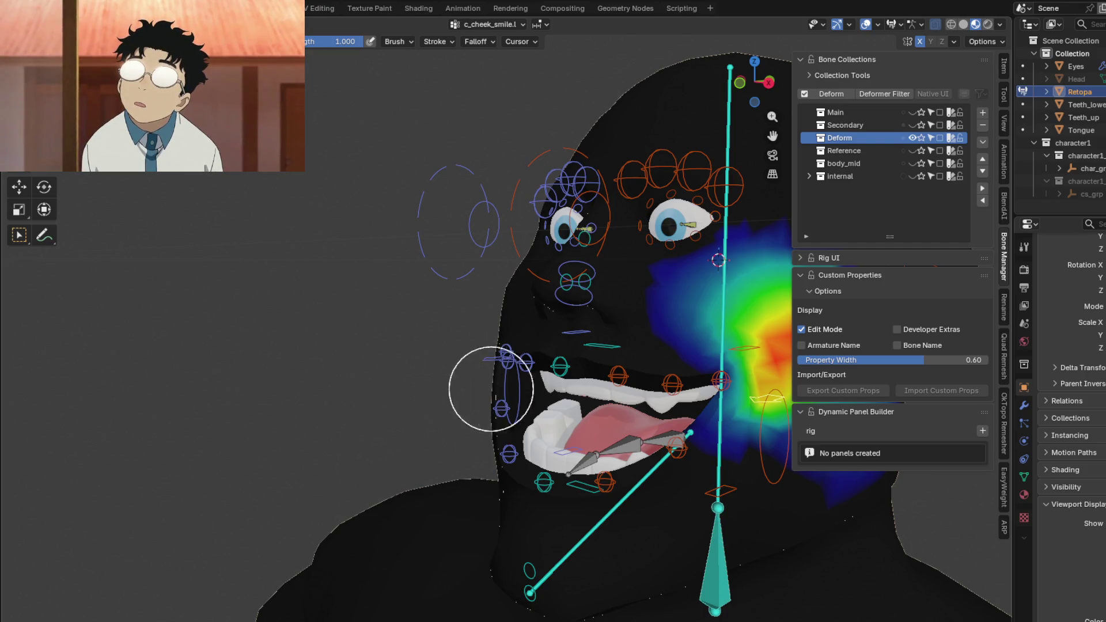
# - Paint extra c_cheek_inflate.l weight onto the lower cheek, then make jawbone.x the active bone
pyautogui.moveTo(491, 389)
pyautogui.mouseDown(button='middle')
pyautogui.moveTo(463, 370)
pyautogui.moveTo(531, 369)
pyautogui.moveTo(478, 386)
pyautogui.moveTo(471, 302)
pyautogui.mouseUp(button='middle')
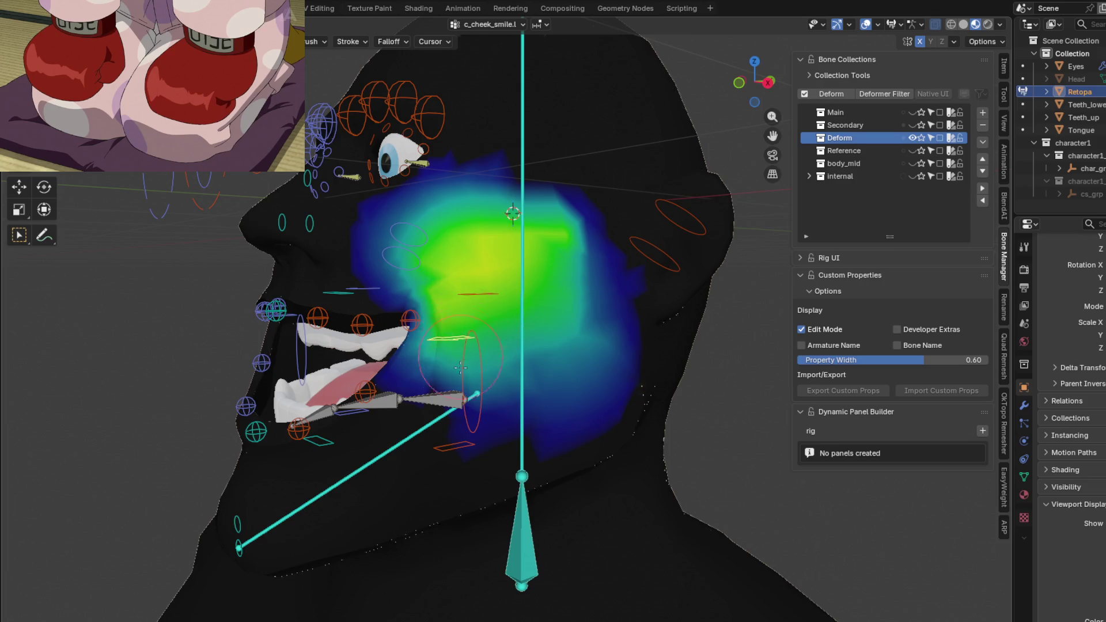
pyautogui.moveTo(460, 367); pyautogui.dragTo(461, 345, button='middle')
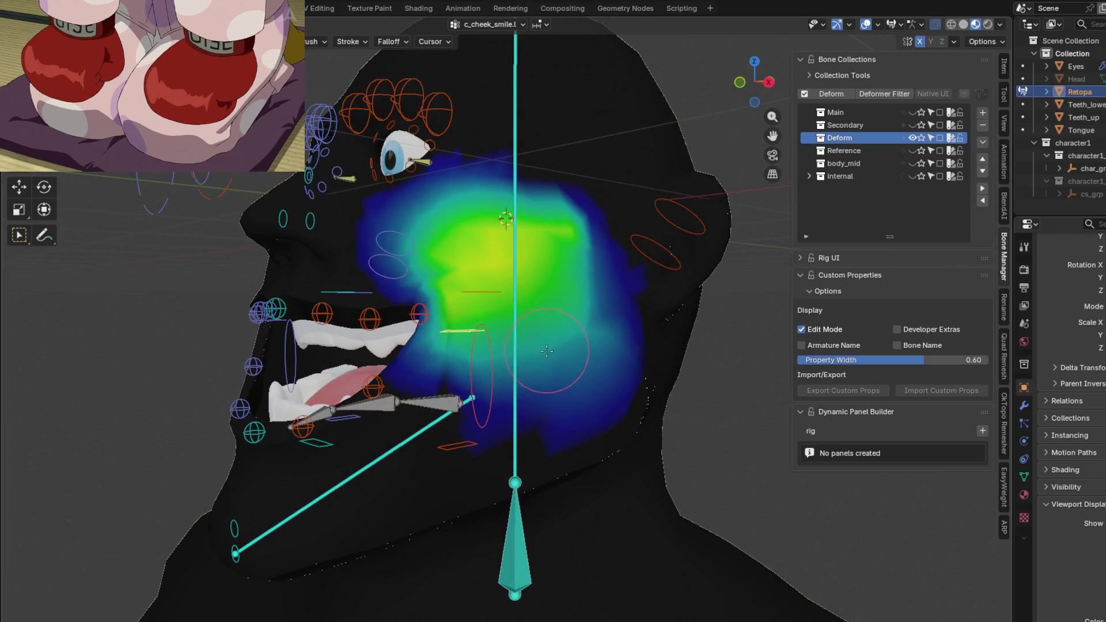
pyautogui.moveTo(446, 401)
pyautogui.mouseDown(button='middle')
pyautogui.moveTo(628, 366)
pyautogui.moveTo(456, 366)
pyautogui.mouseUp(button='middle')
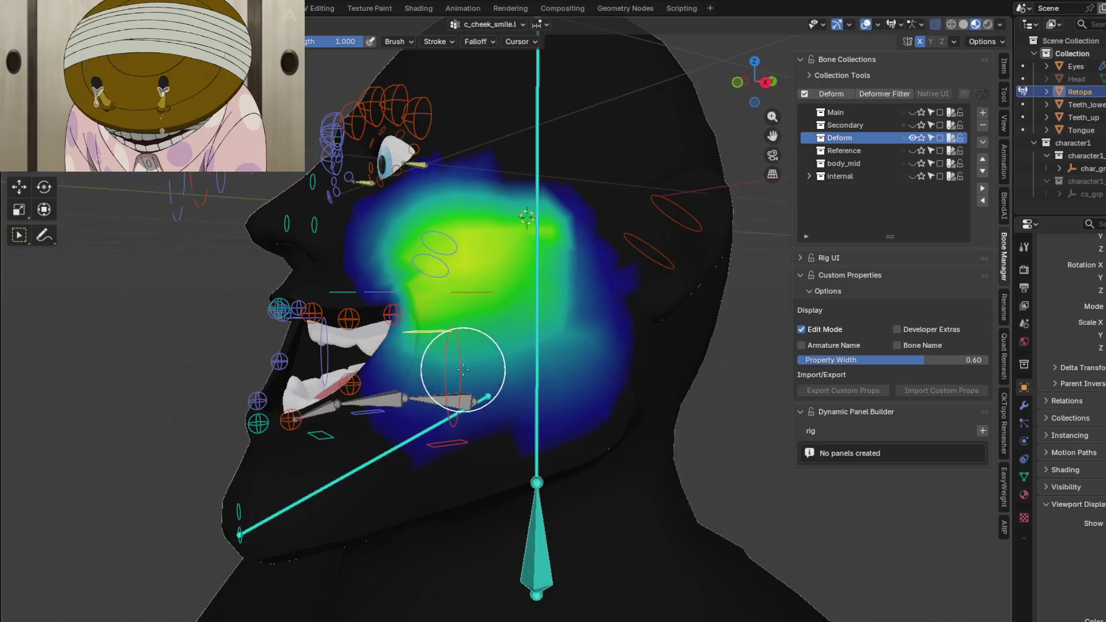
pyautogui.moveTo(576, 286)
pyautogui.mouseDown(button='middle')
pyautogui.moveTo(606, 316)
pyautogui.moveTo(517, 377)
pyautogui.moveTo(485, 349)
pyautogui.mouseUp(button='middle')
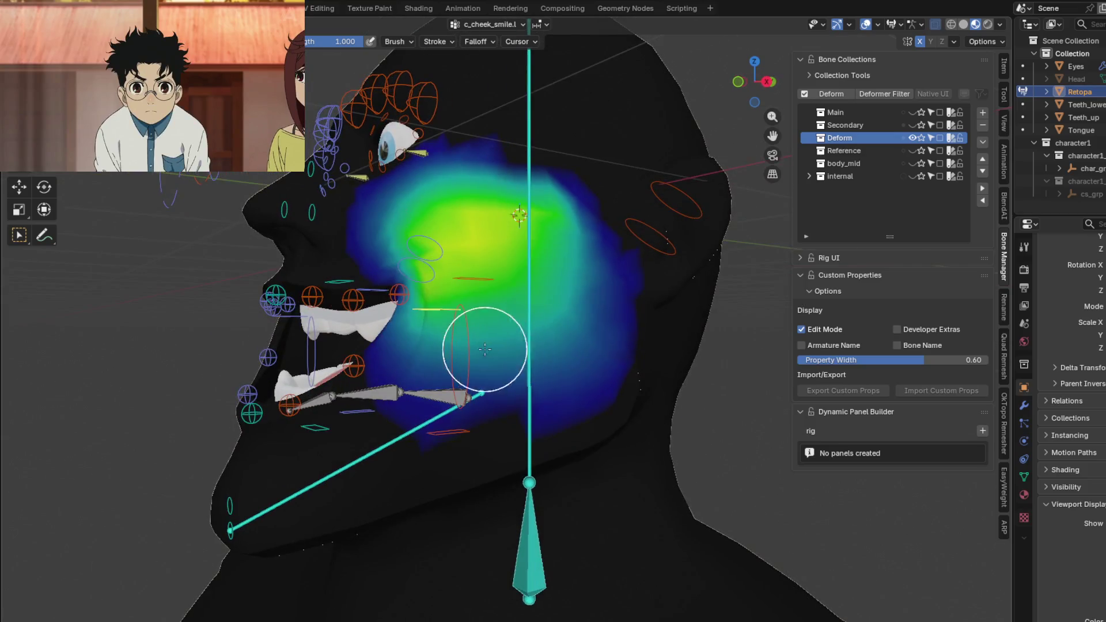
pyautogui.moveTo(454, 335); pyautogui.dragTo(469, 358)
pyautogui.moveTo(469, 357)
pyautogui.mouseDown(button='middle')
pyautogui.moveTo(553, 522)
pyautogui.moveTo(658, 507)
pyautogui.moveTo(663, 424)
pyautogui.moveTo(602, 444)
pyautogui.moveTo(309, 424)
pyautogui.moveTo(507, 356)
pyautogui.moveTo(519, 395)
pyautogui.moveTo(760, 417)
pyautogui.moveTo(420, 507)
pyautogui.moveTo(469, 248)
pyautogui.moveTo(451, 394)
pyautogui.moveTo(395, 420)
pyautogui.moveTo(414, 491)
pyautogui.mouseUp(button='middle')
pyautogui.keyDown('ctrl'); pyautogui.click(291, 422); pyautogui.keyUp('ctrl')
pyautogui.scroll(5, 452, 394)
# - View c_teeth_bot.l's weights, then c_cheek_inflate.l's gradient over the left cheek from several angles
pyautogui.moveTo(470, 470); pyautogui.dragTo(362, 402, button='middle')
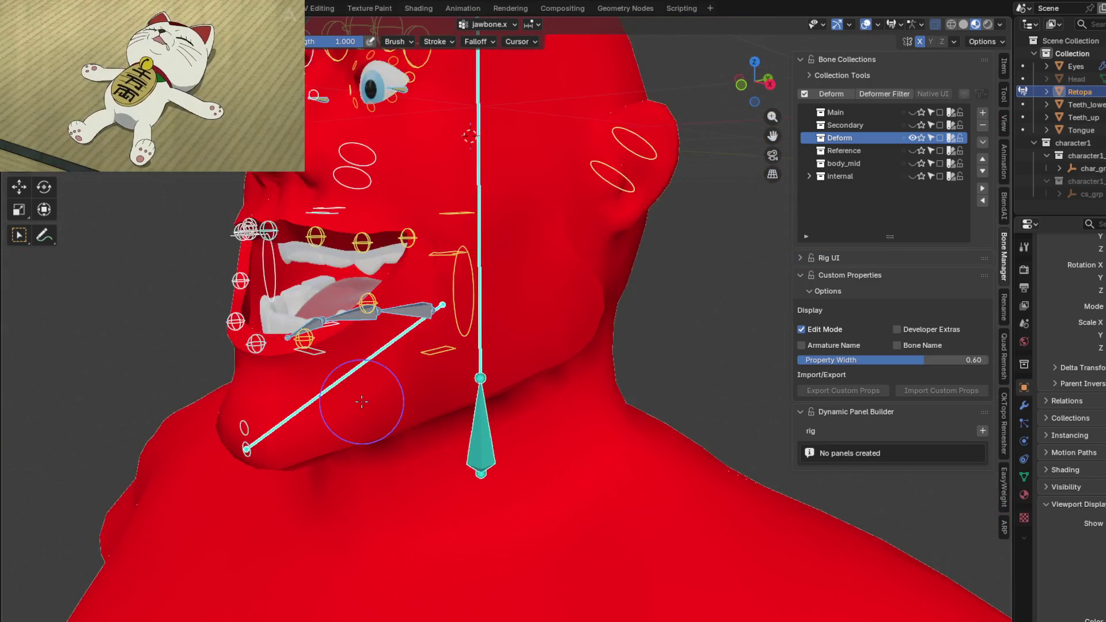
pyautogui.keyDown('ctrl'); pyautogui.click(439, 350); pyautogui.keyUp('ctrl')
pyautogui.moveTo(453, 395); pyautogui.dragTo(509, 385, button='middle')
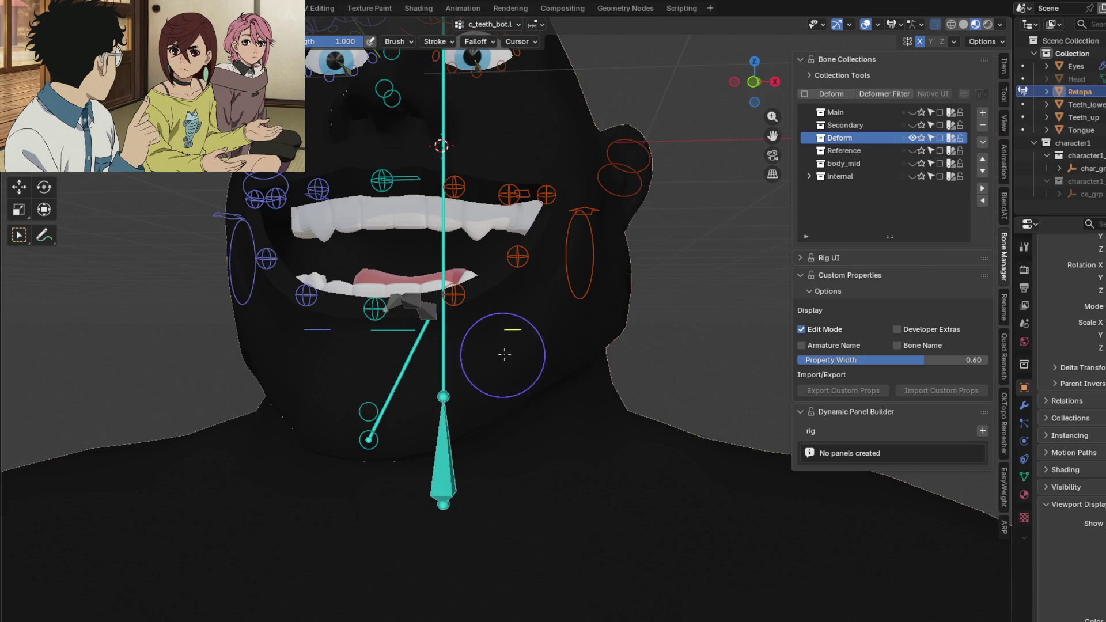
pyautogui.moveTo(505, 354); pyautogui.dragTo(439, 359, button='middle')
pyautogui.click(444, 264)
pyautogui.moveTo(445, 264)
pyautogui.mouseDown(button='middle')
pyautogui.moveTo(614, 300)
pyautogui.moveTo(420, 272)
pyautogui.moveTo(509, 216)
pyautogui.moveTo(598, 262)
pyautogui.mouseUp(button='middle')
pyautogui.scroll(2, 509, 217)
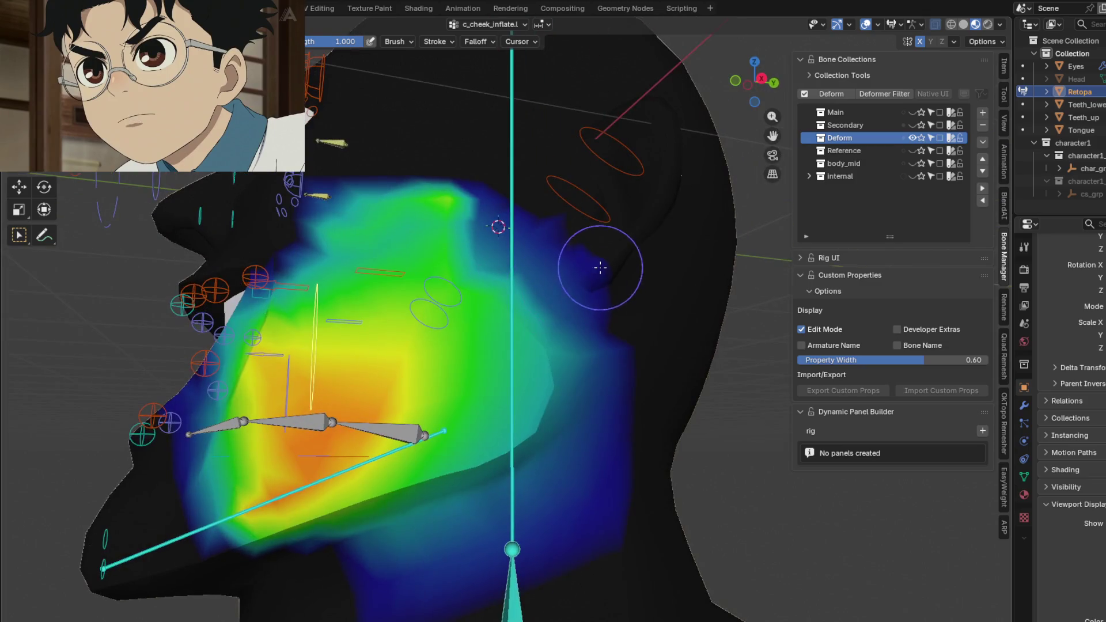
pyautogui.moveTo(563, 228)
pyautogui.mouseDown(button='middle')
pyautogui.moveTo(507, 294)
pyautogui.moveTo(610, 262)
pyautogui.moveTo(604, 276)
pyautogui.mouseUp(button='middle')
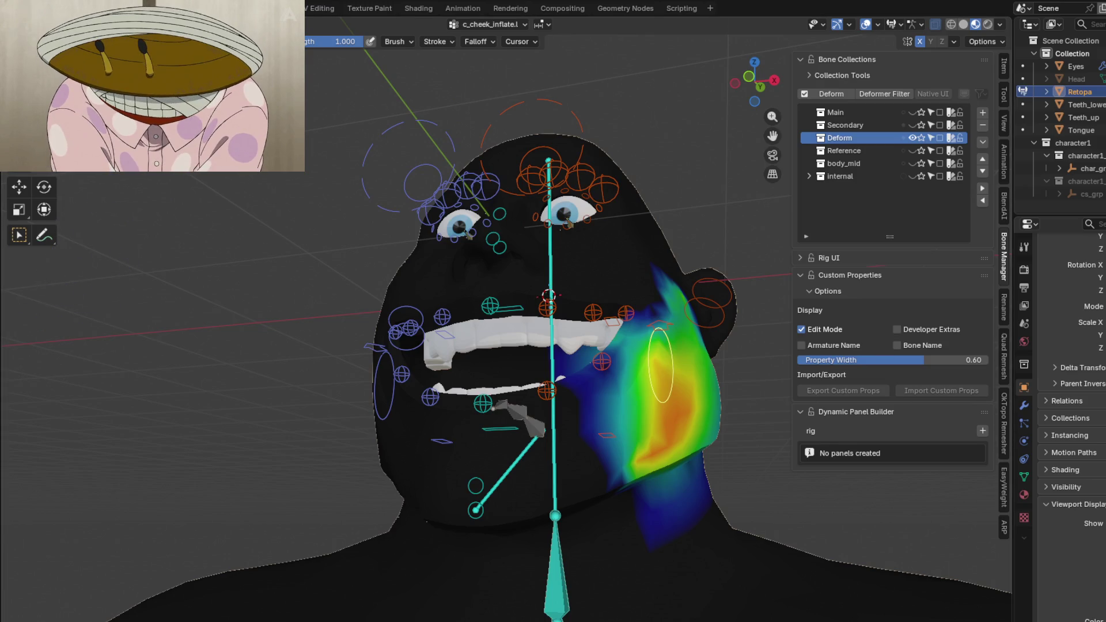
pyautogui.moveTo(553, 346)
pyautogui.mouseDown(button='middle')
pyautogui.moveTo(486, 345)
pyautogui.moveTo(500, 421)
pyautogui.mouseUp(button='middle')
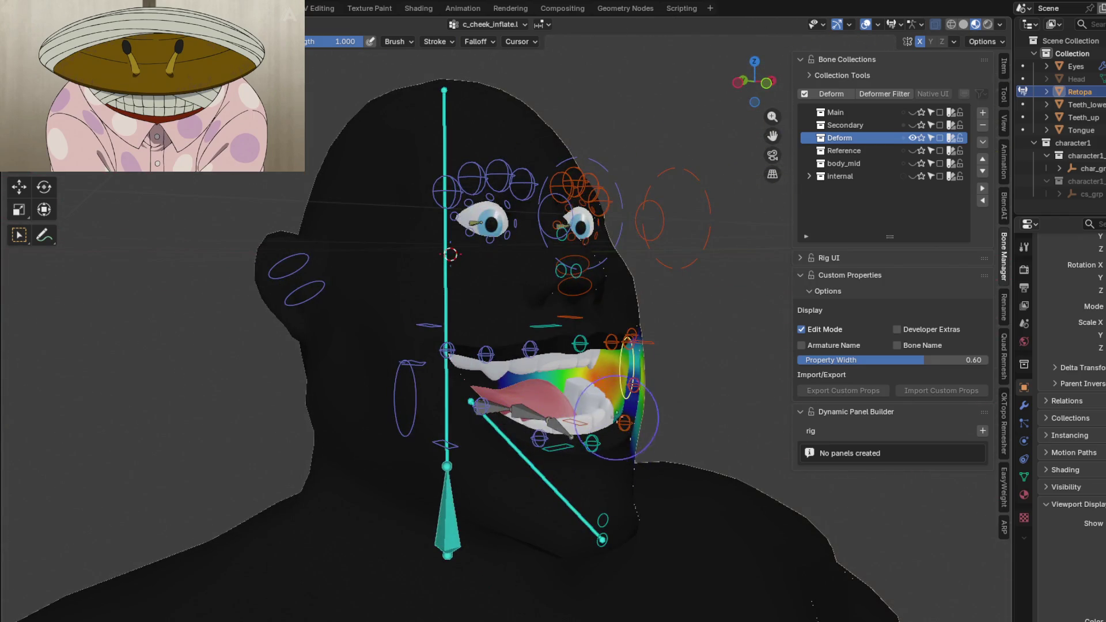
# - Inspect the weights of c_lips_corner_mini.l, c_lips_top_01.l, c_lips_top.x, c_lips_top.r and c_lips_corner_mini.r in turn
pyautogui.moveTo(616, 416); pyautogui.dragTo(605, 363, button='middle')
pyautogui.click(630, 321)
pyautogui.moveTo(630, 321); pyautogui.dragTo(553, 413, button='middle')
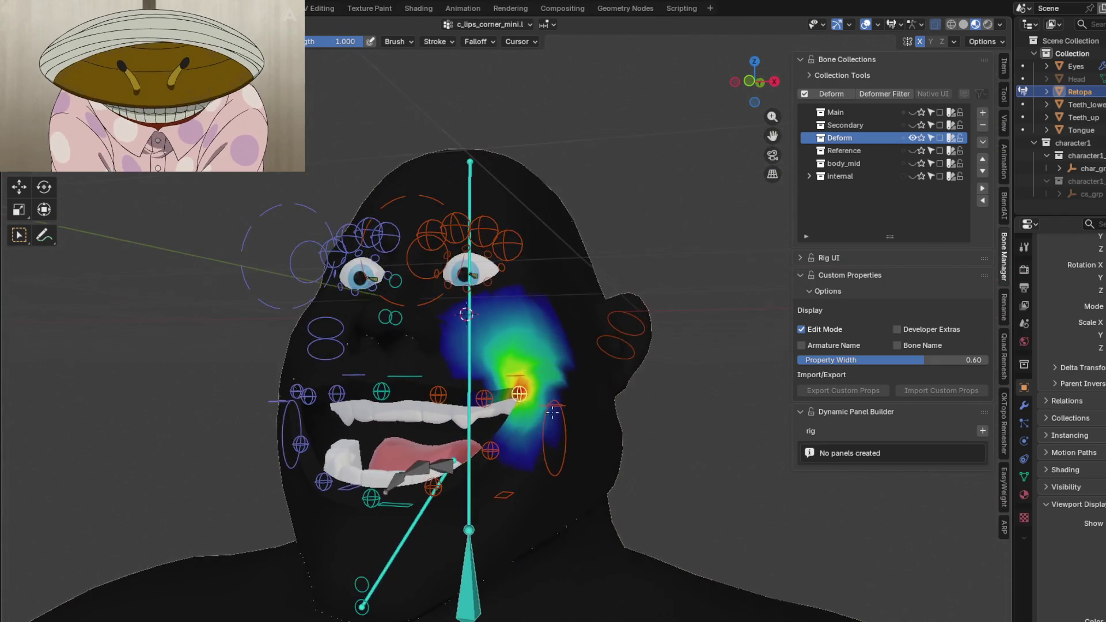
pyautogui.scroll(3, 519, 402)
pyautogui.click(480, 399)
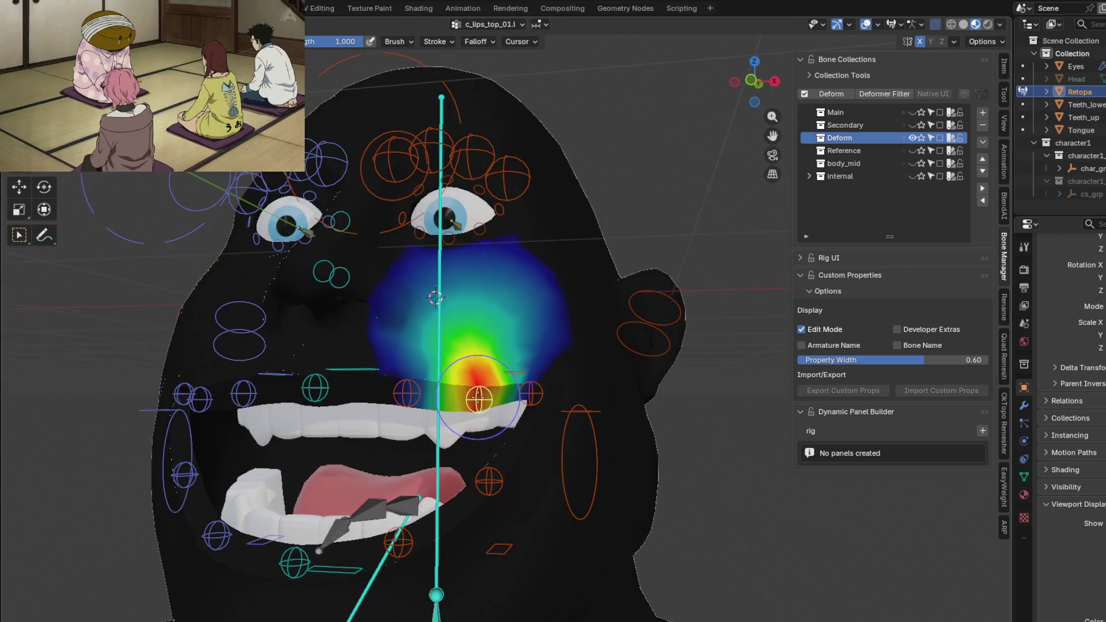
pyautogui.moveTo(476, 378)
pyautogui.mouseDown(button='middle')
pyautogui.moveTo(416, 385)
pyautogui.moveTo(400, 335)
pyautogui.moveTo(328, 313)
pyautogui.moveTo(447, 335)
pyautogui.mouseUp(button='middle')
pyautogui.scroll(2, 400, 336)
pyautogui.click(328, 312)
pyautogui.click(415, 329)
pyautogui.click(394, 344)
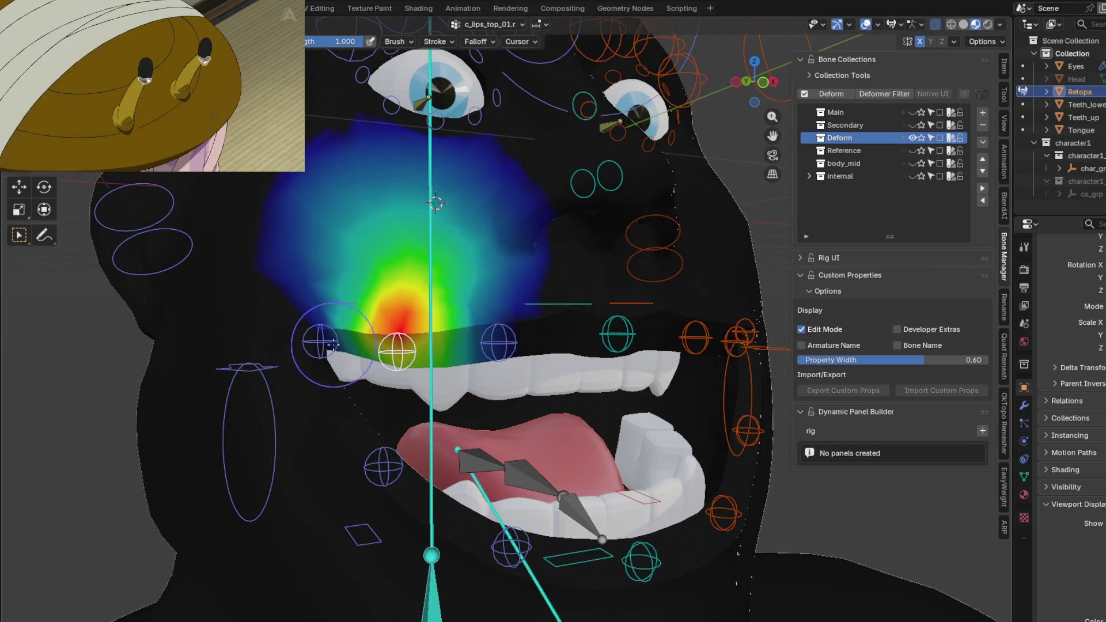
pyautogui.click(320, 340)
pyautogui.moveTo(319, 340)
pyautogui.mouseDown(button='middle')
pyautogui.moveTo(400, 338)
pyautogui.moveTo(384, 350)
pyautogui.moveTo(478, 355)
pyautogui.moveTo(525, 447)
pyautogui.mouseUp(button='middle')
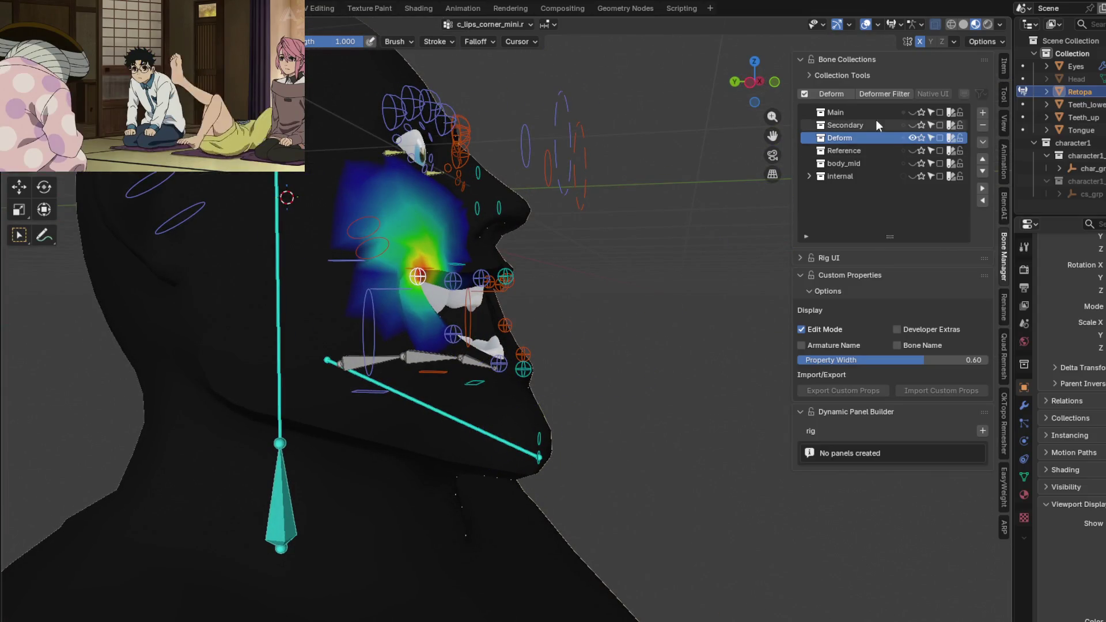
# - Move the chin control up along Z with G, Z to test the deformation and confirm it
pyautogui.moveTo(687, 294); pyautogui.dragTo(474, 333, button='middle')
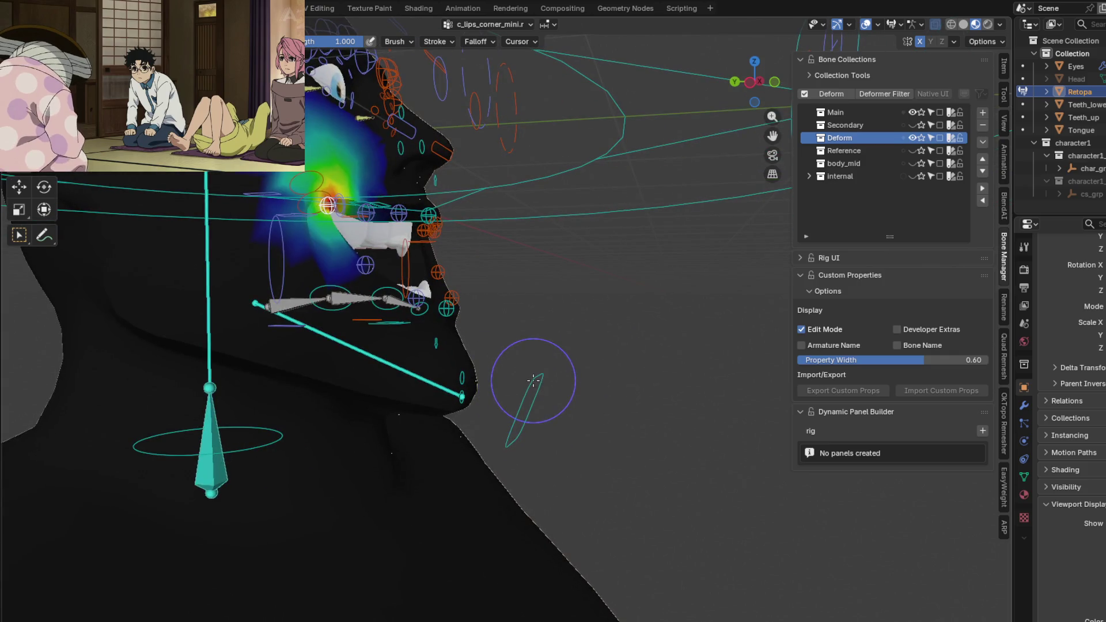
pyautogui.moveTo(553, 401); pyautogui.dragTo(575, 421, button='middle')
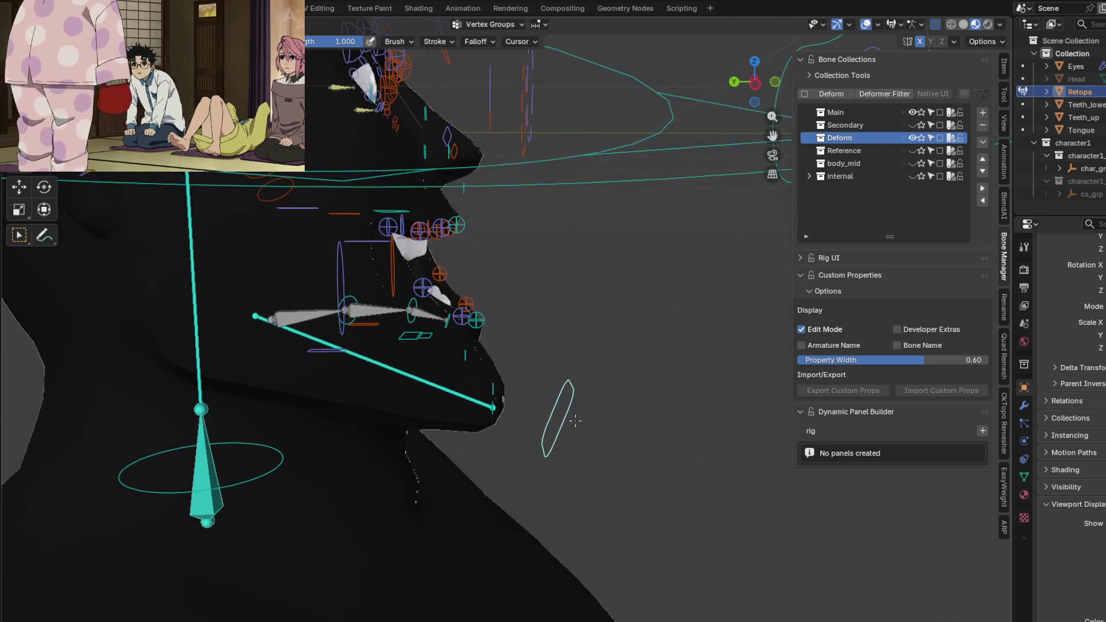
pyautogui.press('g')
pyautogui.moveTo(568, 376)
pyautogui.mouseDown(button='middle')
pyautogui.moveTo(404, 383)
pyautogui.moveTo(606, 417)
pyautogui.mouseUp(button='middle')
pyautogui.click(435, 385)
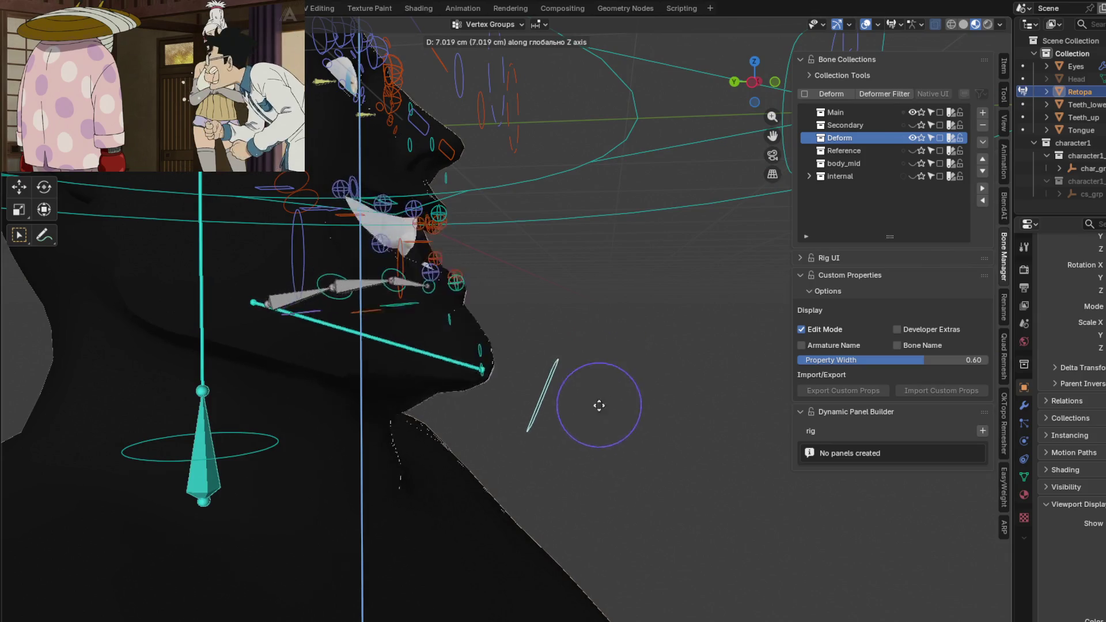
pyautogui.click(601, 380)
pyautogui.moveTo(583, 371)
pyautogui.mouseDown(button='middle')
pyautogui.moveTo(469, 407)
pyautogui.moveTo(521, 406)
pyautogui.mouseUp(button='middle')
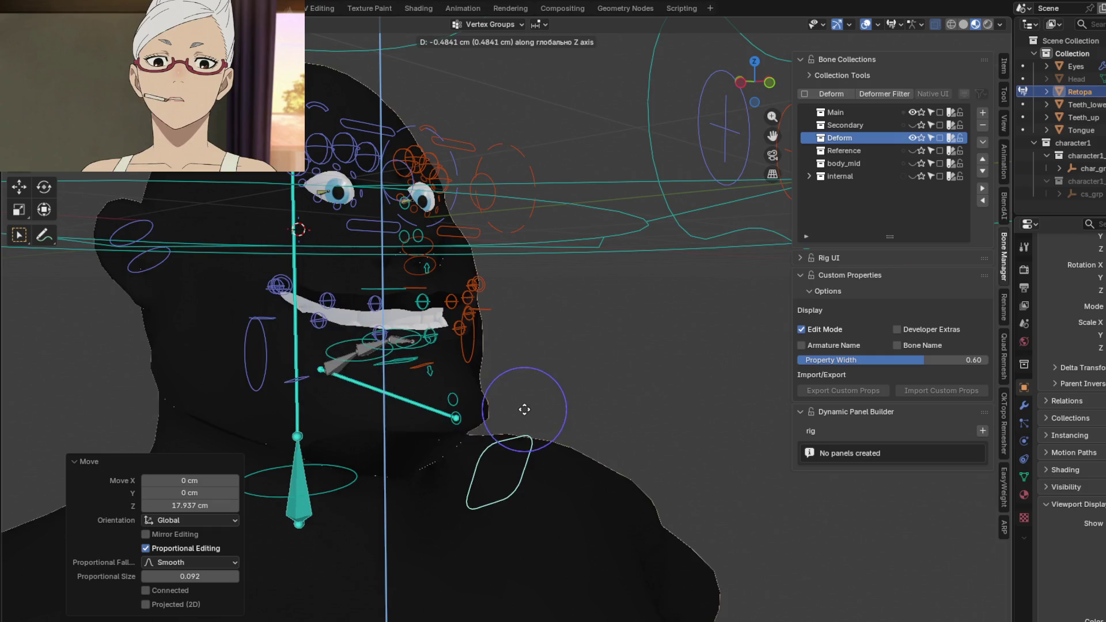
pyautogui.click(524, 413)
# - Bring up jawbone.x's weights across the lower face, jaw and neck
pyautogui.moveTo(524, 414)
pyautogui.mouseDown(button='middle')
pyautogui.moveTo(630, 445)
pyautogui.moveTo(596, 392)
pyautogui.mouseUp(button='middle')
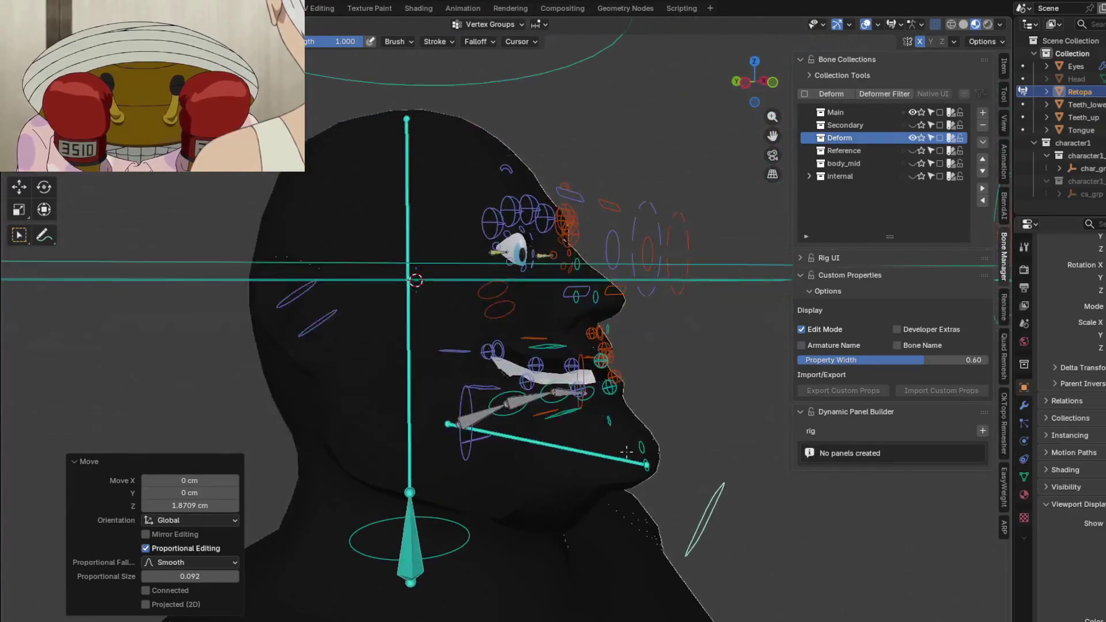
pyautogui.moveTo(597, 392)
pyautogui.mouseDown(button='middle')
pyautogui.moveTo(525, 321)
pyautogui.moveTo(448, 385)
pyautogui.moveTo(458, 332)
pyautogui.moveTo(341, 392)
pyautogui.moveTo(317, 390)
pyautogui.moveTo(472, 407)
pyautogui.mouseUp(button='middle')
pyautogui.keyDown('ctrl'); pyautogui.click(525, 319); pyautogui.keyUp('ctrl')
pyautogui.scroll(2, 458, 332)
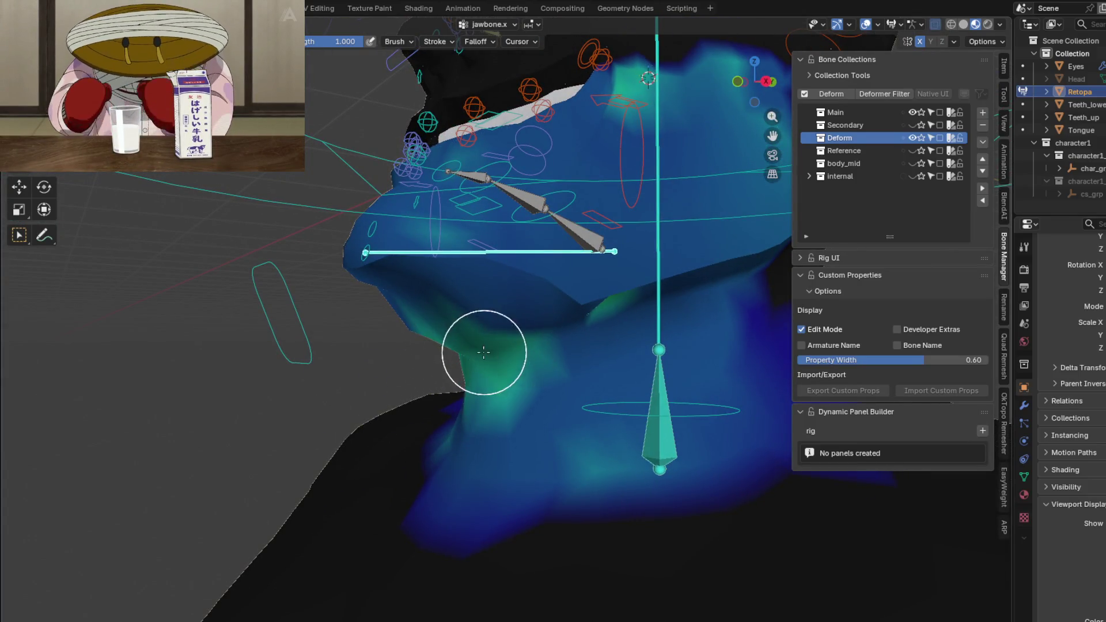
# - Paint a jawbone.x stroke onto the neck and check the brush Blend is Add in the Tool settings
pyautogui.moveTo(485, 340)
pyautogui.mouseDown(button='middle')
pyautogui.moveTo(611, 344)
pyautogui.moveTo(605, 355)
pyautogui.moveTo(556, 334)
pyautogui.mouseUp(button='middle')
pyautogui.moveTo(524, 313); pyautogui.dragTo(579, 297)
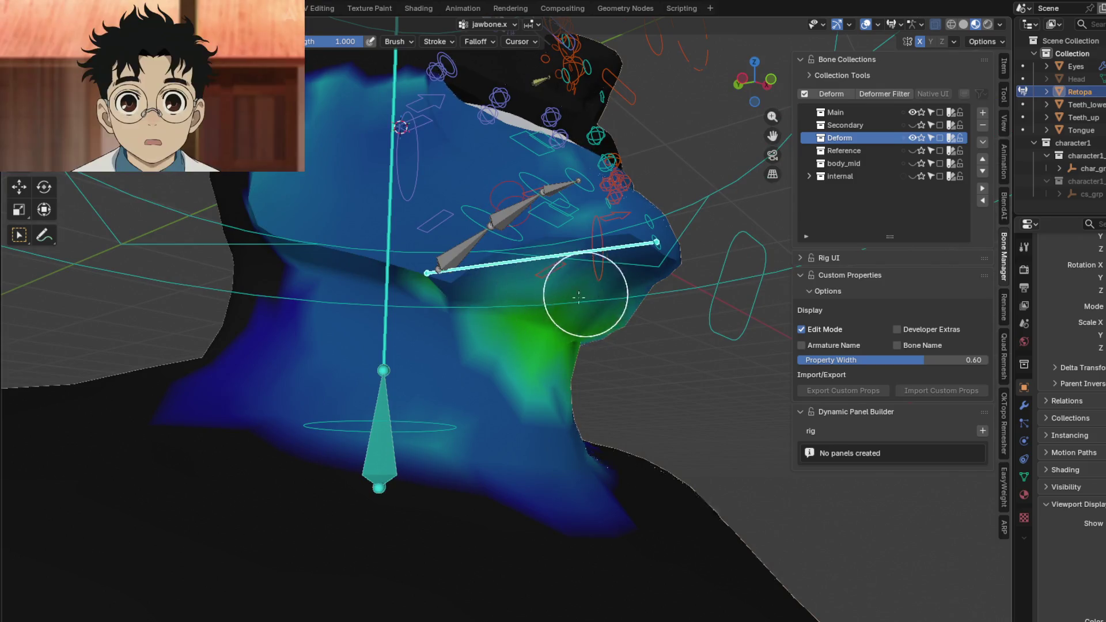
pyautogui.moveTo(543, 346)
pyautogui.mouseDown(button='middle')
pyautogui.moveTo(657, 329)
pyautogui.moveTo(553, 338)
pyautogui.mouseUp(button='middle')
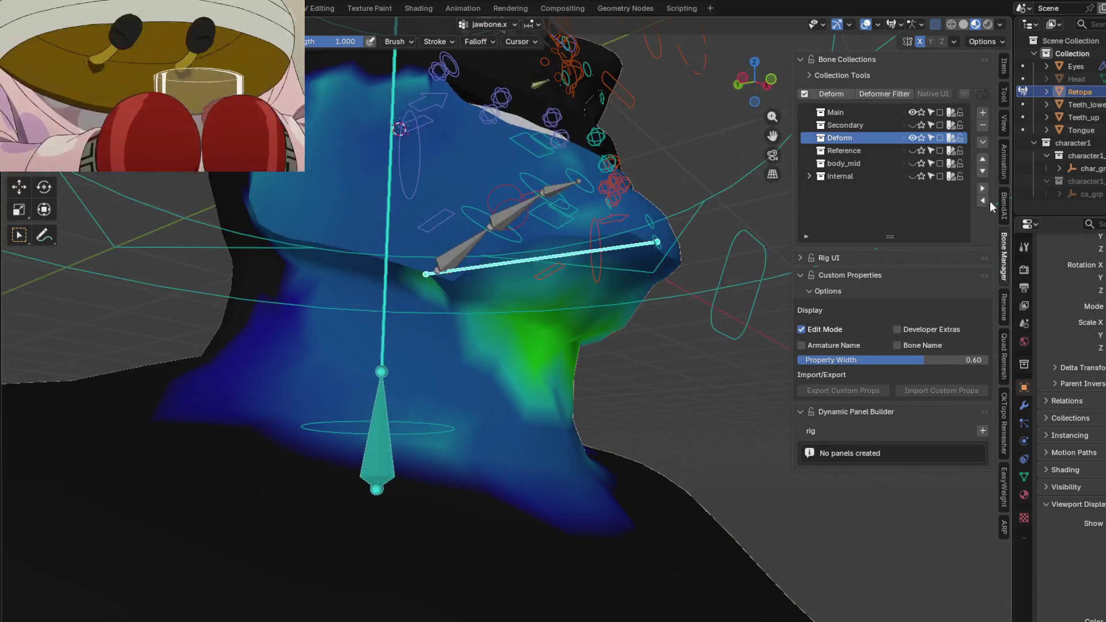
pyautogui.click(1004, 102)
pyautogui.click(902, 244)
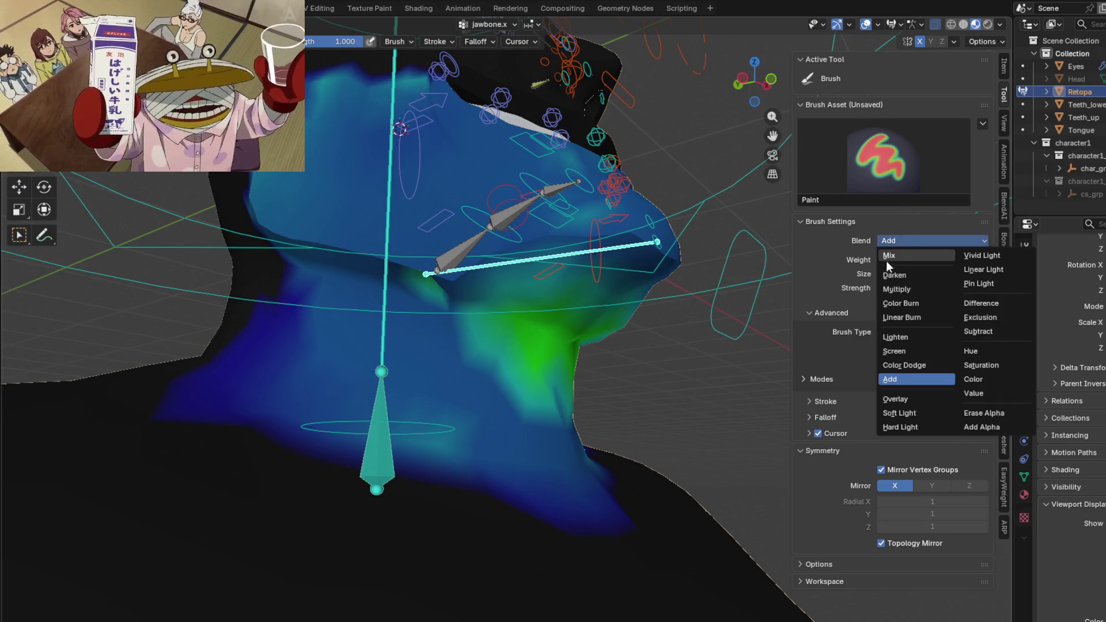
# - Enable Front Faces Only for the weight brush and bring up the blend mode list again
pyautogui.moveTo(523, 296); pyautogui.dragTo(487, 298, button='middle')
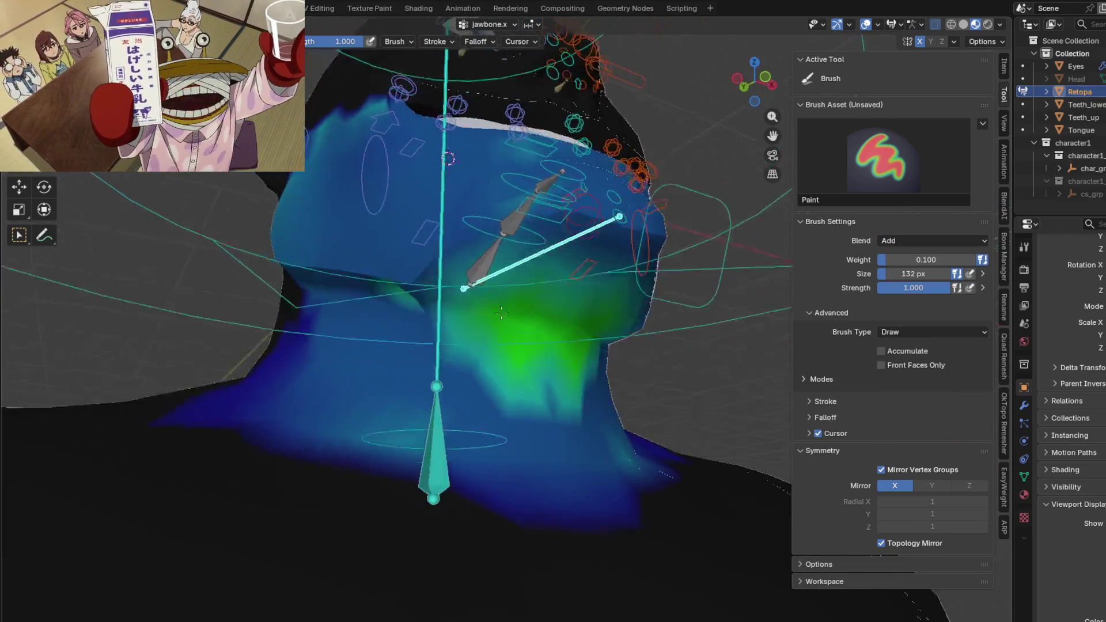
pyautogui.press('shift')
pyautogui.moveTo(505, 358); pyautogui.dragTo(525, 333, button='middle')
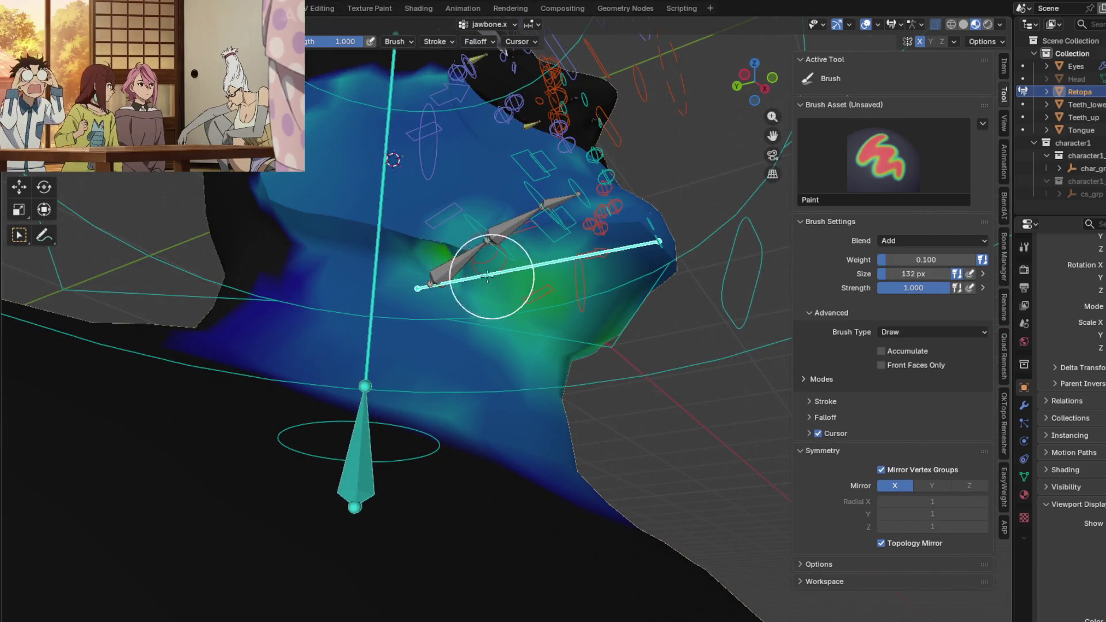
pyautogui.moveTo(491, 277); pyautogui.dragTo(503, 325, button='middle')
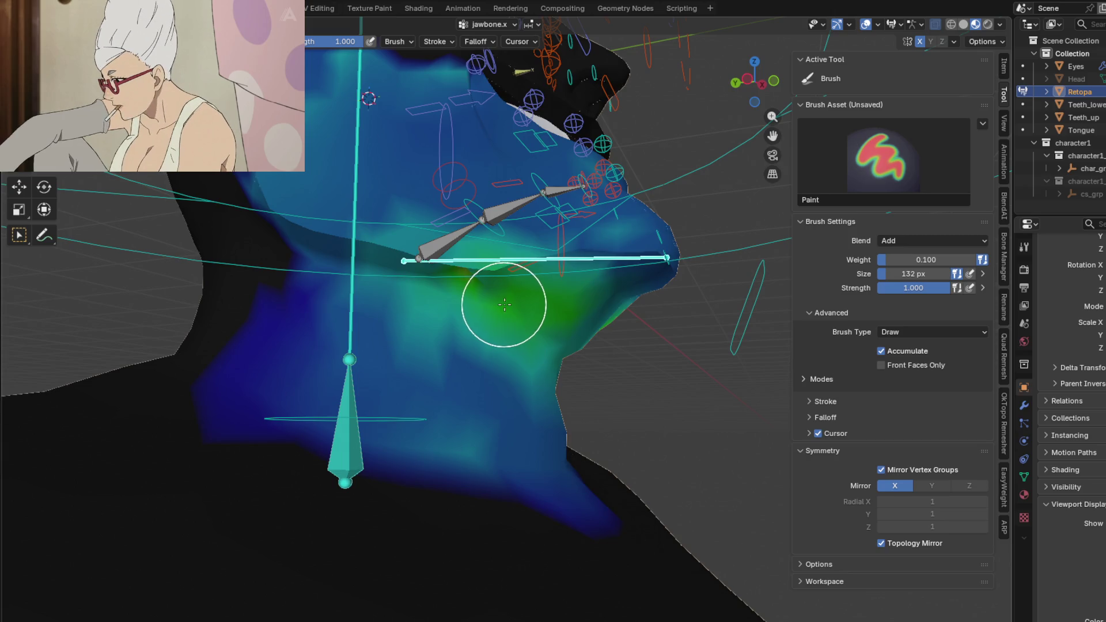
pyautogui.moveTo(568, 306); pyautogui.dragTo(469, 285, button='middle')
pyautogui.moveTo(550, 268)
pyautogui.mouseDown(button='middle')
pyautogui.moveTo(563, 331)
pyautogui.moveTo(597, 333)
pyautogui.mouseUp(button='middle')
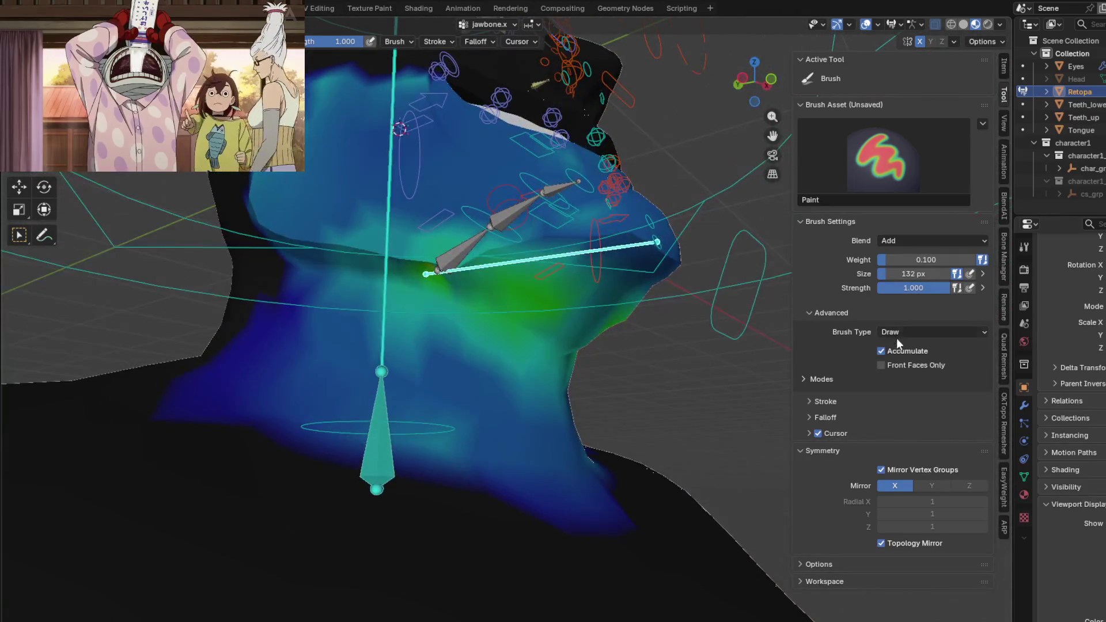
pyautogui.click(881, 365)
pyautogui.moveTo(484, 295)
pyautogui.mouseDown(button='middle')
pyautogui.moveTo(383, 299)
pyautogui.moveTo(468, 411)
pyautogui.moveTo(502, 316)
pyautogui.mouseUp(button='middle')
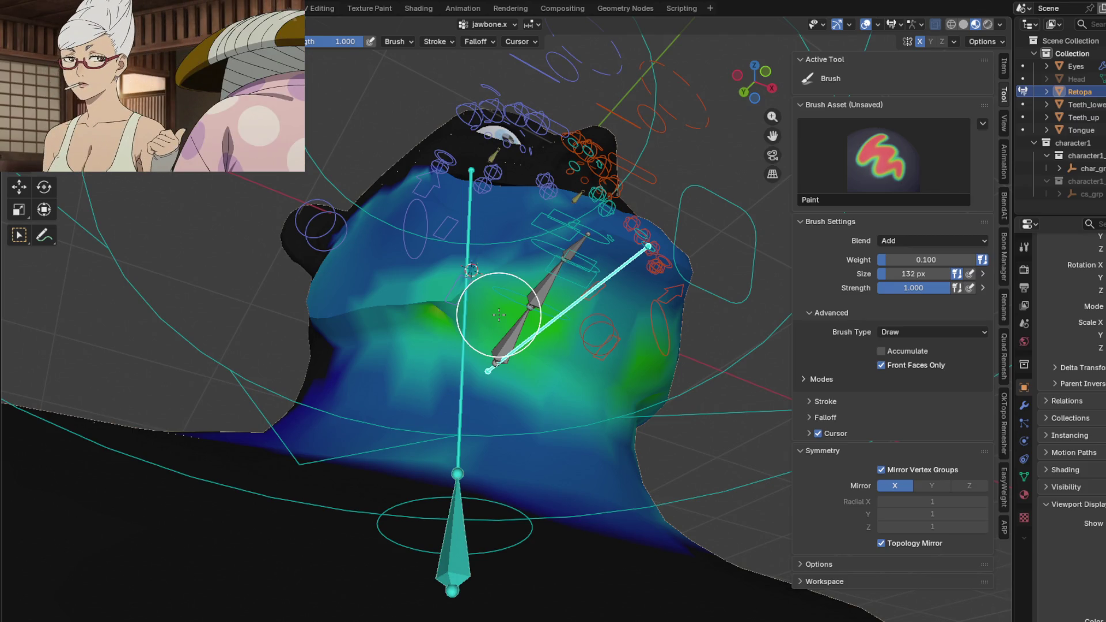
pyautogui.moveTo(499, 315)
pyautogui.mouseDown(button='middle')
pyautogui.moveTo(321, 185)
pyautogui.moveTo(444, 296)
pyautogui.mouseUp(button='middle')
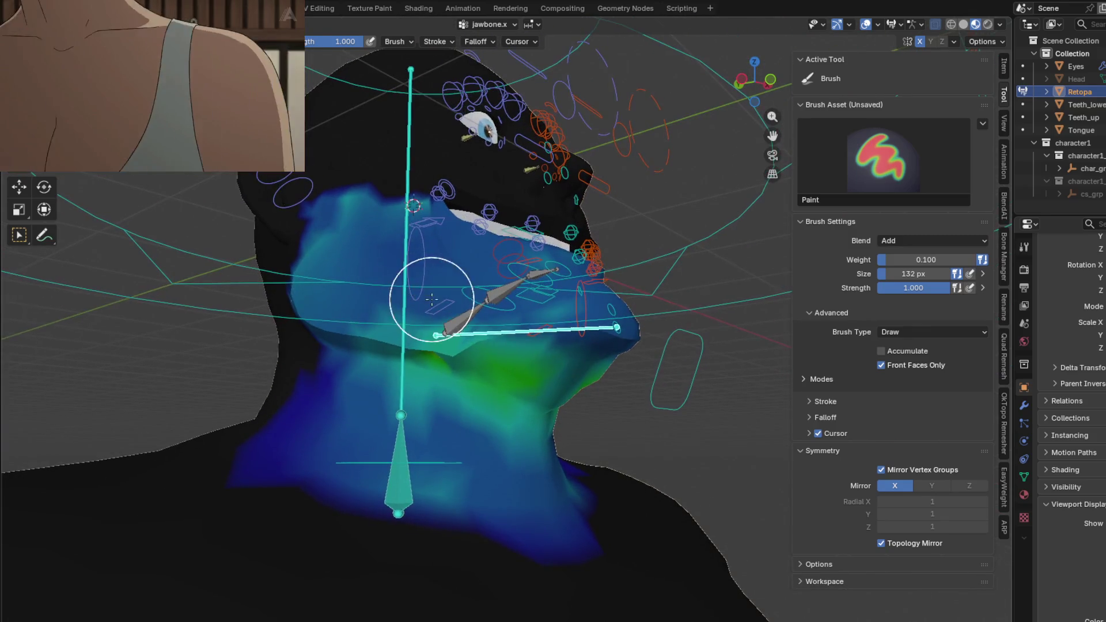
pyautogui.click(922, 241)
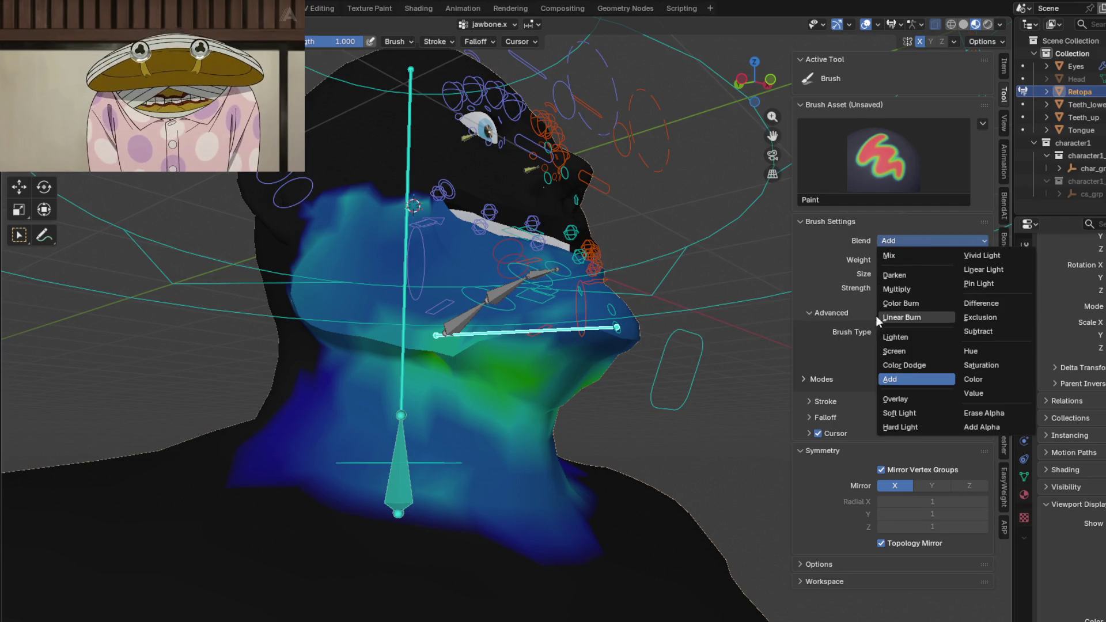
# - Keep the blend mode, set the brush weight to 0.207 and paint jaw weight along the jaw and lower neck
pyautogui.press('Escape')
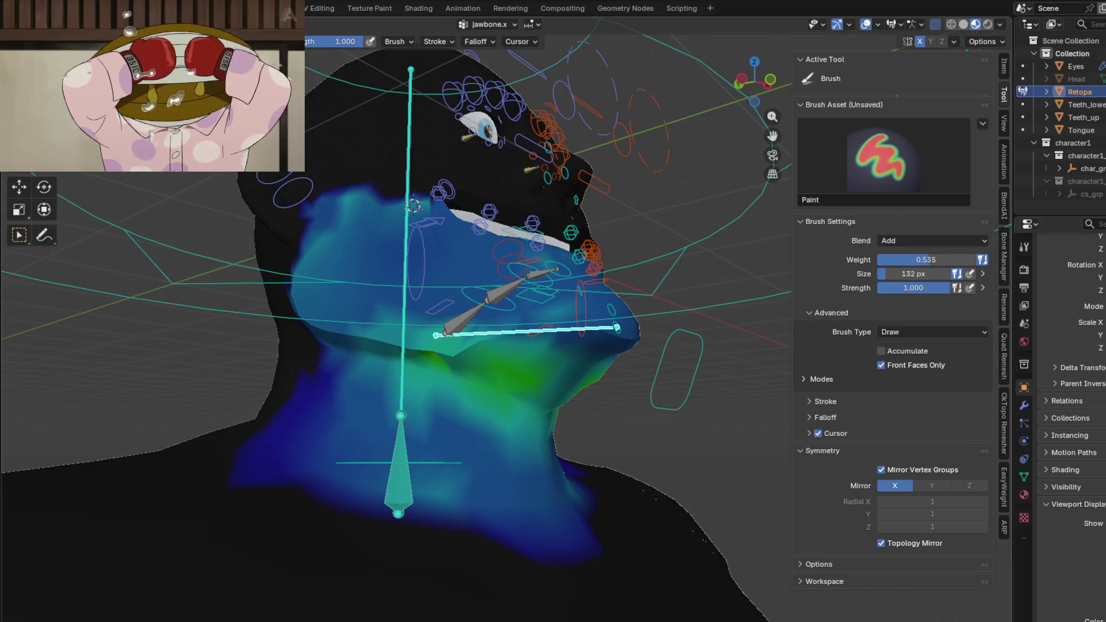
pyautogui.moveTo(925, 259); pyautogui.dragTo(933, 260)
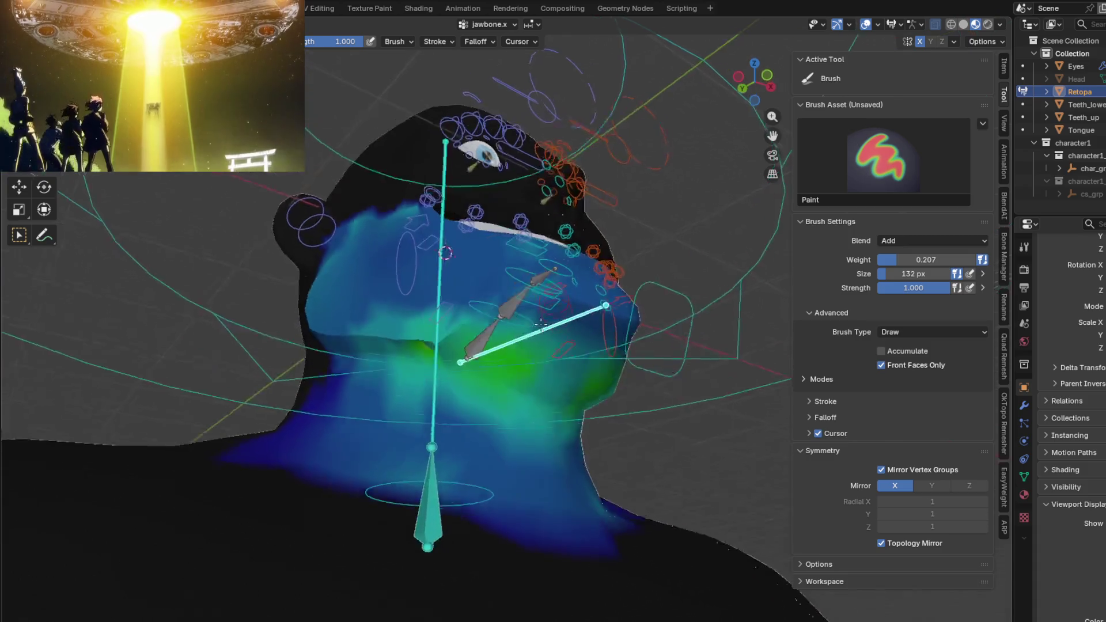
pyautogui.moveTo(599, 360); pyautogui.dragTo(597, 345, button='middle')
pyautogui.moveTo(597, 347)
pyautogui.mouseDown()
pyautogui.moveTo(469, 341)
pyautogui.moveTo(432, 320)
pyautogui.moveTo(593, 358)
pyautogui.moveTo(628, 348)
pyautogui.mouseUp()
pyautogui.moveTo(638, 387); pyautogui.dragTo(526, 444)
# - Blur the jawbone.x weights where the jaw meets the neck into a softer gradient
pyautogui.moveTo(525, 444); pyautogui.dragTo(608, 387, button='middle')
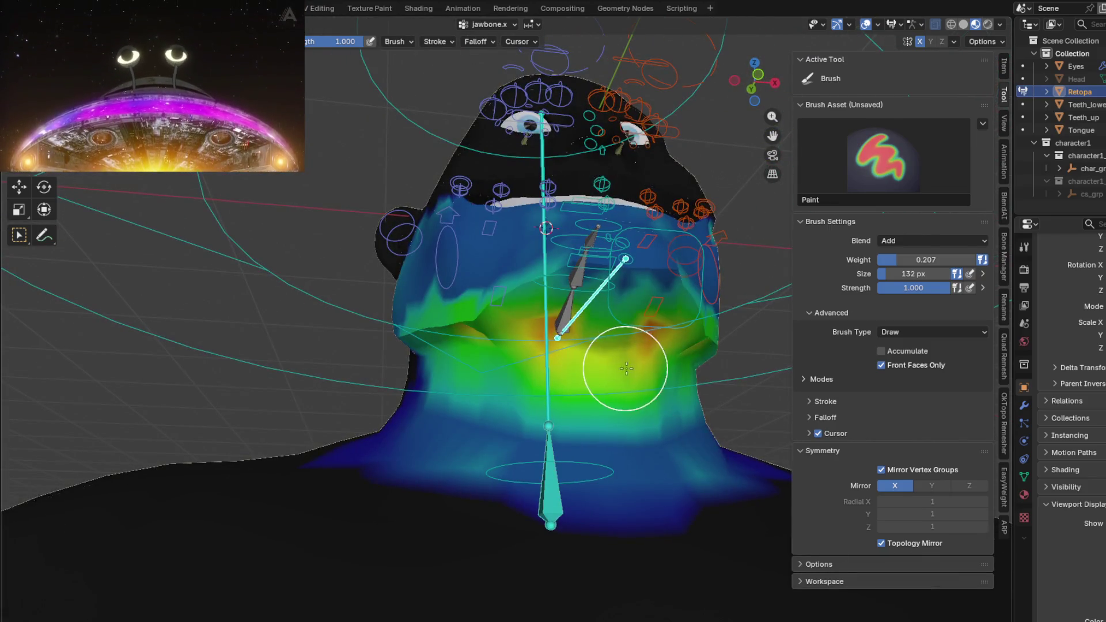
pyautogui.moveTo(642, 374)
pyautogui.mouseDown(button='middle')
pyautogui.moveTo(562, 437)
pyautogui.moveTo(535, 329)
pyautogui.mouseUp(button='middle')
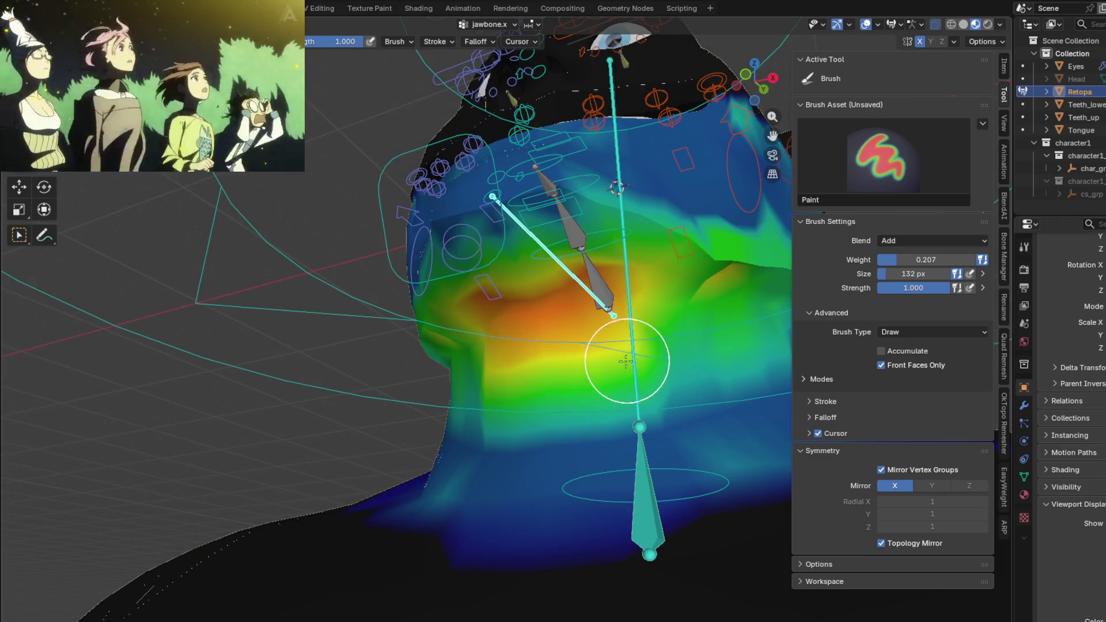
pyautogui.moveTo(470, 383); pyautogui.dragTo(583, 384, button='middle')
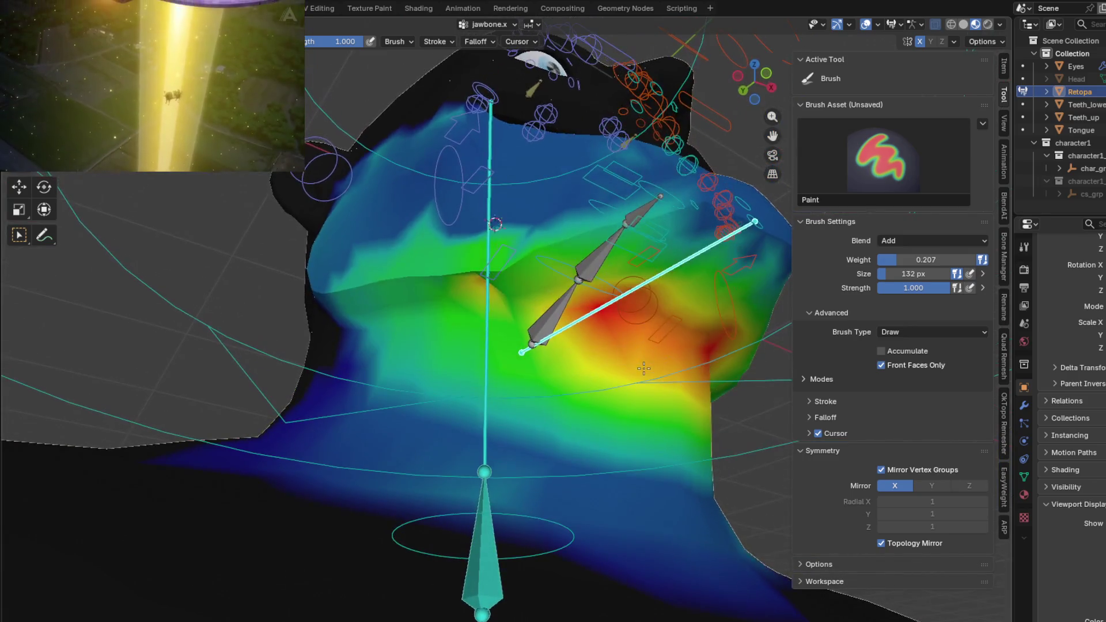
pyautogui.press('shift')
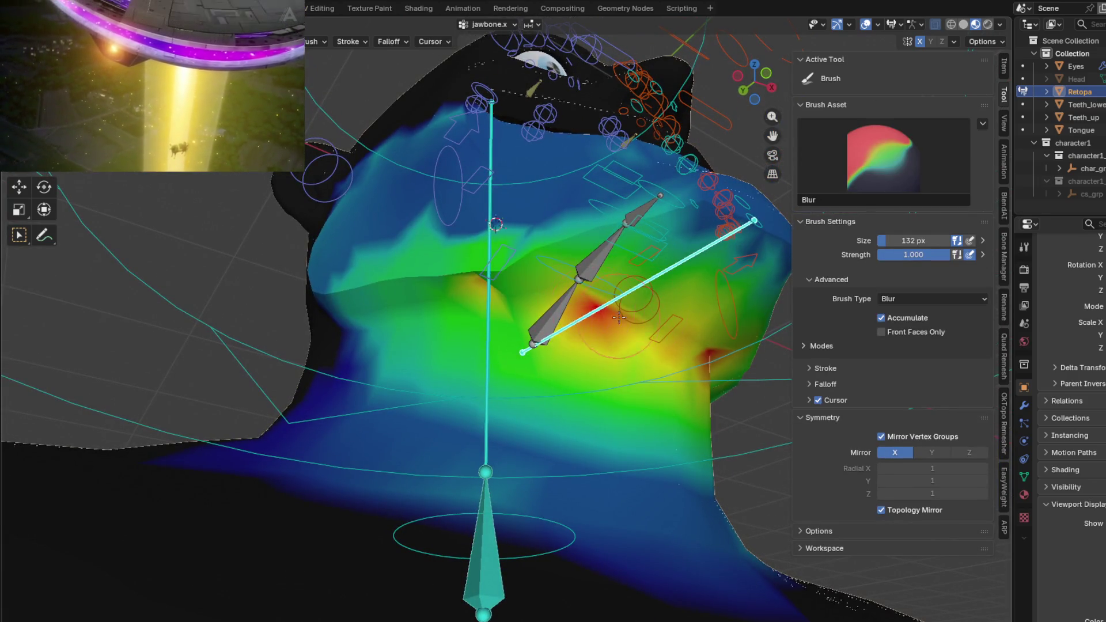
pyautogui.moveTo(562, 319)
pyautogui.mouseDown(button='middle')
pyautogui.moveTo(699, 391)
pyautogui.moveTo(655, 353)
pyautogui.mouseUp(button='middle')
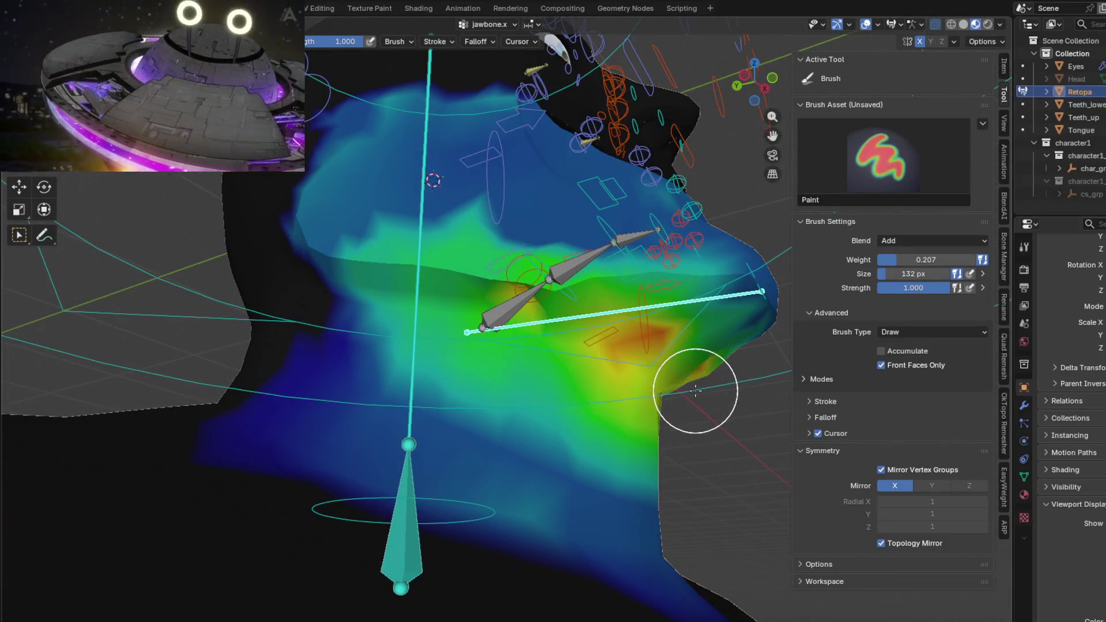
pyautogui.press('shift')
pyautogui.keyDown('shift'); pyautogui.moveTo(649, 355); pyautogui.dragTo(686, 369); pyautogui.keyUp('shift')
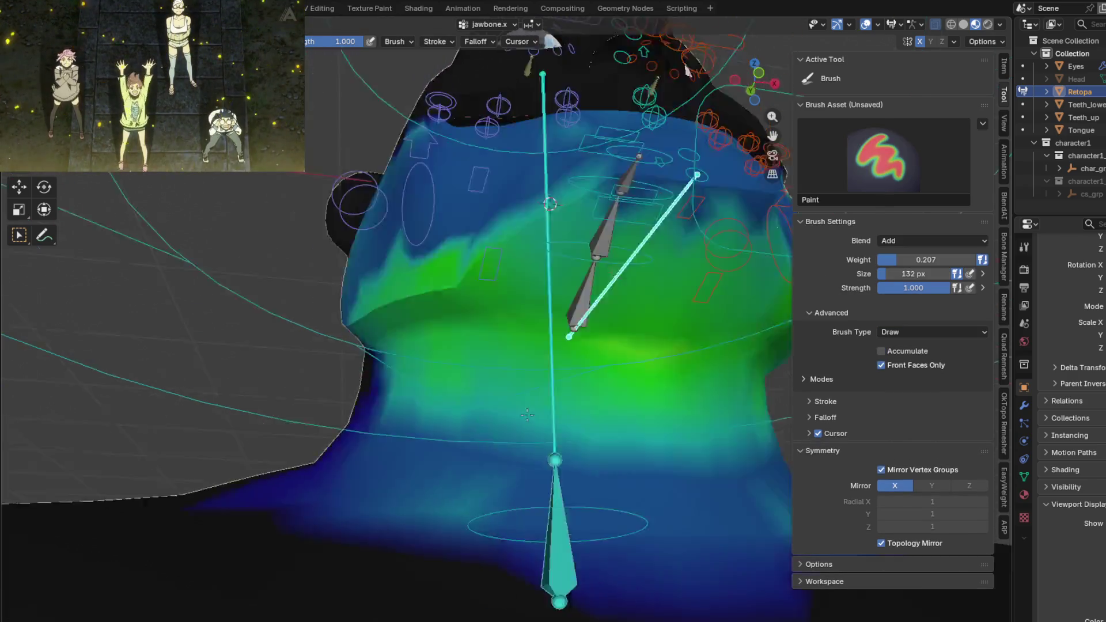
pyautogui.moveTo(583, 415)
pyautogui.mouseDown(button='middle')
pyautogui.moveTo(446, 439)
pyautogui.moveTo(468, 452)
pyautogui.mouseUp(button='middle')
pyautogui.scroll(-5, 447, 439)
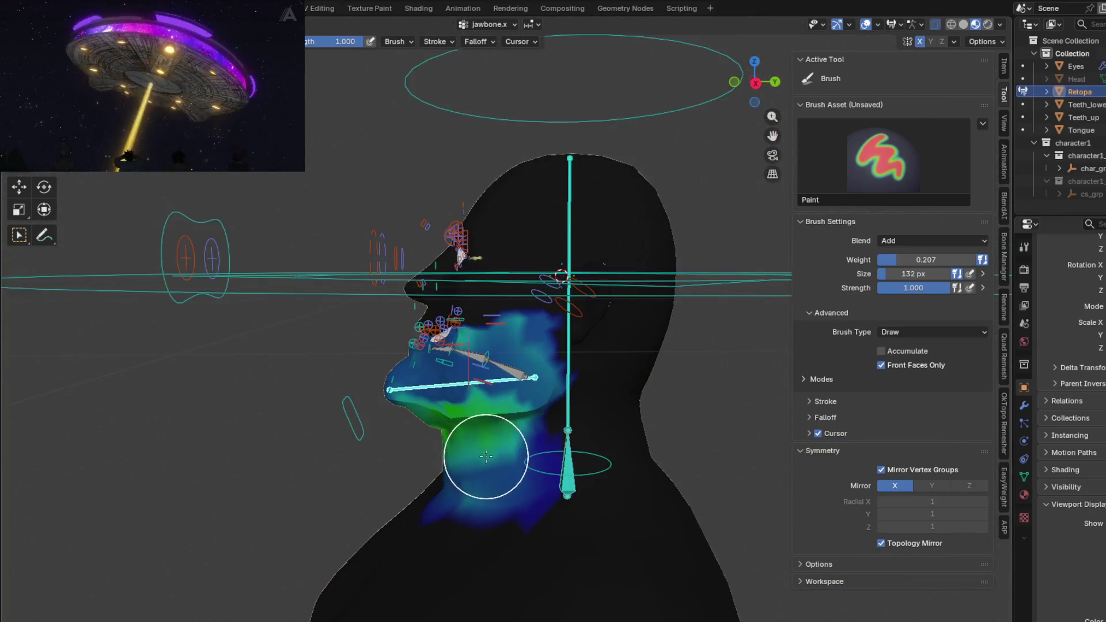
pyautogui.moveTo(469, 453)
pyautogui.mouseDown(button='middle')
pyautogui.moveTo(480, 393)
pyautogui.moveTo(505, 436)
pyautogui.moveTo(666, 381)
pyautogui.moveTo(527, 436)
pyautogui.mouseUp(button='middle')
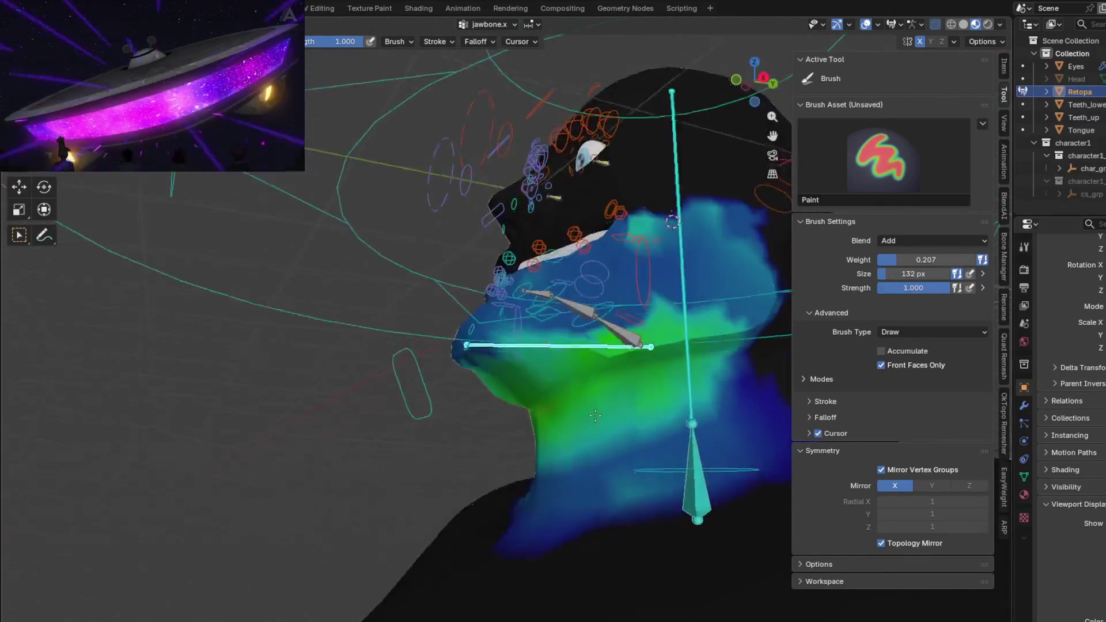
pyautogui.press('r')
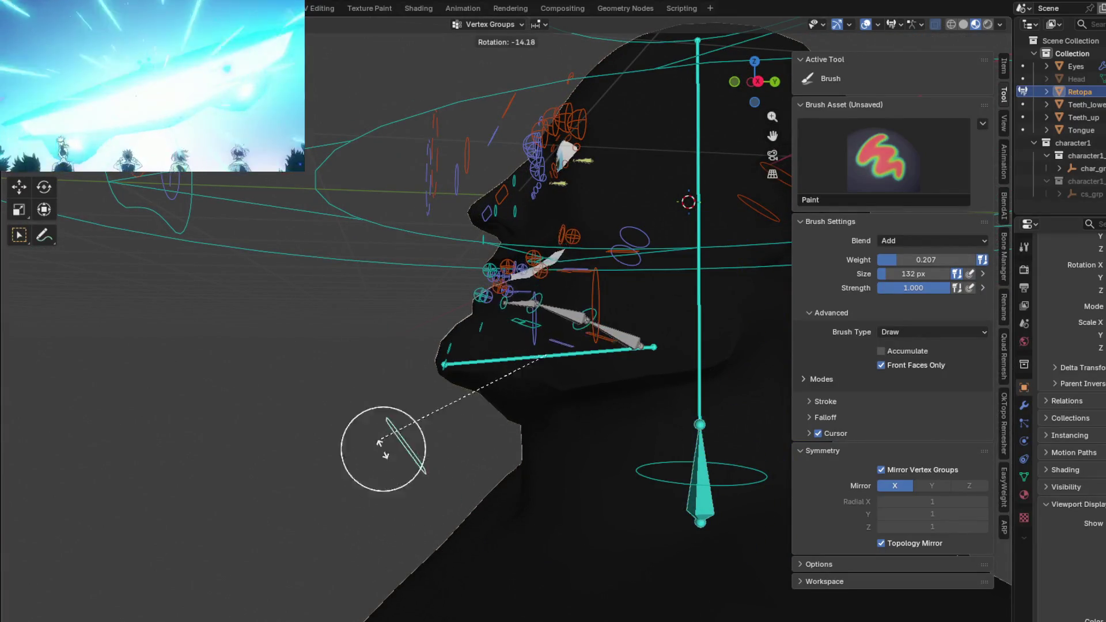
pyautogui.press('Escape')
pyautogui.press('g')
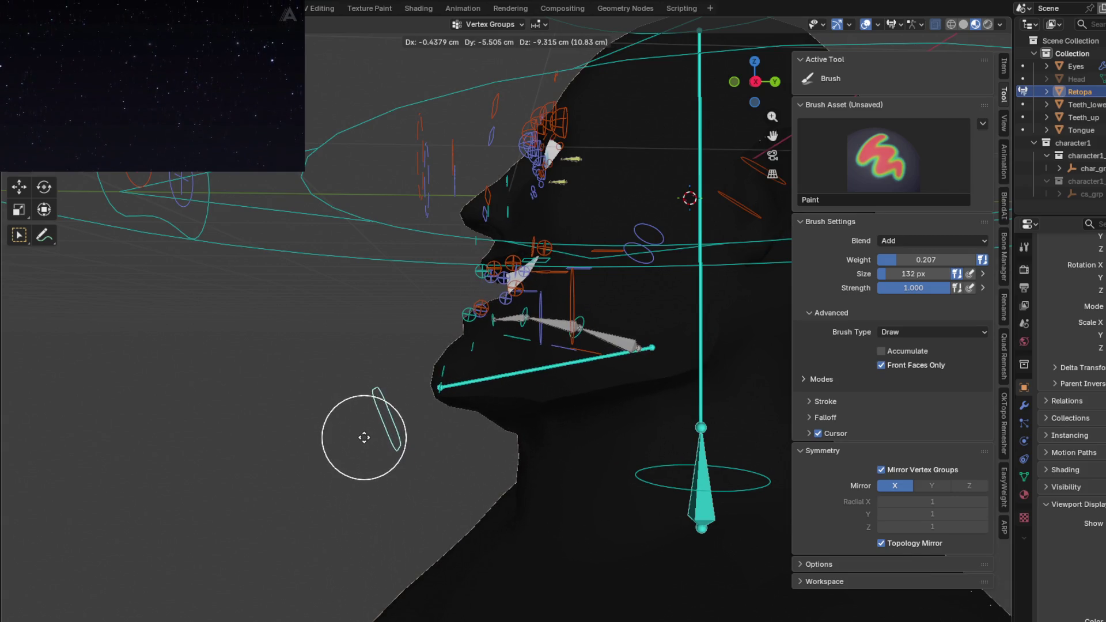
pyautogui.moveTo(356, 419)
pyautogui.mouseDown(button='middle')
pyautogui.moveTo(475, 364)
pyautogui.moveTo(368, 355)
pyautogui.moveTo(428, 371)
pyautogui.moveTo(424, 306)
pyautogui.mouseUp(button='middle')
pyautogui.keyDown('ctrl'); pyautogui.click(478, 355); pyautogui.keyUp('ctrl')
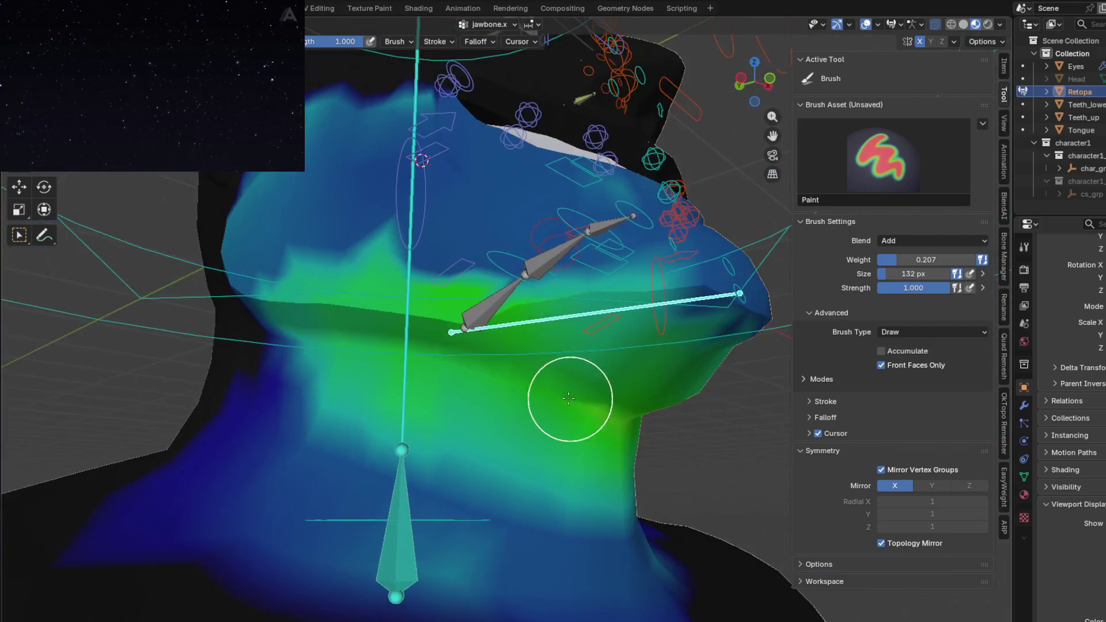
# - Smooth the jawbone.x weight colours around the jaw with the Blur brush
pyautogui.press('shift')
pyautogui.keyDown('shift'); pyautogui.moveTo(424, 306); pyautogui.dragTo(499, 331); pyautogui.keyUp('shift')
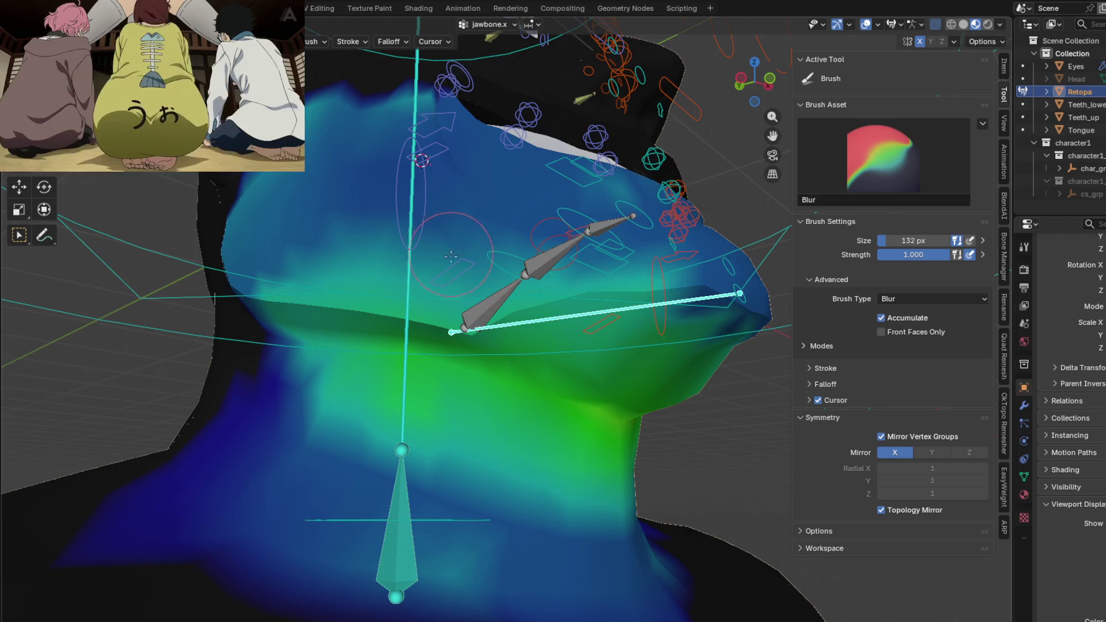
pyautogui.moveTo(686, 310); pyautogui.dragTo(536, 301, button='middle')
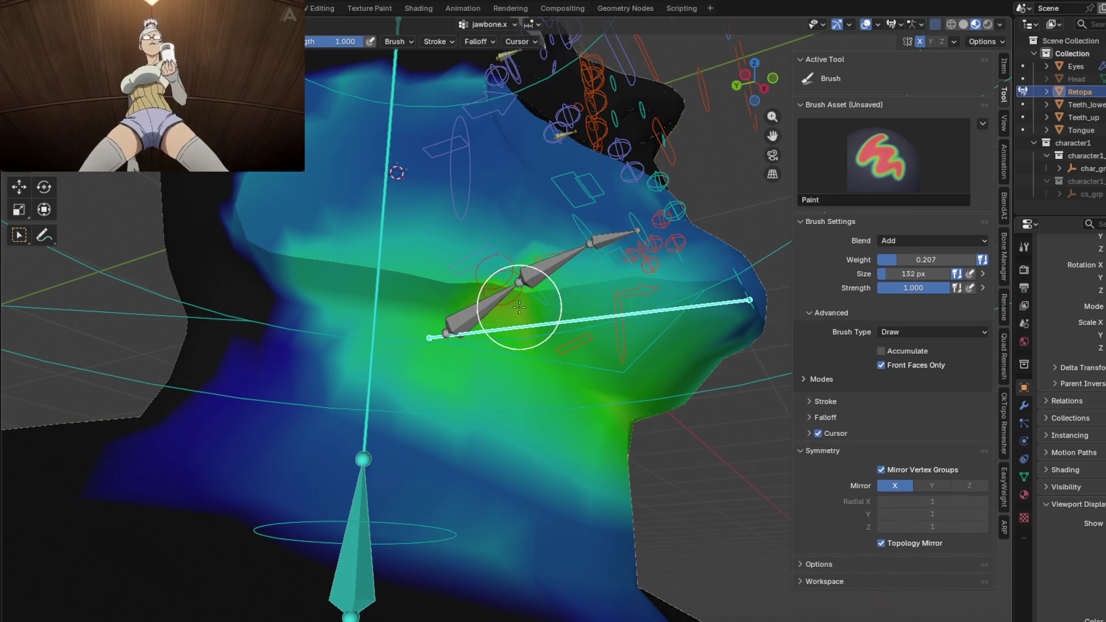
pyautogui.moveTo(531, 298); pyautogui.dragTo(531, 345, button='middle')
pyautogui.press('shift')
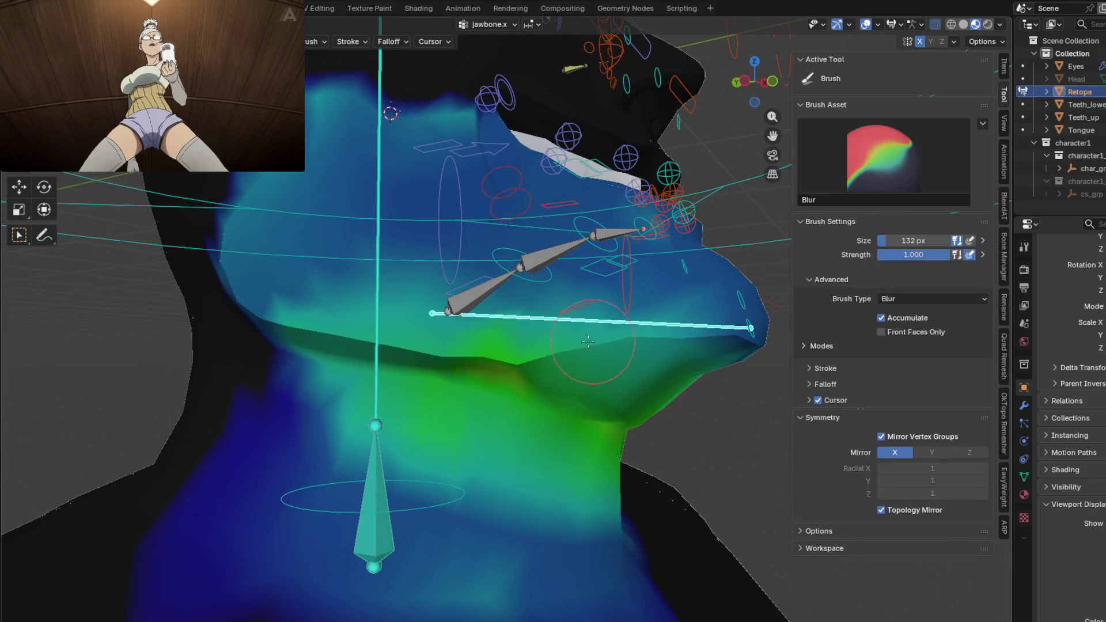
pyautogui.moveTo(532, 399); pyautogui.dragTo(415, 381, button='middle')
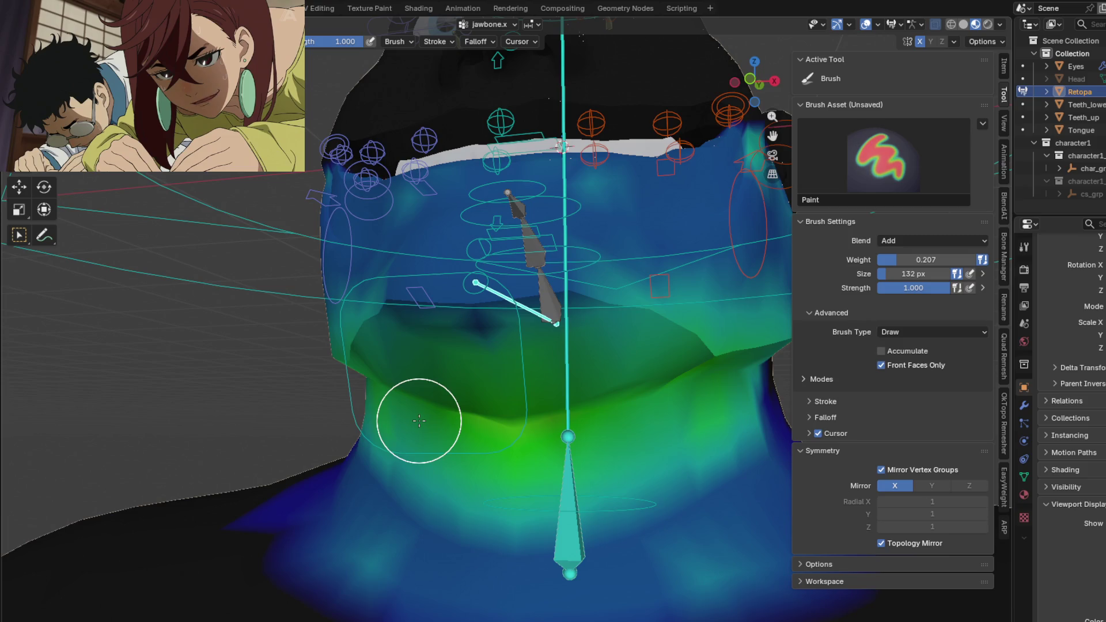
pyautogui.moveTo(611, 416)
pyautogui.mouseDown(button='middle')
pyautogui.moveTo(660, 420)
pyautogui.moveTo(468, 407)
pyautogui.moveTo(395, 383)
pyautogui.mouseUp(button='middle')
pyautogui.scroll(1, 394, 383)
pyautogui.scroll(2, 371, 469)
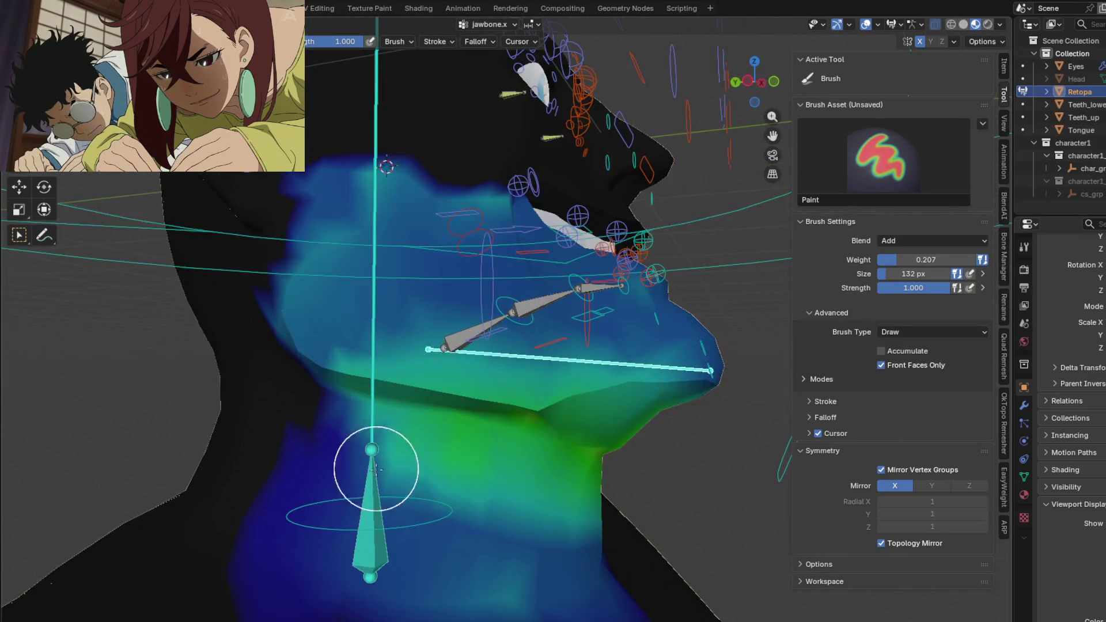
pyautogui.scroll(2, 317, 322)
# - Paint more jaw weight on the lower neck and raise the brush Weight to 1.000
pyautogui.moveTo(318, 323); pyautogui.dragTo(297, 364, button='middle')
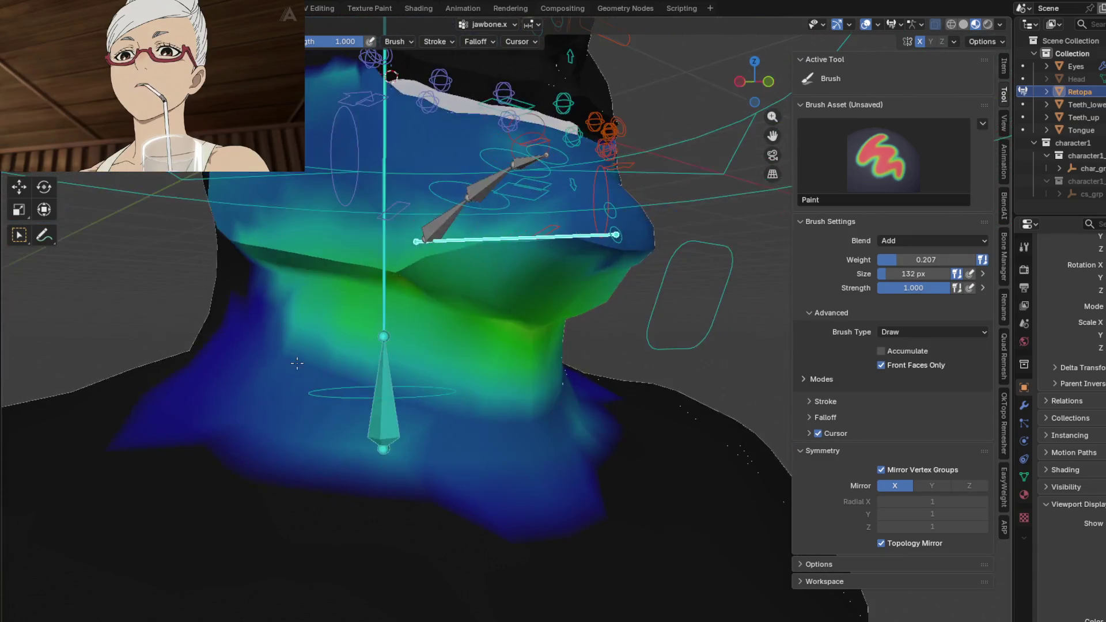
pyautogui.moveTo(518, 457); pyautogui.dragTo(507, 434)
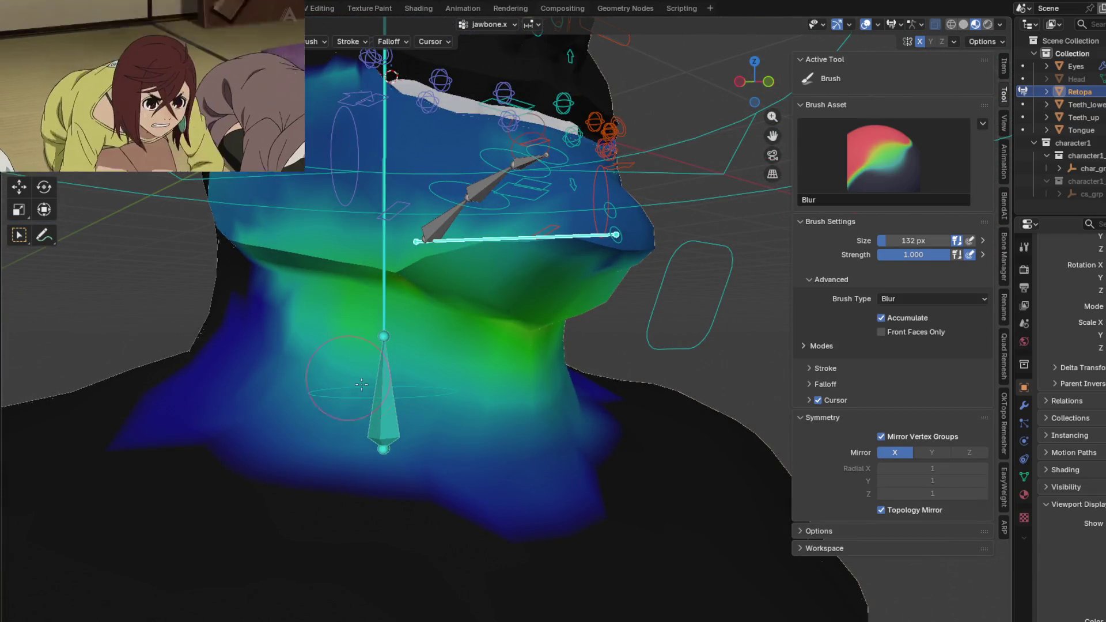
pyautogui.moveTo(507, 434)
pyautogui.mouseDown(button='middle')
pyautogui.moveTo(494, 395)
pyautogui.moveTo(143, 173)
pyautogui.mouseUp(button='middle')
pyautogui.moveTo(899, 260); pyautogui.dragTo(977, 260)
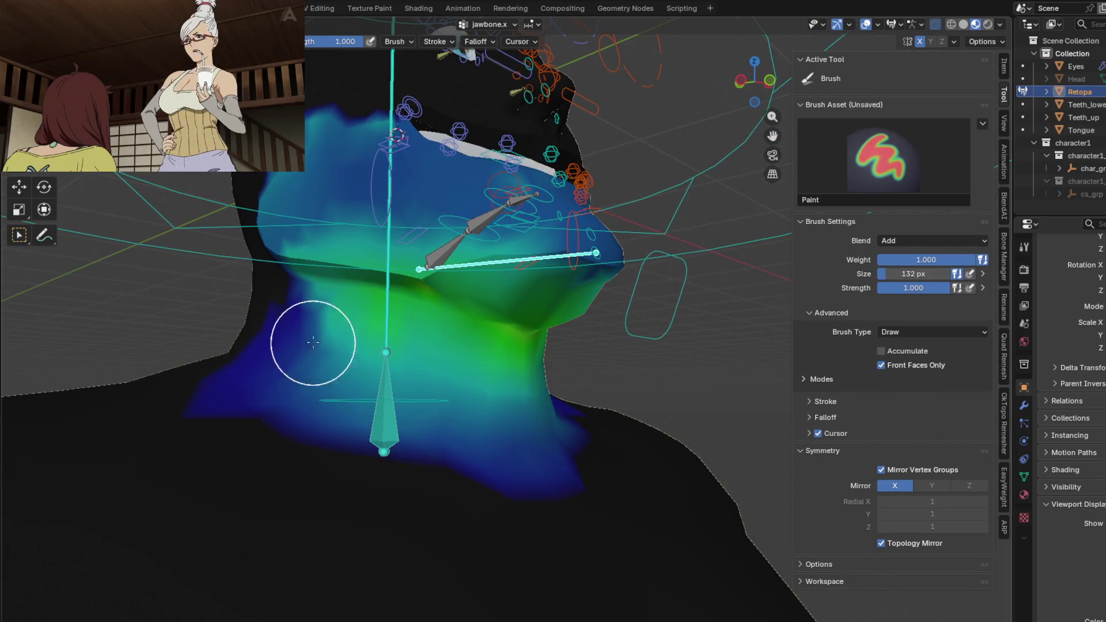
# - Undo a trial full-weight dab on the neck and set the brush Blend to Mix
pyautogui.press('shift')
pyautogui.moveTo(507, 308)
pyautogui.mouseDown(button='middle')
pyautogui.moveTo(553, 294)
pyautogui.moveTo(366, 297)
pyautogui.mouseUp(button='middle')
pyautogui.moveTo(365, 296); pyautogui.dragTo(483, 313)
pyautogui.moveTo(483, 312)
pyautogui.mouseDown(button='middle')
pyautogui.moveTo(518, 309)
pyautogui.moveTo(470, 321)
pyautogui.mouseUp(button='middle')
pyautogui.hotkey('ctrl', 'z')
pyautogui.press('shift')
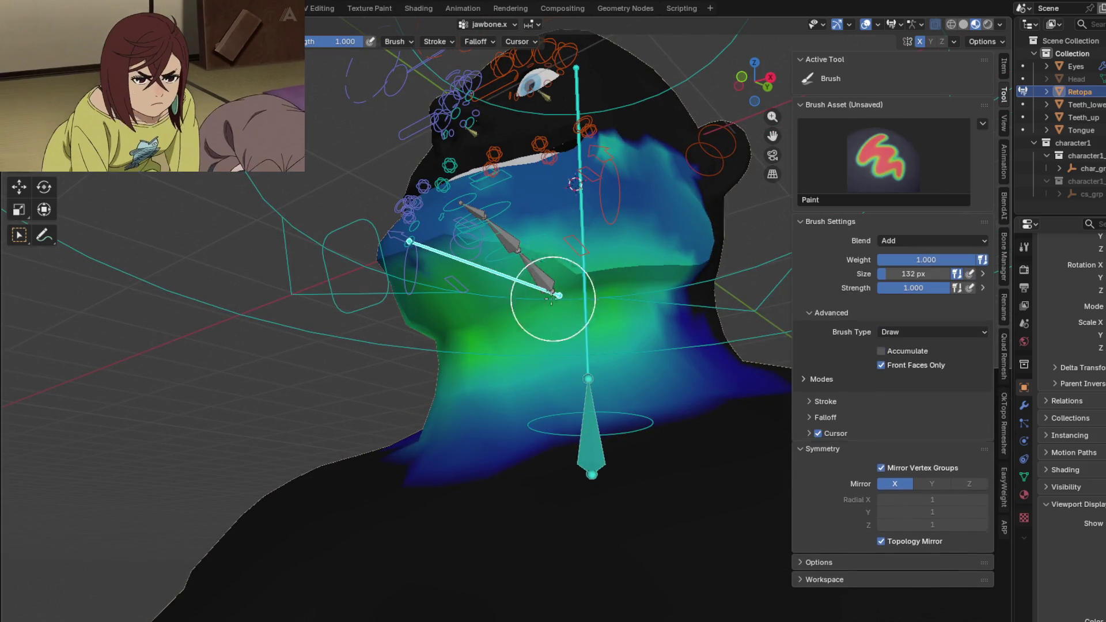
pyautogui.click(904, 243)
pyautogui.click(898, 257)
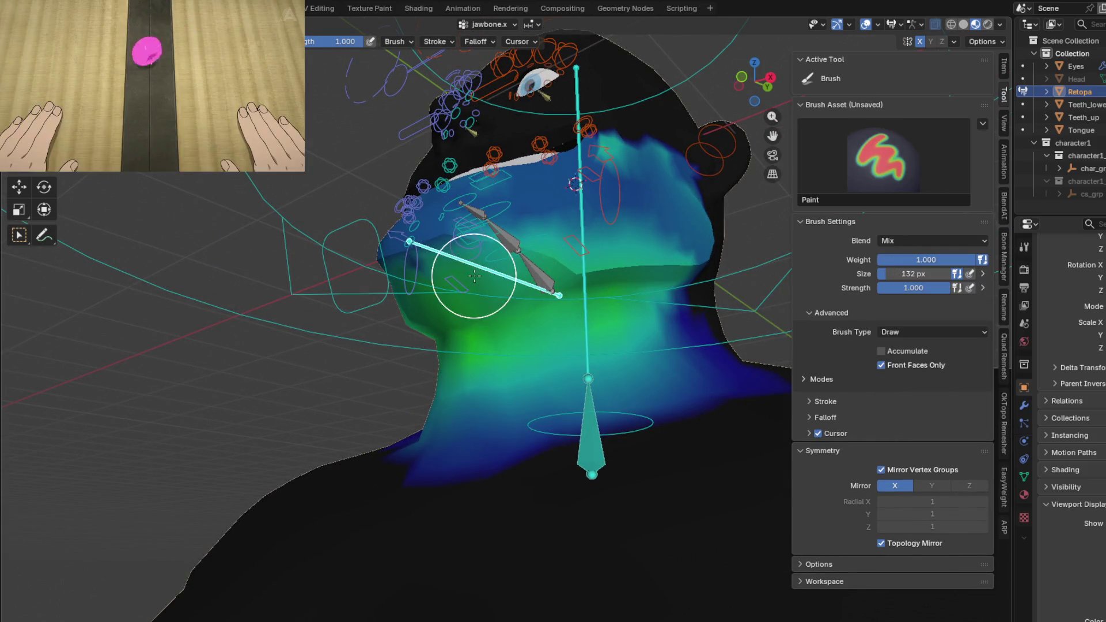
# - Lower the Weight to about 0.832 and paint a strong jaw weight band across the neck
pyautogui.moveTo(469, 271); pyautogui.dragTo(494, 271, button='middle')
pyautogui.moveTo(494, 272); pyautogui.dragTo(531, 309)
pyautogui.hotkey('ctrl', 'z')
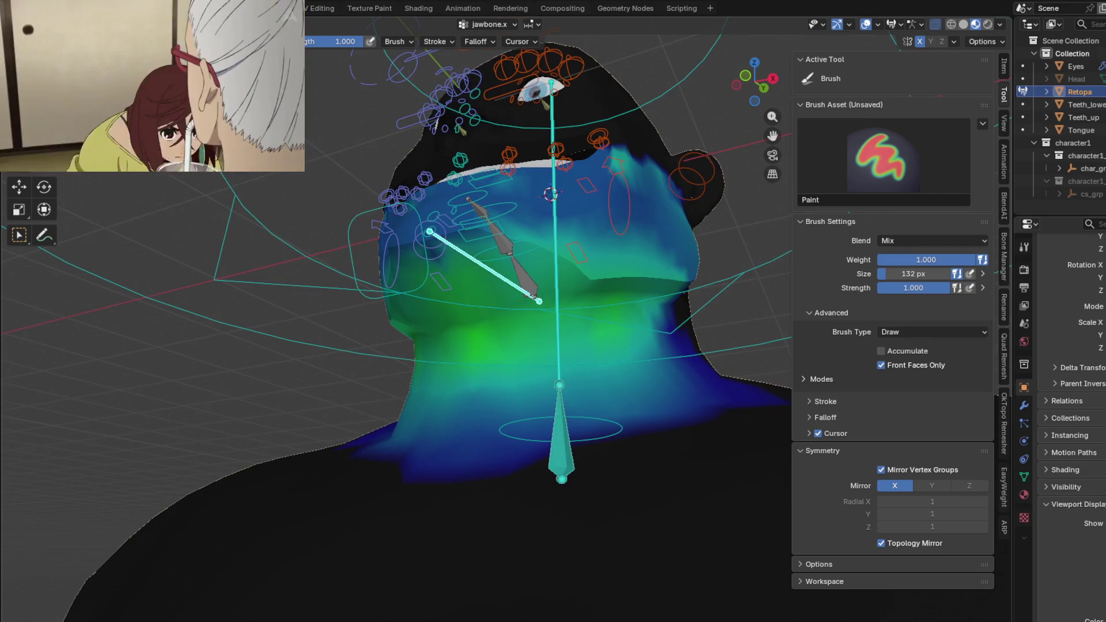
pyautogui.moveTo(942, 259)
pyautogui.mouseDown()
pyautogui.moveTo(917, 259)
pyautogui.moveTo(934, 260)
pyautogui.mouseUp()
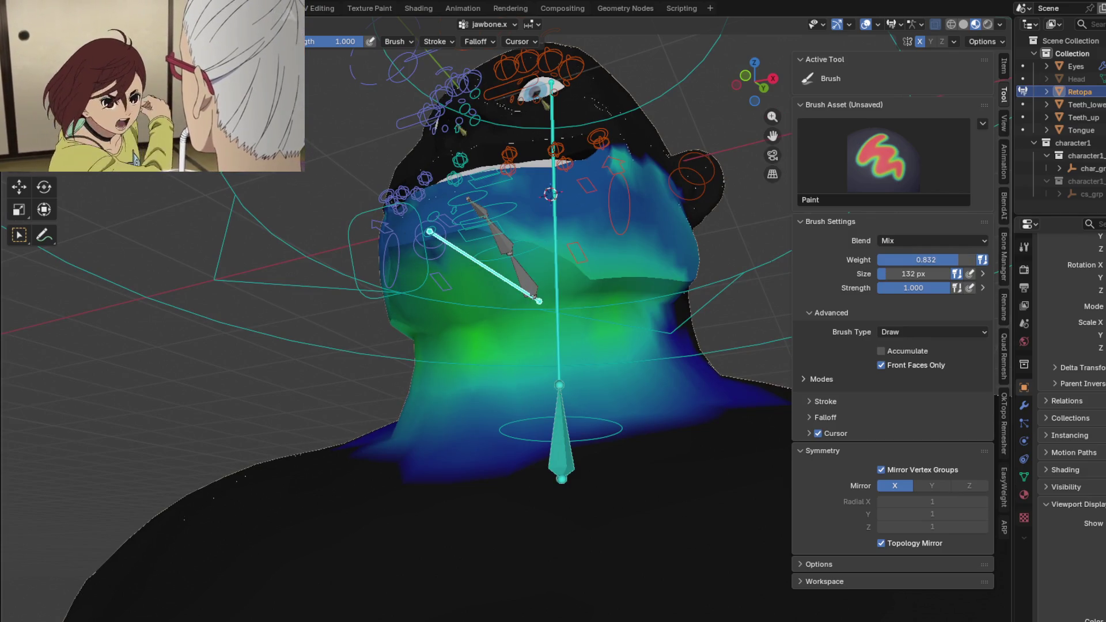
pyautogui.moveTo(518, 346); pyautogui.dragTo(515, 308)
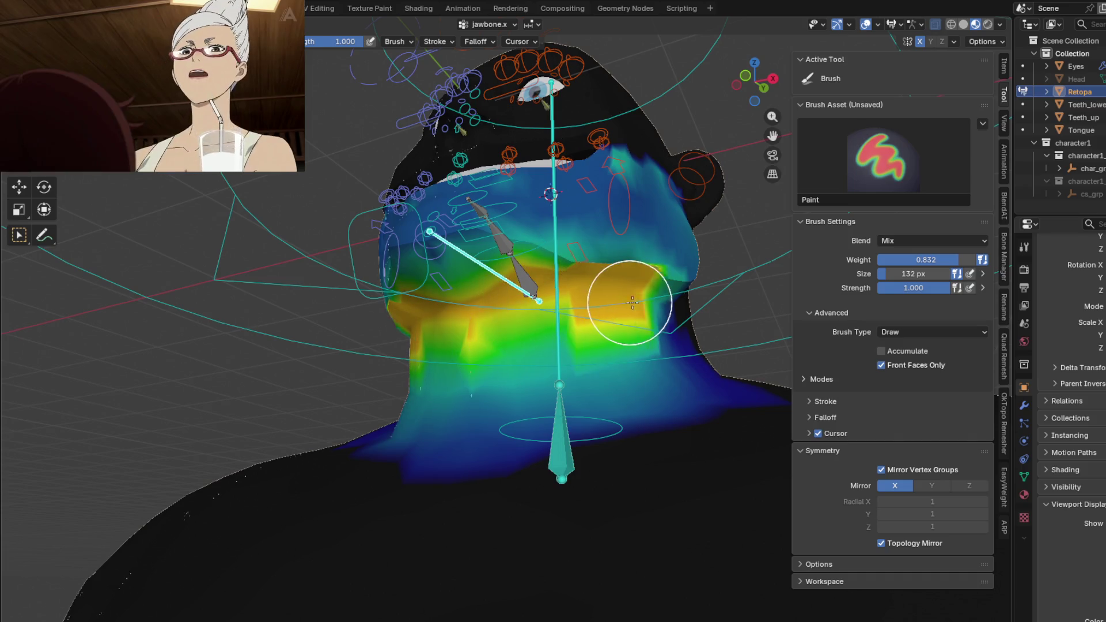
pyautogui.moveTo(593, 299); pyautogui.dragTo(657, 303)
pyautogui.moveTo(657, 302)
pyautogui.mouseDown(button='middle')
pyautogui.moveTo(537, 352)
pyautogui.moveTo(469, 309)
pyautogui.mouseUp(button='middle')
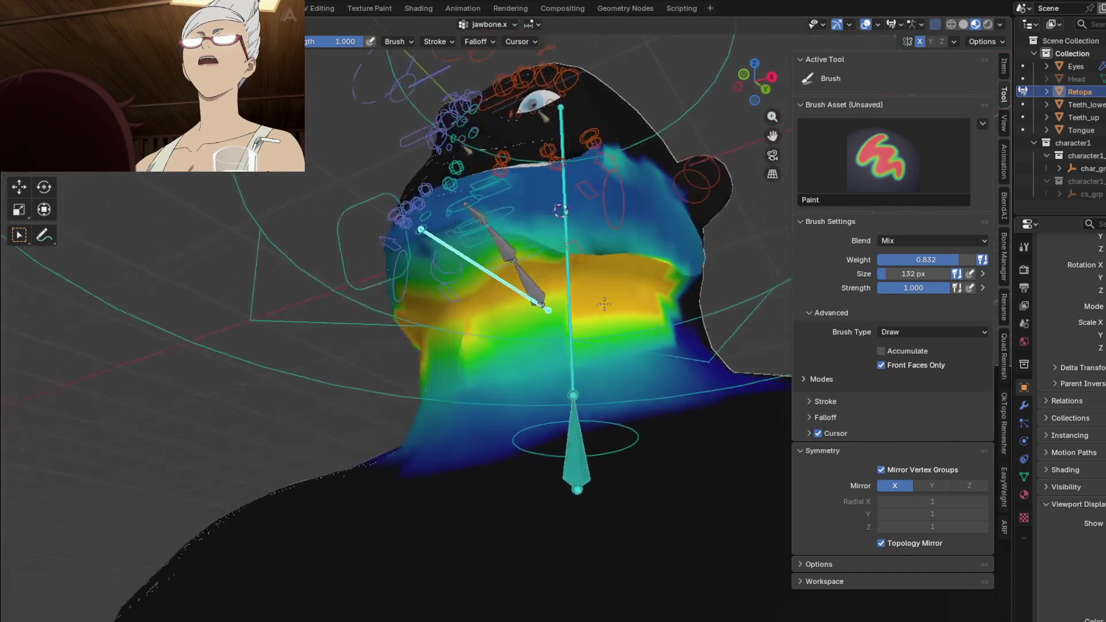
# - Toggle the Blur brush over the band, review it, then make c_cheek_inflate.r active
pyautogui.hotkey('shift', 'space')
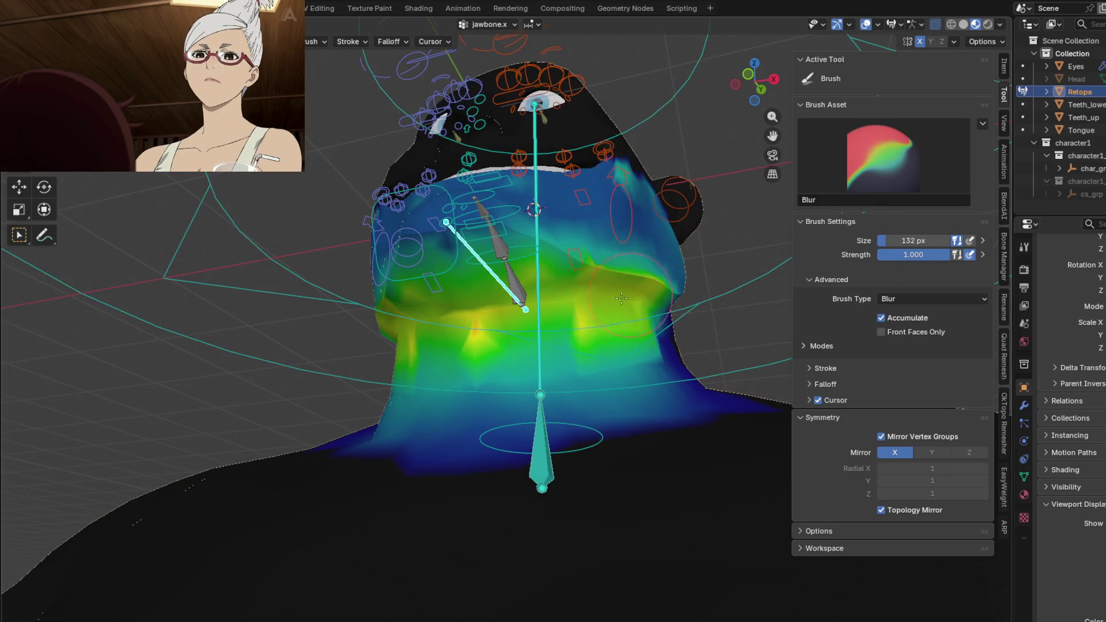
pyautogui.hotkey('shift', 'space')
pyautogui.moveTo(455, 343)
pyautogui.mouseDown(button='middle')
pyautogui.moveTo(450, 320)
pyautogui.moveTo(579, 336)
pyautogui.moveTo(509, 349)
pyautogui.moveTo(424, 312)
pyautogui.mouseUp(button='middle')
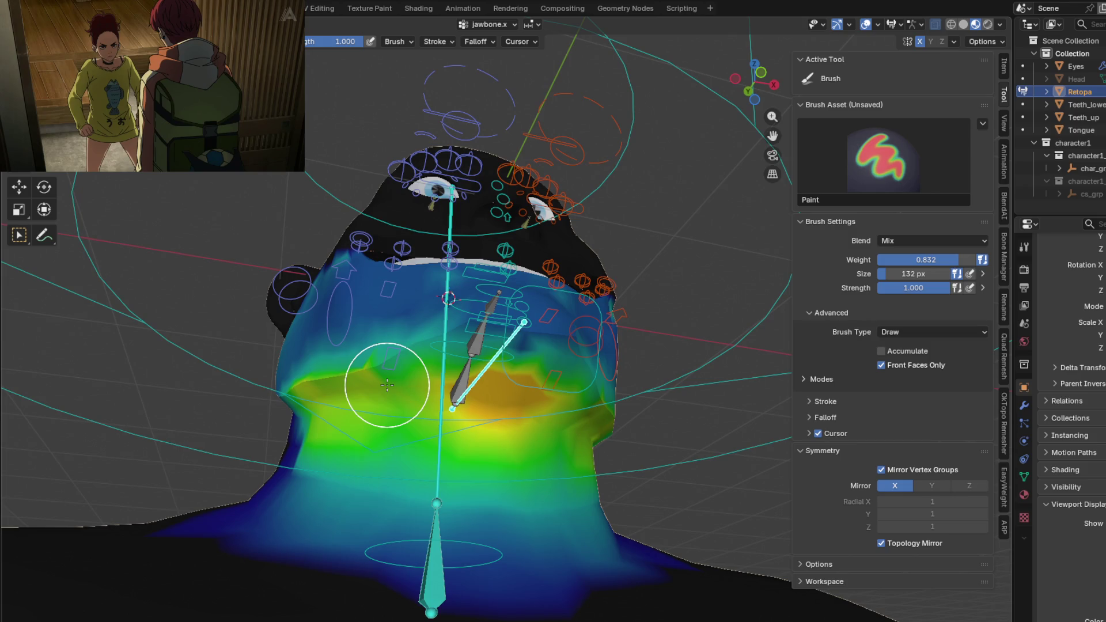
pyautogui.moveTo(297, 314)
pyautogui.mouseDown(button='middle')
pyautogui.moveTo(379, 344)
pyautogui.moveTo(436, 333)
pyautogui.moveTo(393, 353)
pyautogui.moveTo(354, 344)
pyautogui.mouseUp(button='middle')
pyautogui.keyDown('ctrl'); pyautogui.click(339, 338); pyautogui.keyUp('ctrl')
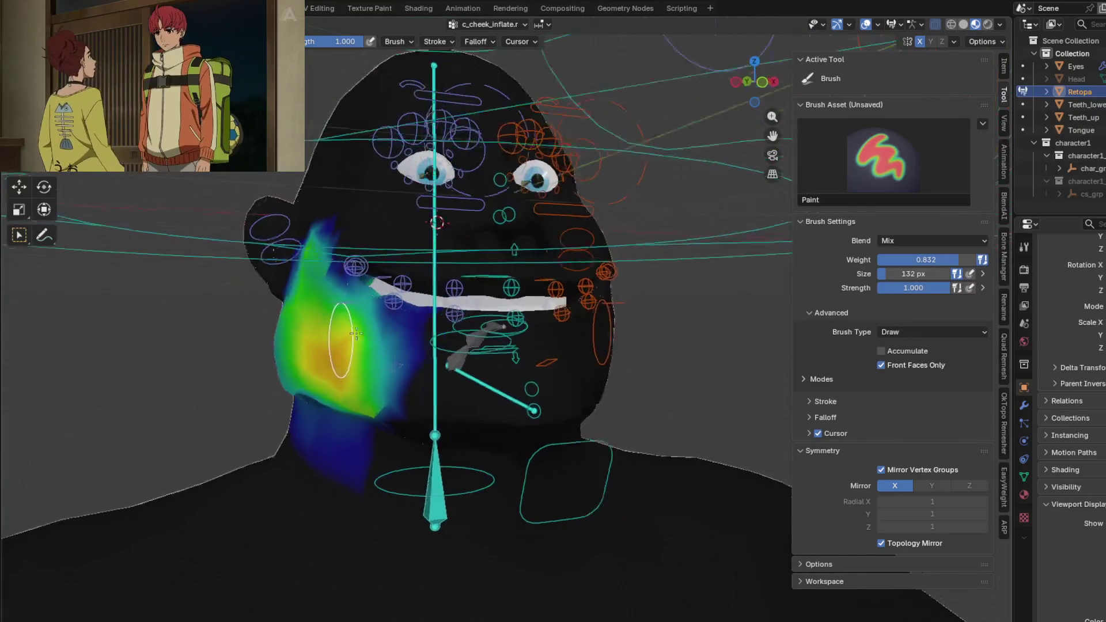
pyautogui.scroll(3, 354, 344)
# - Smooth c_cheek_inflate.r's weights and their edges over the right cheek with the Blur brush
pyautogui.moveTo(353, 344)
pyautogui.mouseDown(button='middle')
pyautogui.moveTo(395, 392)
pyautogui.moveTo(396, 310)
pyautogui.moveTo(383, 278)
pyautogui.mouseUp(button='middle')
pyautogui.hotkey('shift', 's')
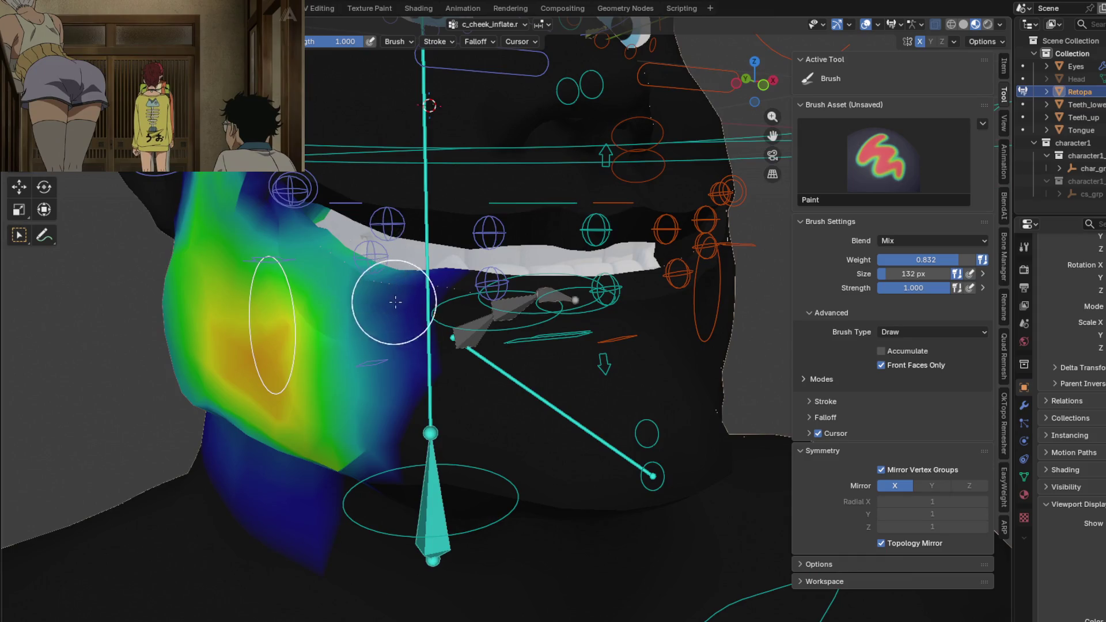
pyautogui.moveTo(395, 302); pyautogui.dragTo(246, 213, button='middle')
pyautogui.hotkey('shift', 's')
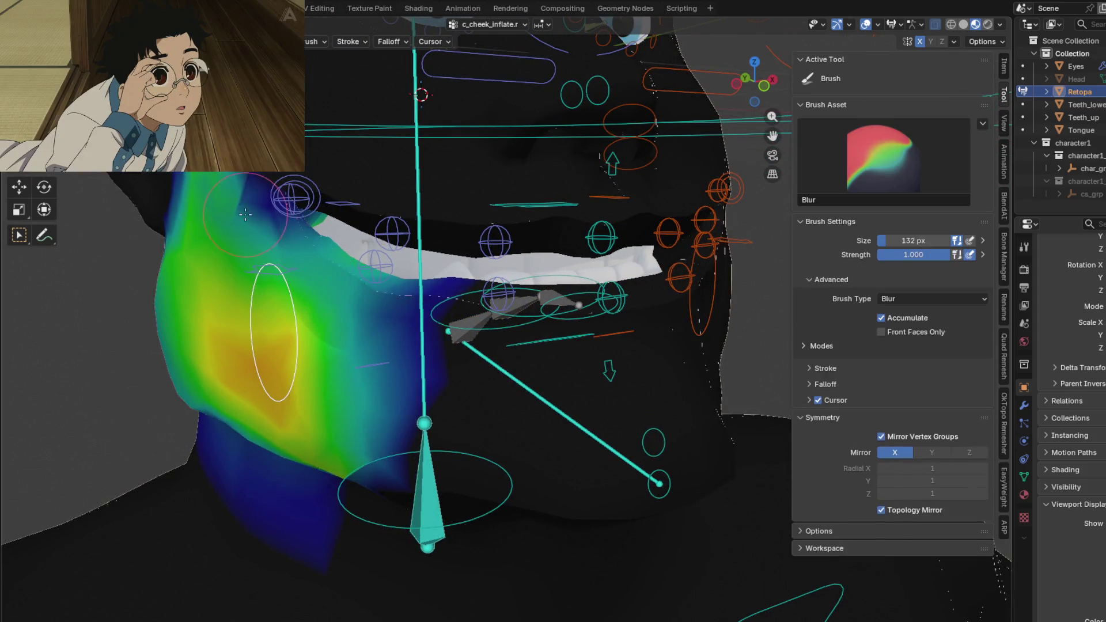
pyautogui.moveTo(271, 217)
pyautogui.mouseDown(button='middle')
pyautogui.moveTo(270, 243)
pyautogui.moveTo(399, 256)
pyautogui.moveTo(452, 222)
pyautogui.moveTo(438, 250)
pyautogui.moveTo(438, 342)
pyautogui.moveTo(356, 429)
pyautogui.mouseUp(button='middle')
pyautogui.press('shift')
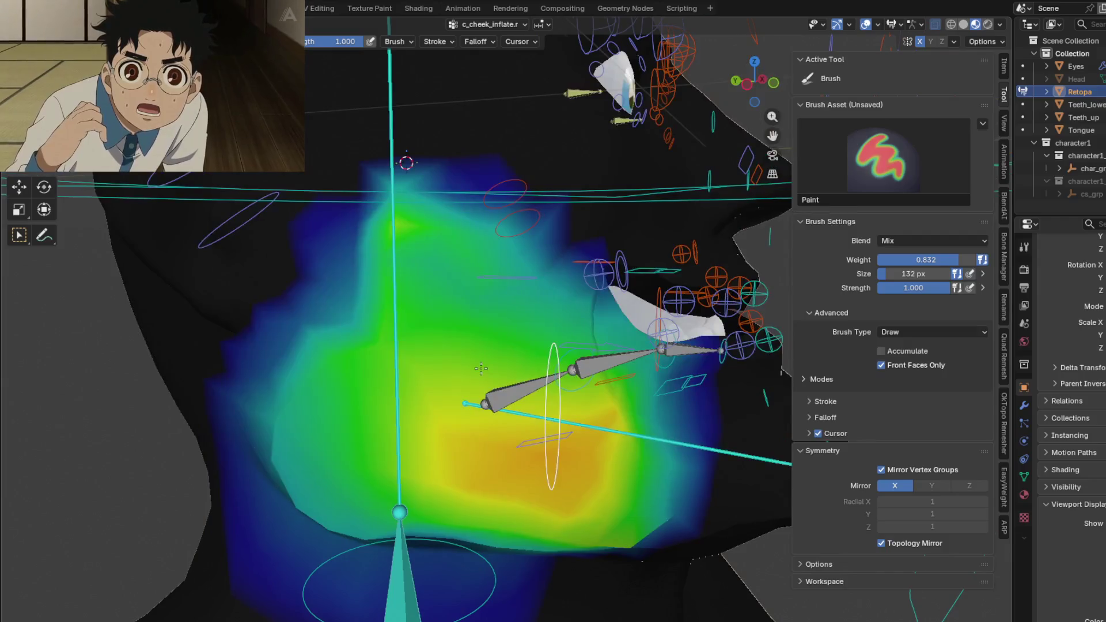
pyautogui.press('shift')
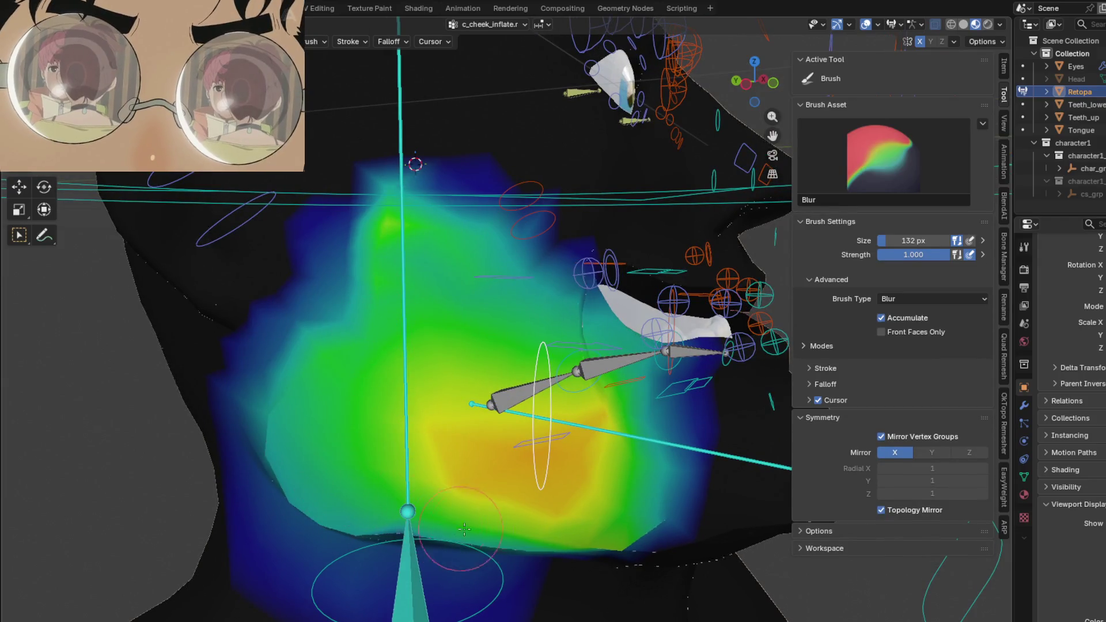
pyautogui.moveTo(593, 531)
pyautogui.mouseDown(button='middle')
pyautogui.moveTo(591, 449)
pyautogui.moveTo(494, 439)
pyautogui.mouseUp(button='middle')
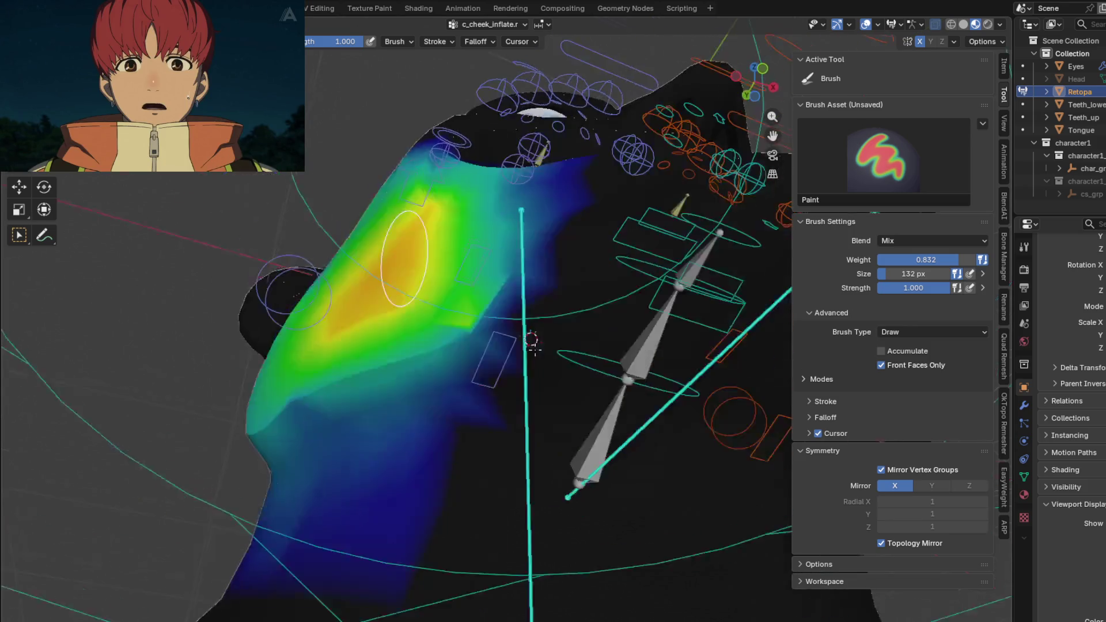
pyautogui.moveTo(295, 303)
pyautogui.mouseDown(button='middle')
pyautogui.moveTo(564, 396)
pyautogui.moveTo(357, 360)
pyautogui.moveTo(317, 382)
pyautogui.mouseUp(button='middle')
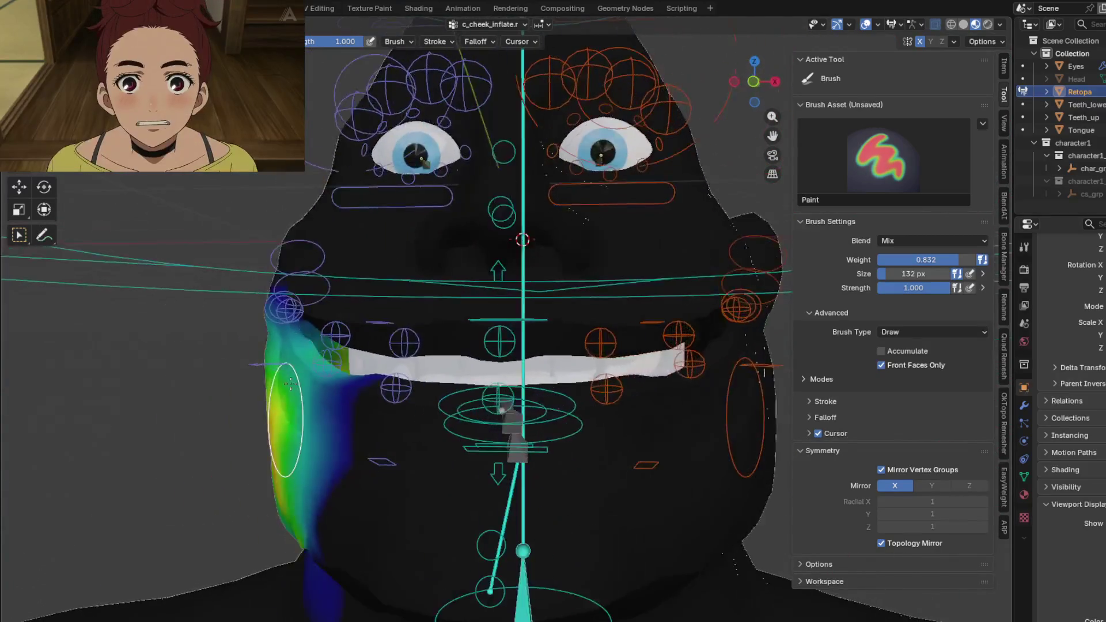
pyautogui.moveTo(397, 392)
pyautogui.mouseDown(button='middle')
pyautogui.moveTo(446, 439)
pyautogui.moveTo(457, 390)
pyautogui.moveTo(579, 432)
pyautogui.moveTo(512, 395)
pyautogui.moveTo(455, 342)
pyautogui.moveTo(499, 333)
pyautogui.mouseUp(button='middle')
# - Grab the lower-lip control with G to test its deformation from the side, then end the move
pyautogui.keyDown('ctrl'); pyautogui.click(586, 429); pyautogui.keyUp('ctrl')
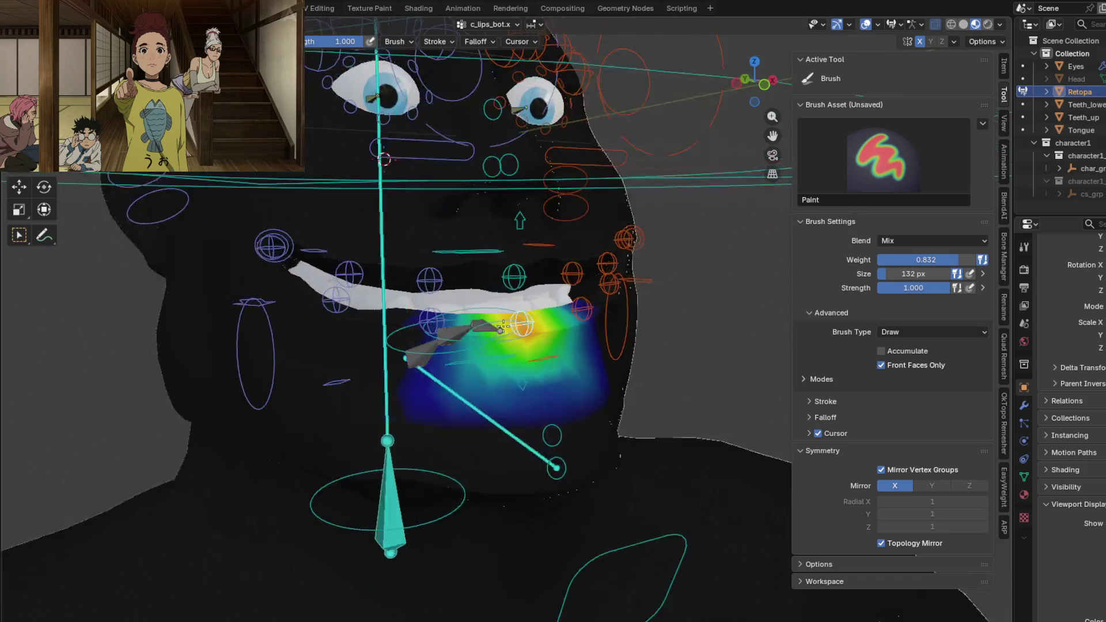
pyautogui.press('g')
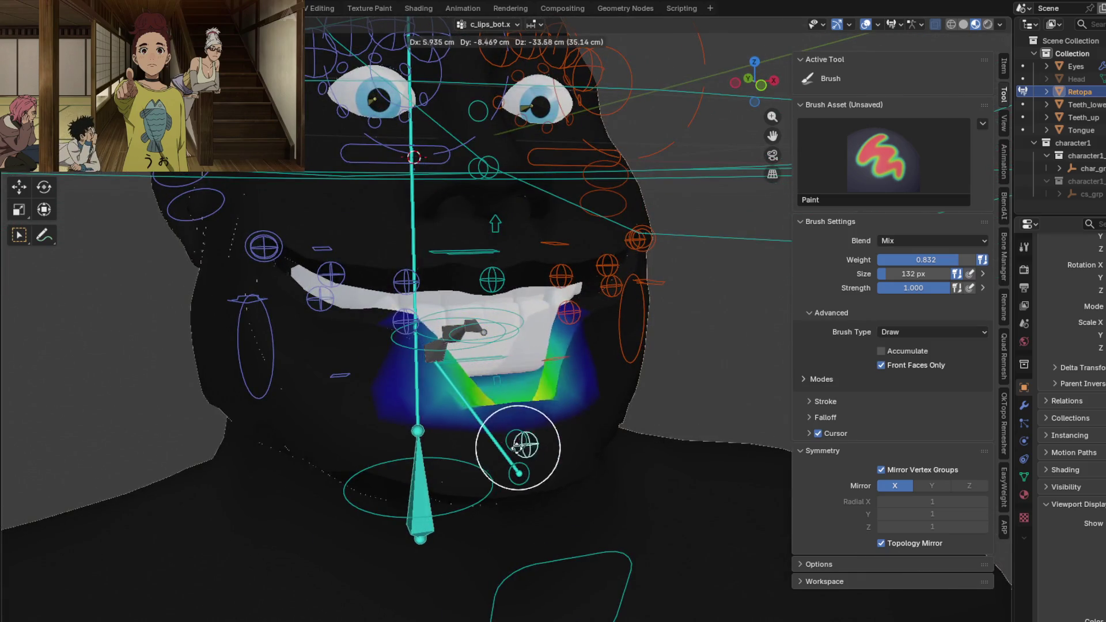
pyautogui.moveTo(531, 379)
pyautogui.mouseDown(button='middle')
pyautogui.moveTo(661, 420)
pyautogui.moveTo(604, 330)
pyautogui.moveTo(498, 383)
pyautogui.mouseUp(button='middle')
pyautogui.click(597, 324)
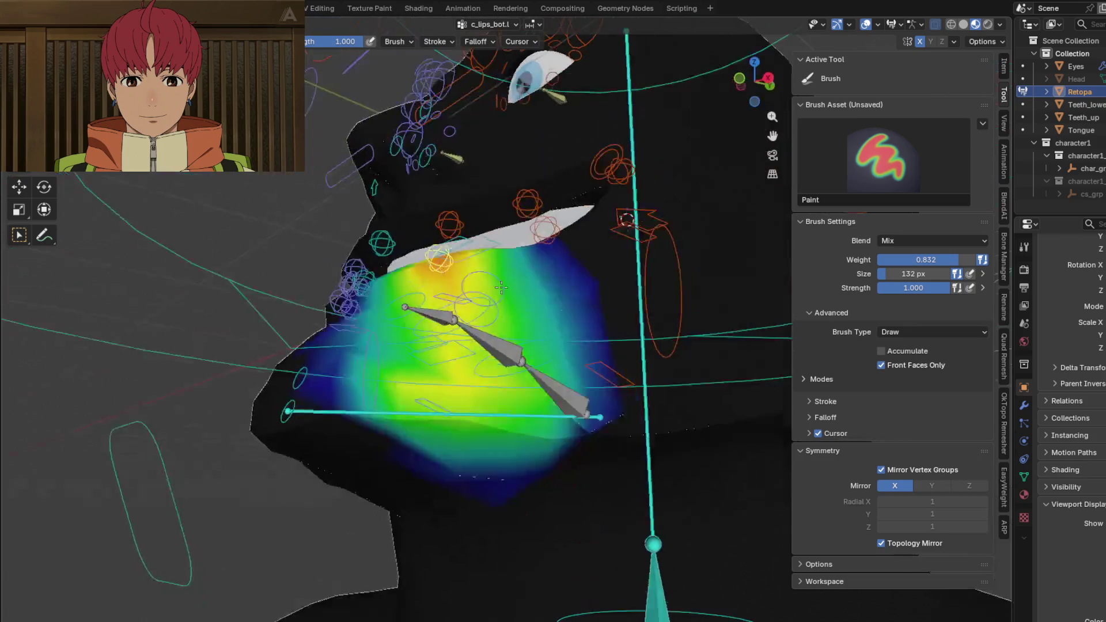
pyautogui.scroll(2, 499, 382)
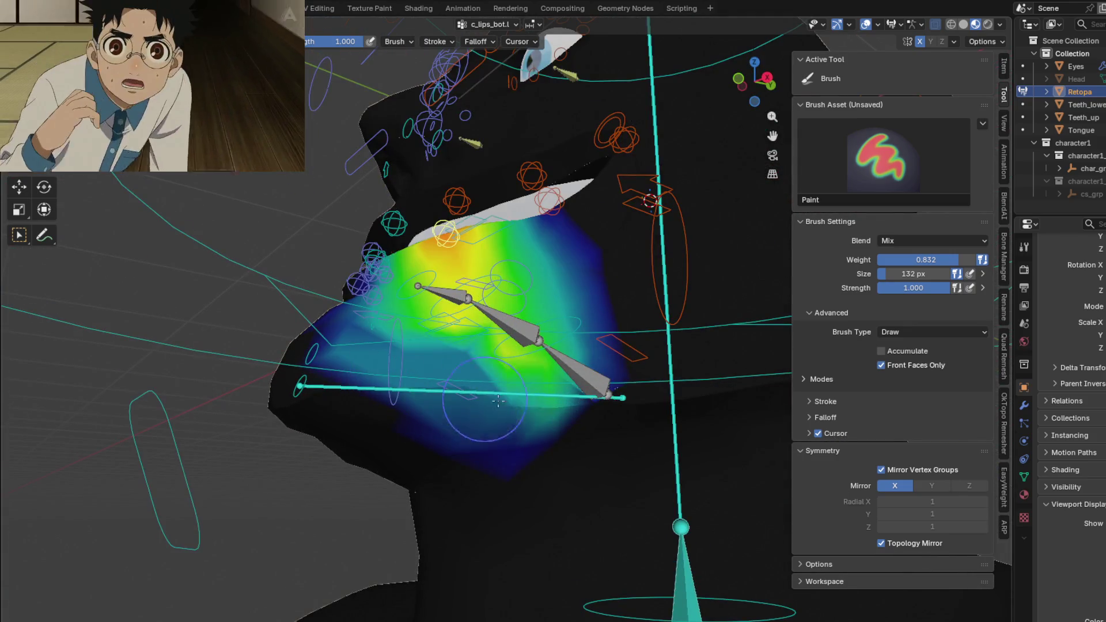
# - Set the weight brush Blend mode from Mix to Add so strokes accumulate weight
pyautogui.click(914, 241)
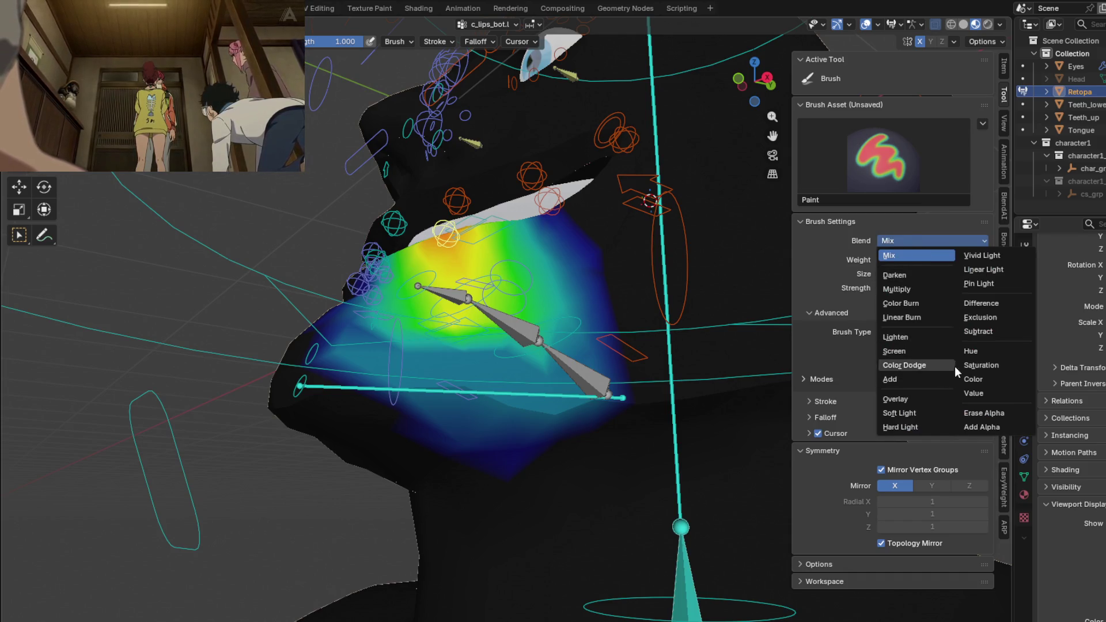
pyautogui.click(891, 380)
pyautogui.moveTo(536, 346); pyautogui.dragTo(466, 363, button='middle')
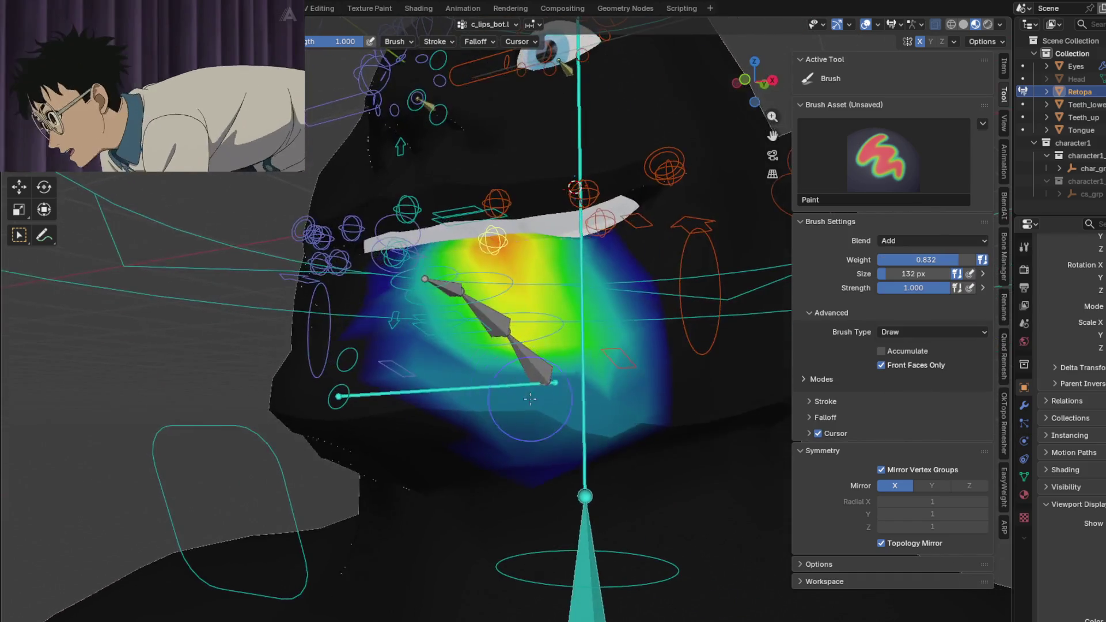
pyautogui.moveTo(402, 406)
pyautogui.mouseDown(button='middle')
pyautogui.moveTo(396, 356)
pyautogui.moveTo(439, 388)
pyautogui.moveTo(247, 386)
pyautogui.mouseUp(button='middle')
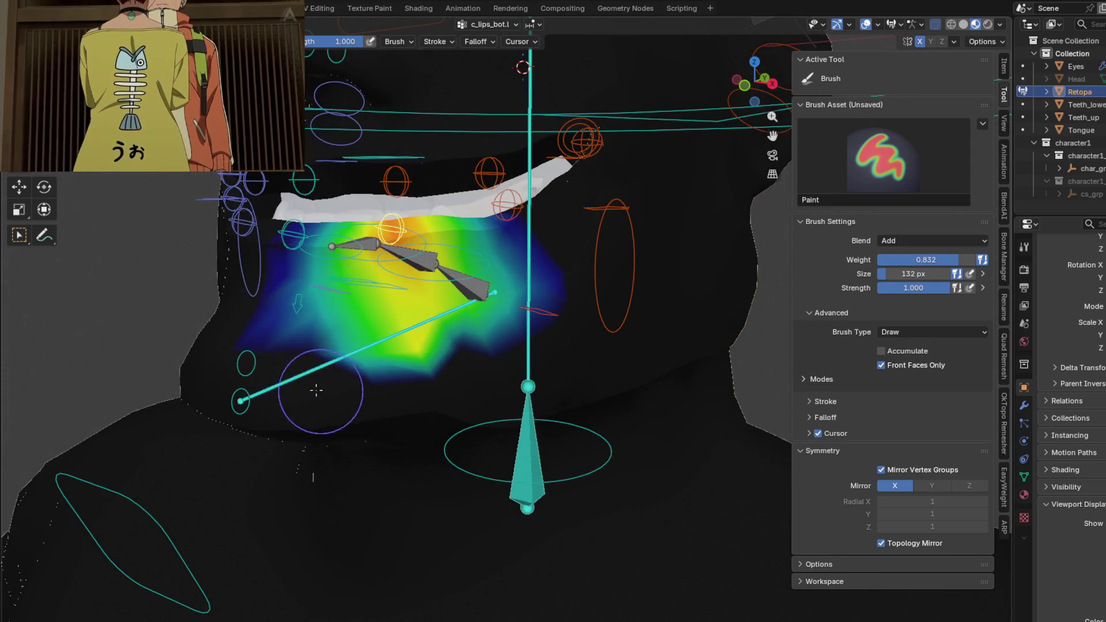
# - Blur the c_lips_bot.l weights beneath the lower lip from a frontal chin view
pyautogui.moveTo(438, 389); pyautogui.dragTo(330, 442, button='middle')
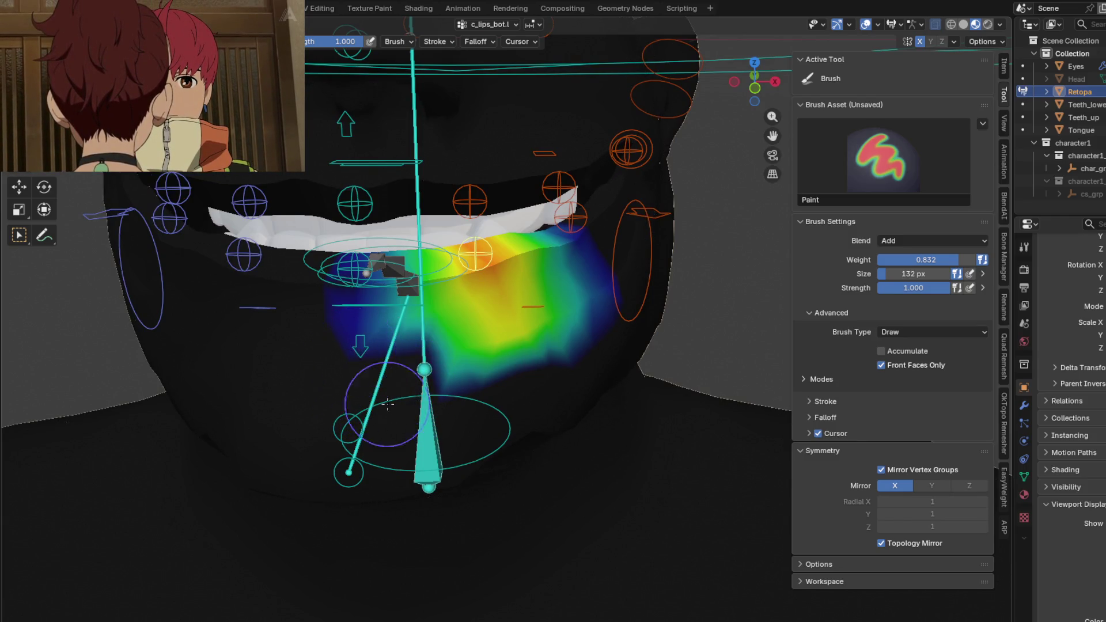
pyautogui.moveTo(389, 404); pyautogui.dragTo(353, 395, button='middle')
pyautogui.moveTo(302, 276); pyautogui.dragTo(413, 309)
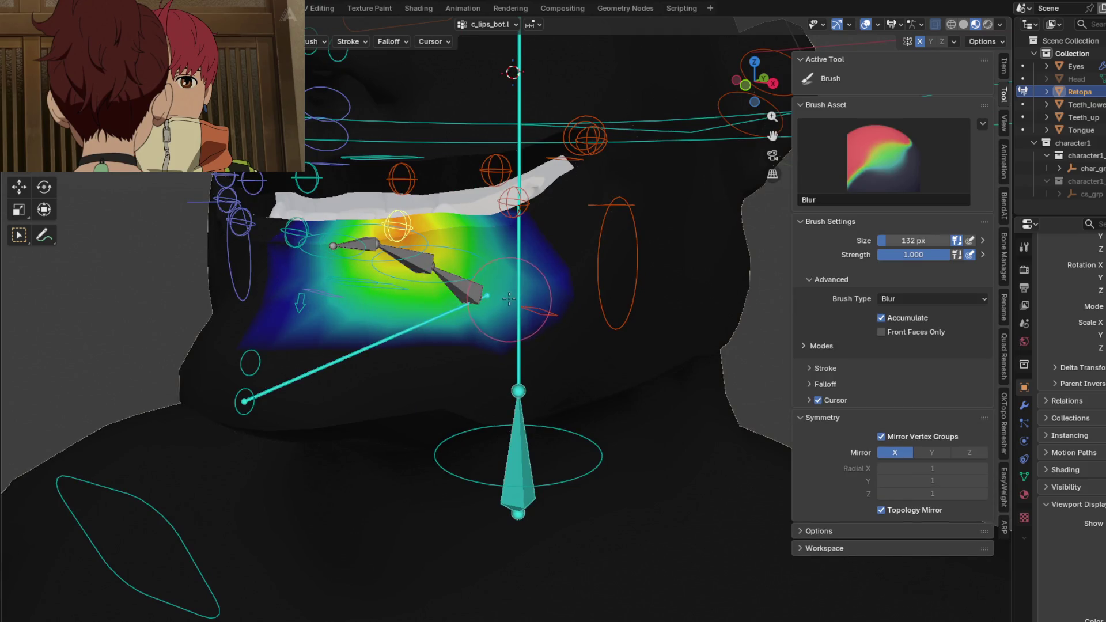
# - Test the lower-lip control with a G move and an R rotate, cancelling each
pyautogui.moveTo(453, 258); pyautogui.dragTo(489, 320, button='middle')
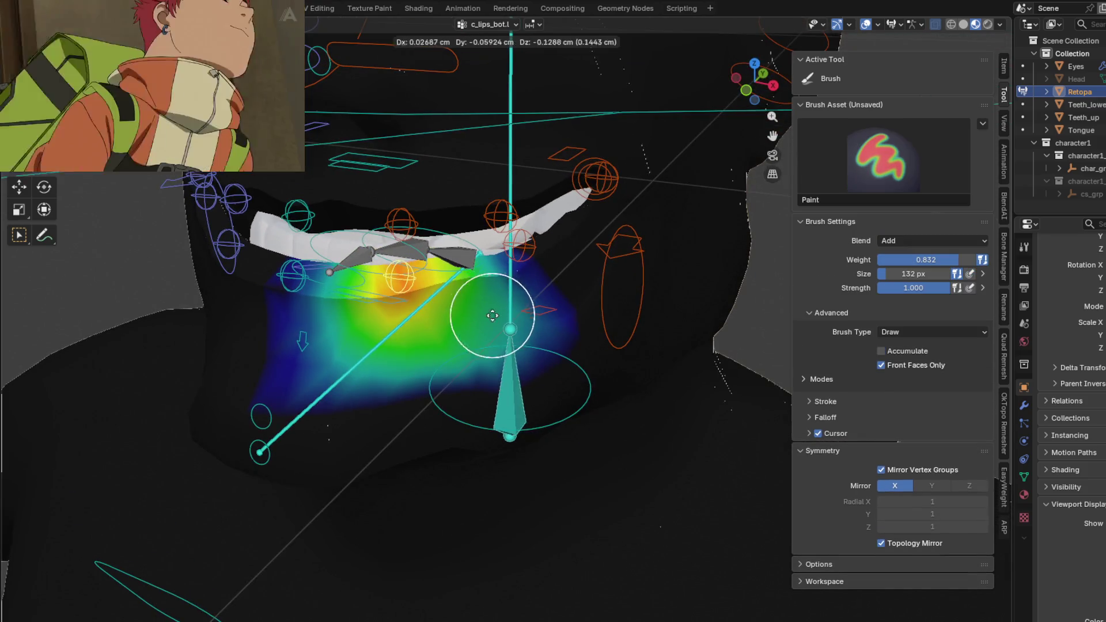
pyautogui.press('g')
pyautogui.press('Escape')
pyautogui.moveTo(507, 296)
pyautogui.mouseDown(button='middle')
pyautogui.moveTo(254, 371)
pyautogui.moveTo(441, 417)
pyautogui.mouseUp(button='middle')
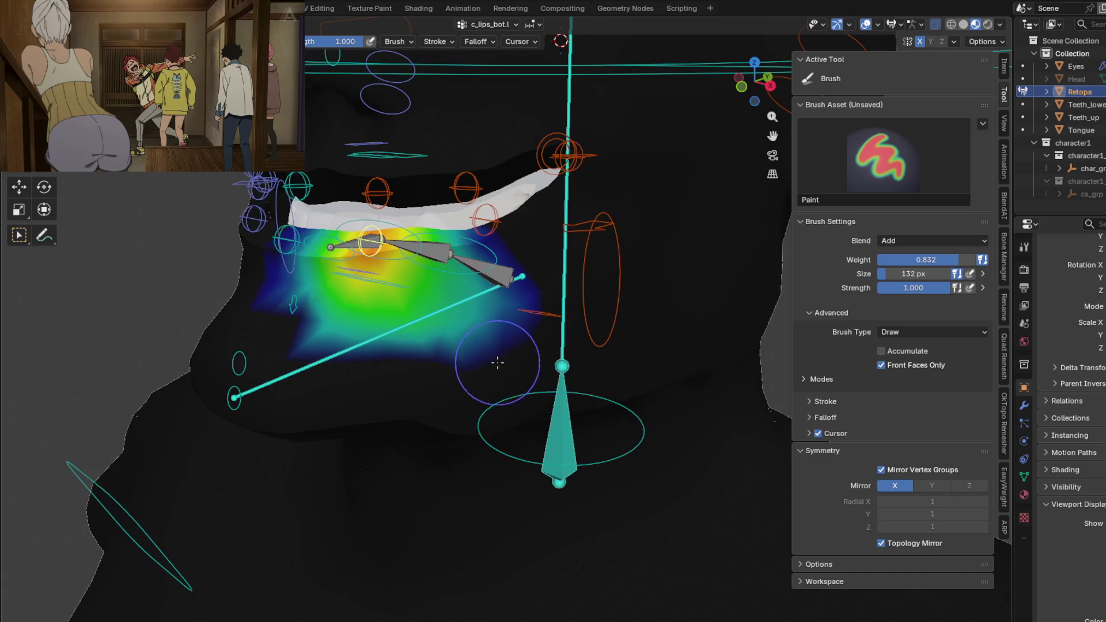
pyautogui.press('r')
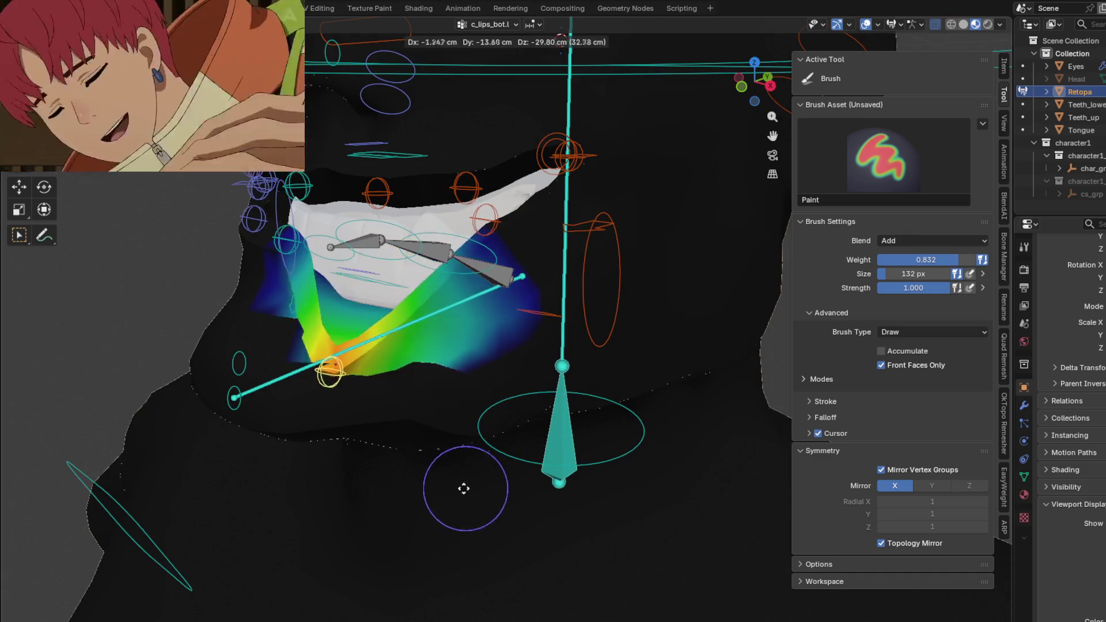
pyautogui.press('Escape')
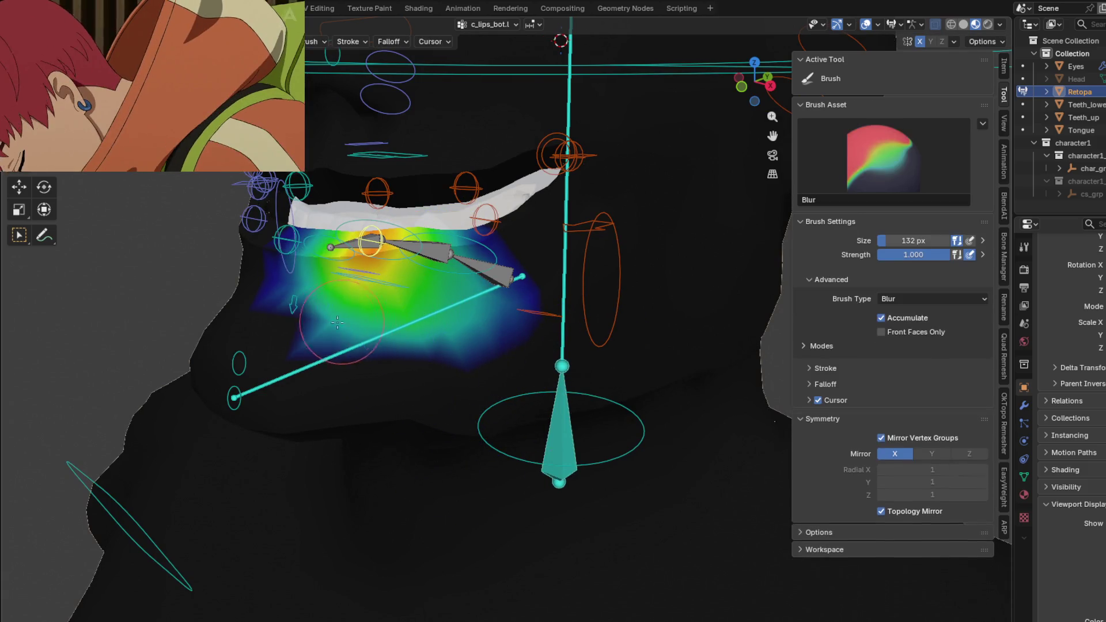
# - Inspect the mouth from several angles and repeat the G move test on the lip control
pyautogui.moveTo(423, 307); pyautogui.dragTo(378, 342, button='middle')
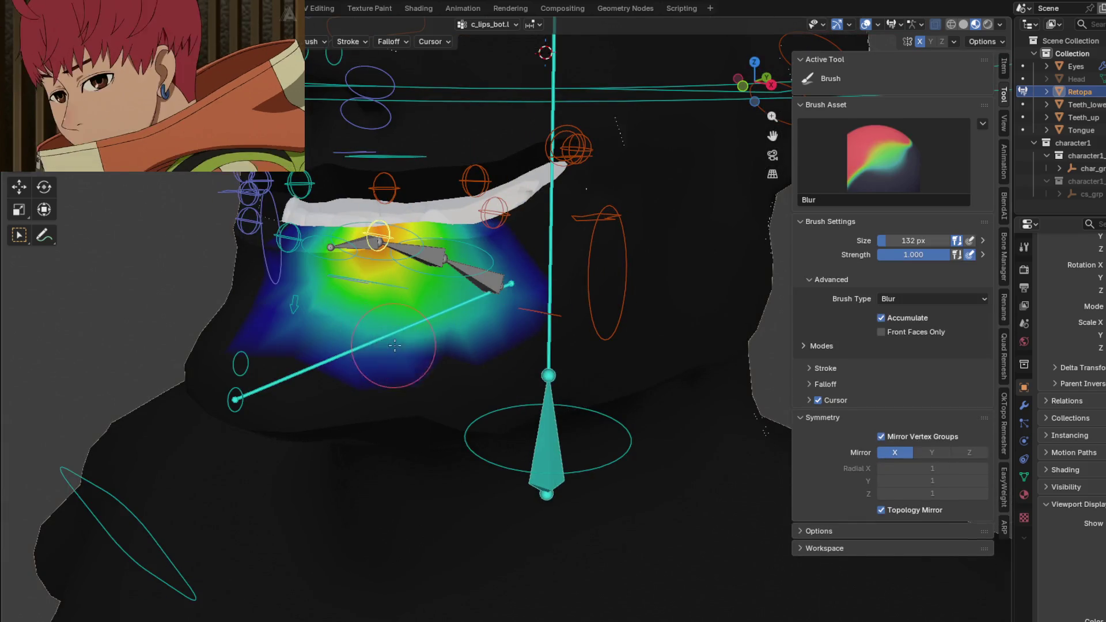
pyautogui.moveTo(456, 346); pyautogui.dragTo(465, 421, button='middle')
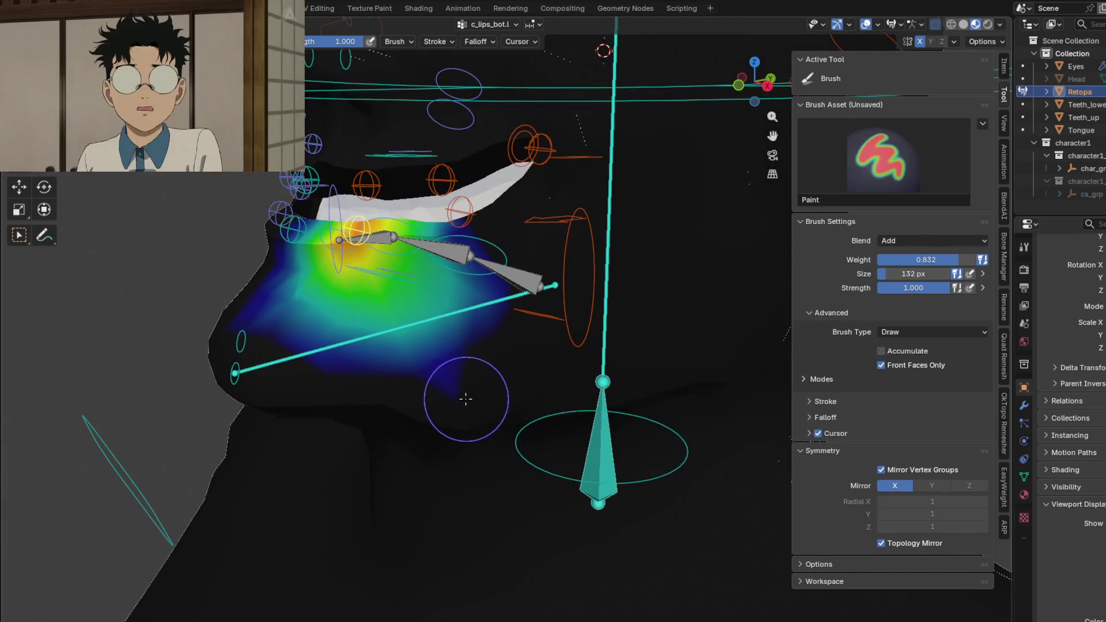
pyautogui.moveTo(469, 462); pyautogui.dragTo(515, 327, button='middle')
pyautogui.press('g')
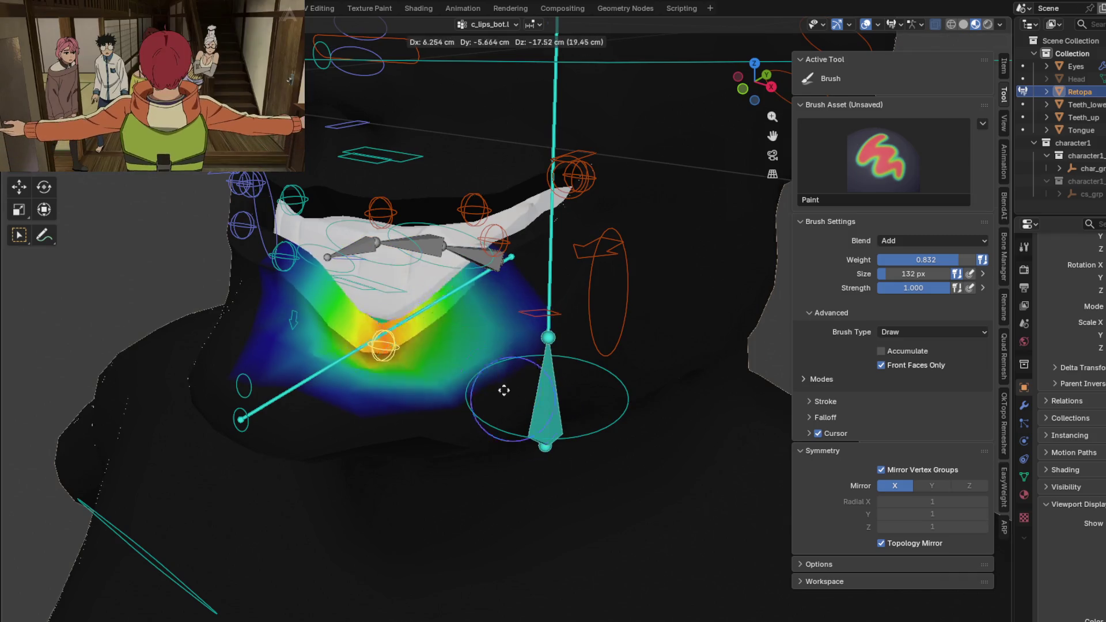
pyautogui.click(444, 321)
pyautogui.moveTo(444, 322); pyautogui.dragTo(351, 334, button='middle')
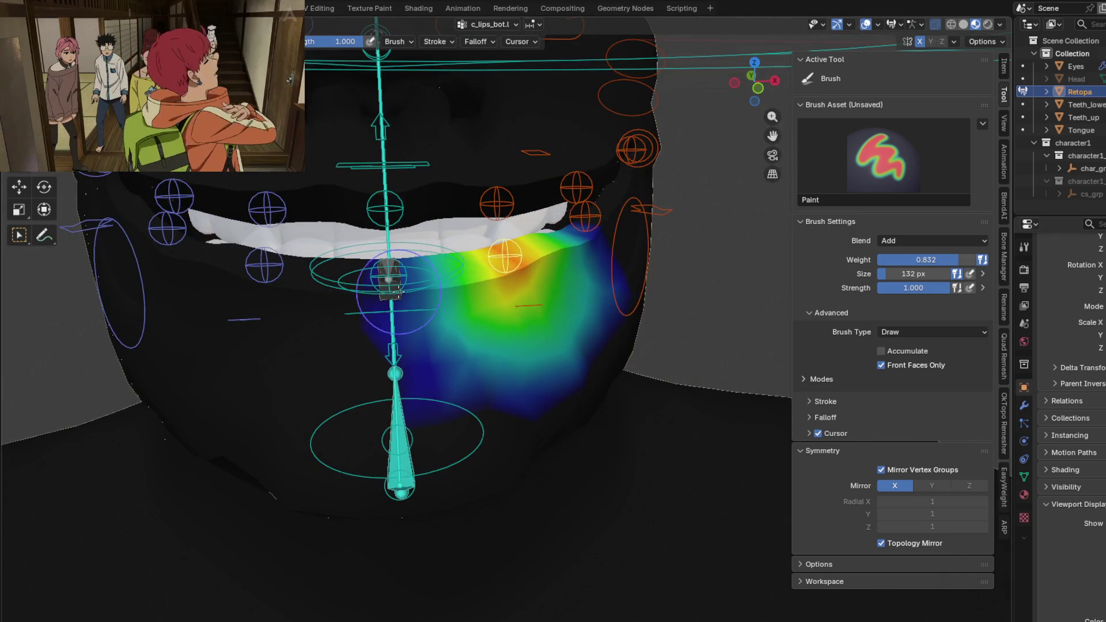
pyautogui.moveTo(389, 276); pyautogui.dragTo(507, 355, button='middle')
pyautogui.press('g')
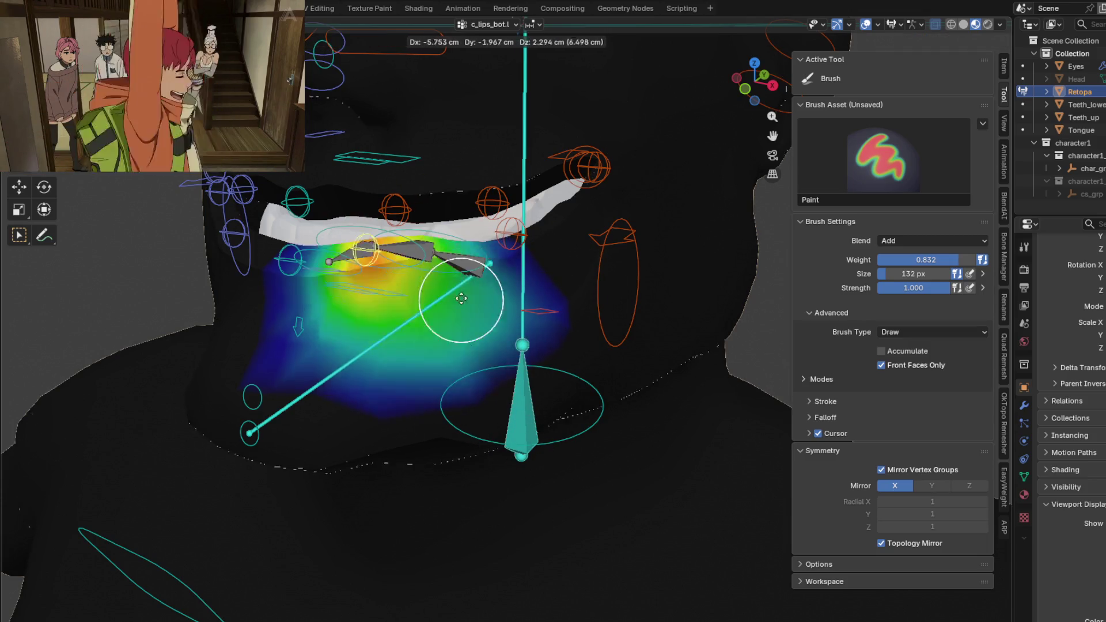
# - Switch to the c_lips_bot_01.l bone and Shift-blur its weights around the lip control
pyautogui.click(507, 284)
pyautogui.keyDown('ctrl'); pyautogui.click(511, 240); pyautogui.keyUp('ctrl')
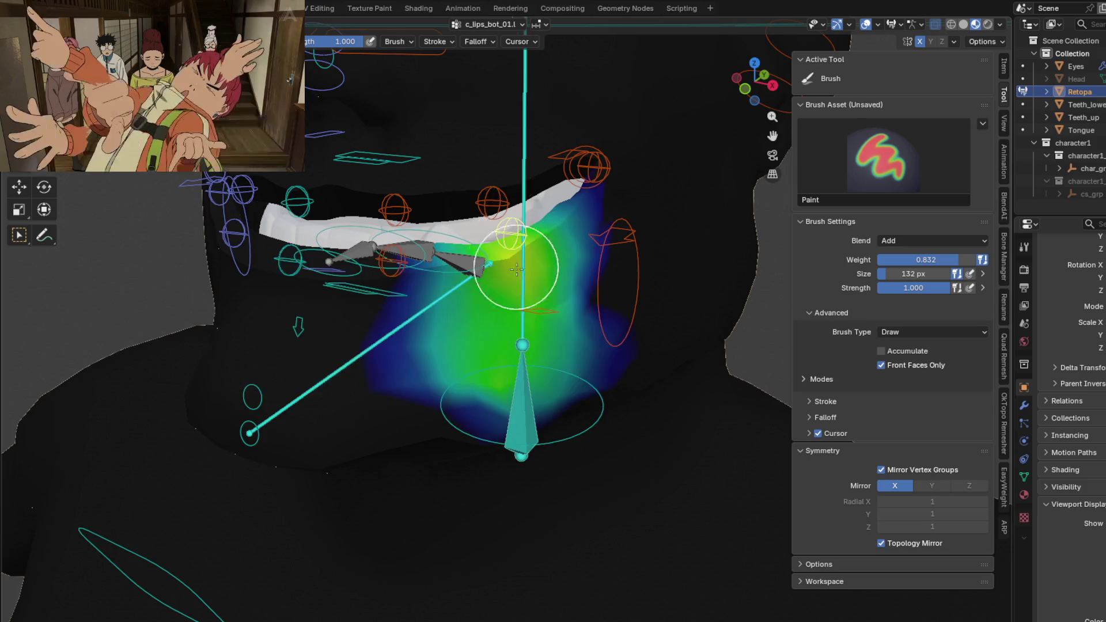
pyautogui.moveTo(517, 270); pyautogui.dragTo(394, 416, button='middle')
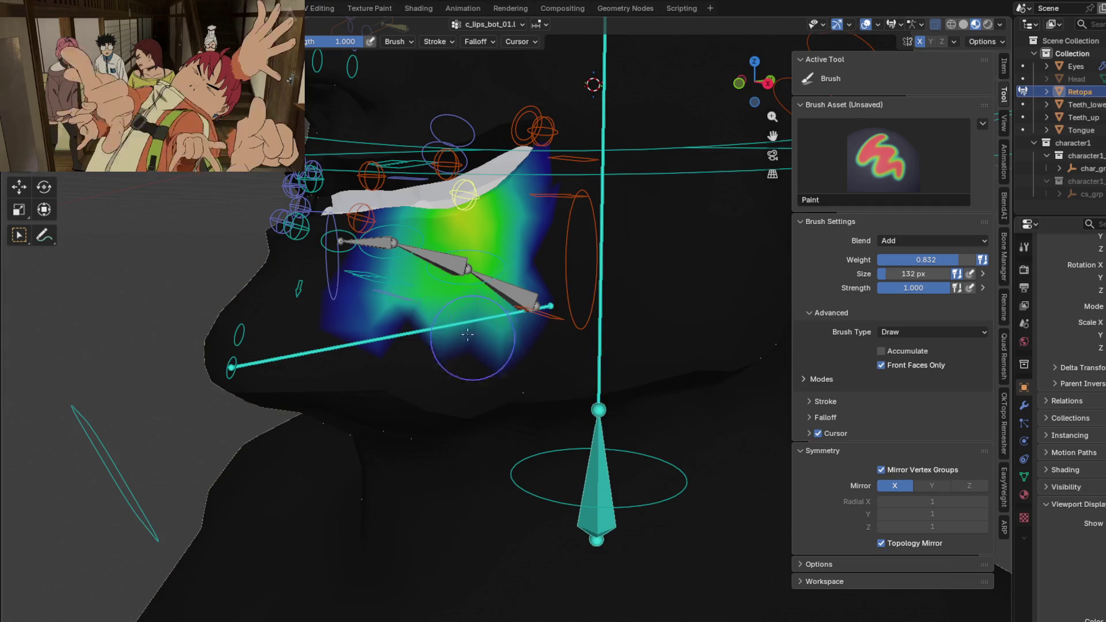
pyautogui.press('shift')
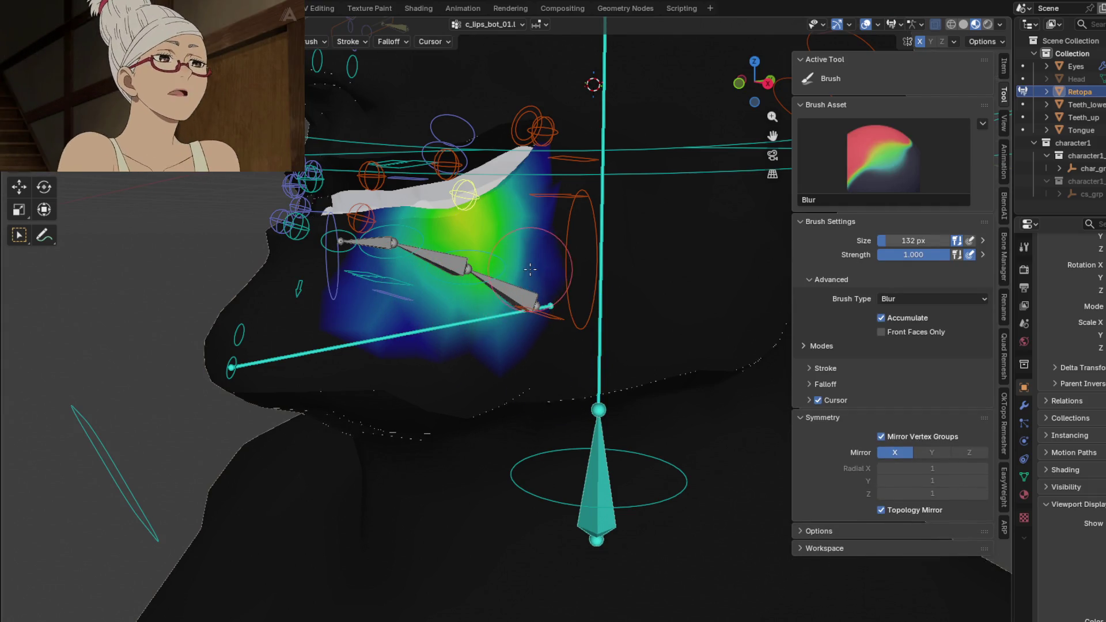
pyautogui.moveTo(519, 248); pyautogui.dragTo(465, 300, button='middle')
# - G-test the bone, blur the lower-lip weights further and paint extra weight near the control
pyautogui.press('g')
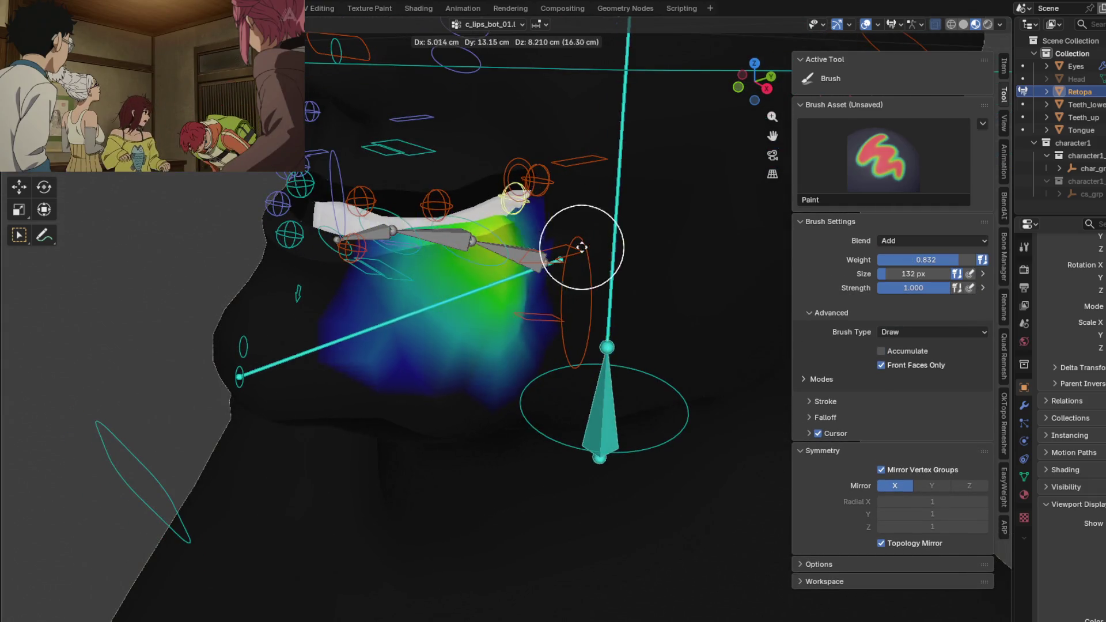
pyautogui.press('shift')
pyautogui.moveTo(368, 341); pyautogui.dragTo(441, 353, button='middle')
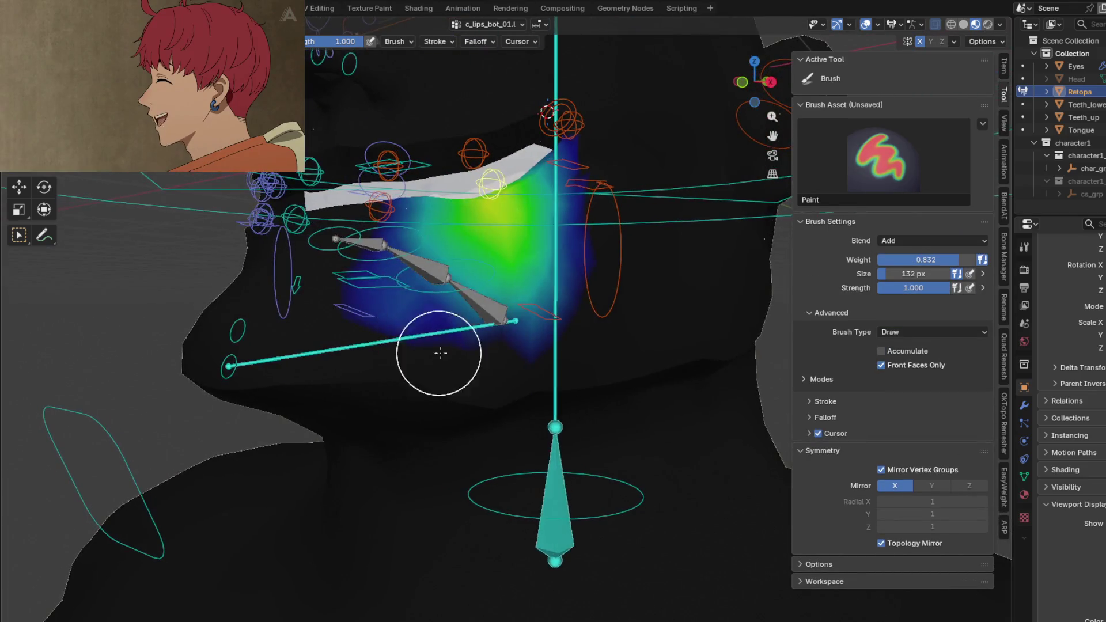
pyautogui.keyDown('shift'); pyautogui.moveTo(421, 321); pyautogui.dragTo(550, 333); pyautogui.keyUp('shift')
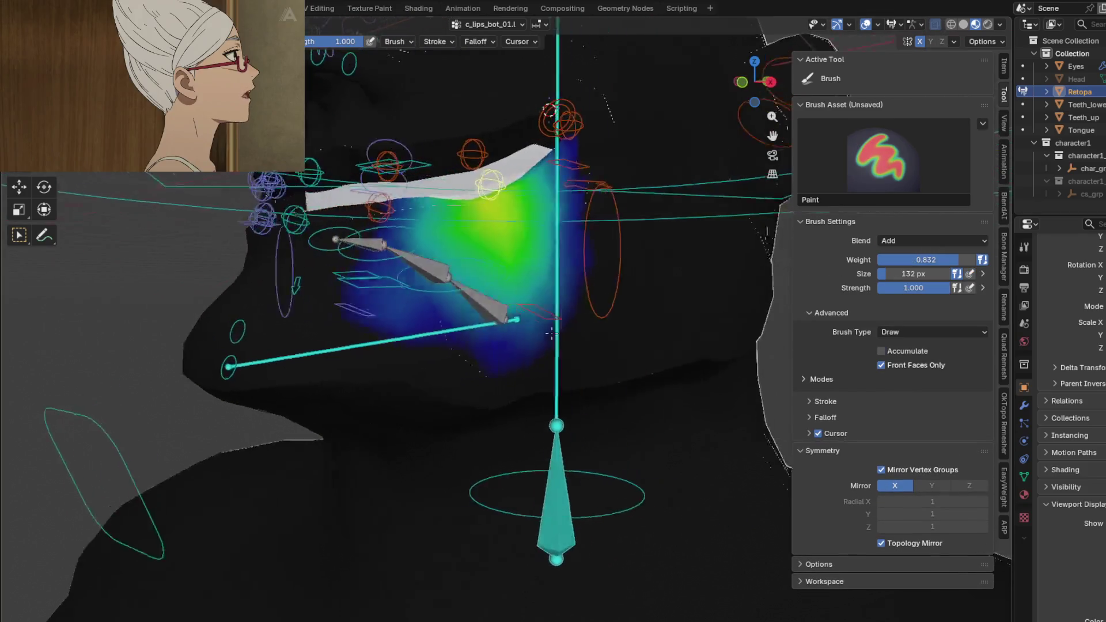
pyautogui.moveTo(550, 333)
pyautogui.mouseDown(button='middle')
pyautogui.moveTo(483, 344)
pyautogui.moveTo(497, 293)
pyautogui.mouseUp(button='middle')
pyautogui.press('shift')
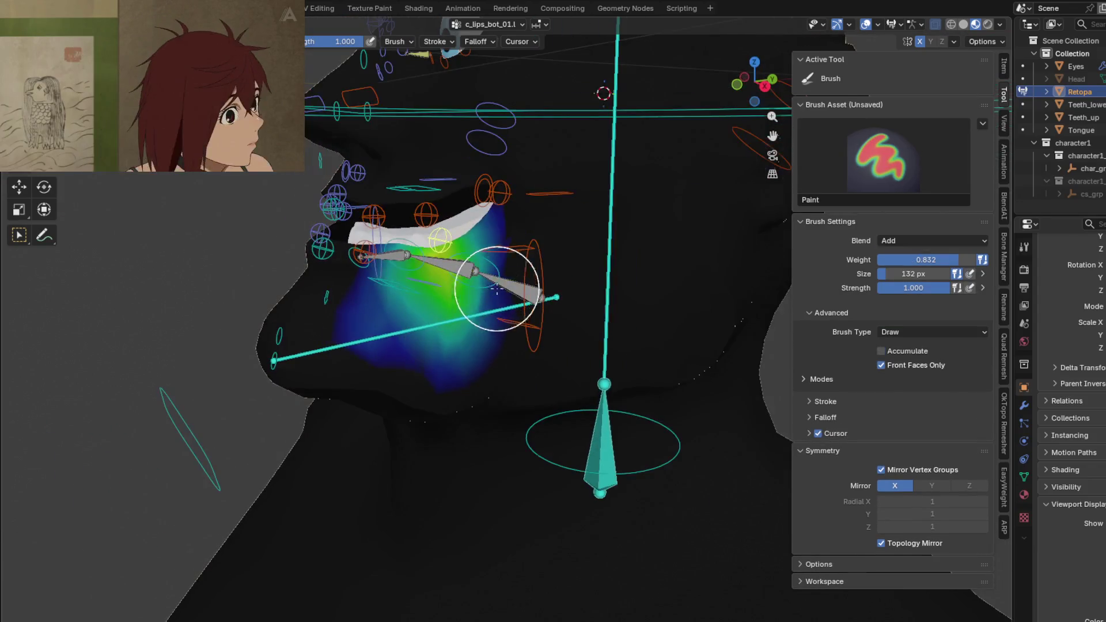
pyautogui.moveTo(506, 199); pyautogui.dragTo(519, 198)
pyautogui.moveTo(519, 198)
pyautogui.mouseDown(button='middle')
pyautogui.moveTo(430, 261)
pyautogui.moveTo(494, 253)
pyautogui.mouseUp(button='middle')
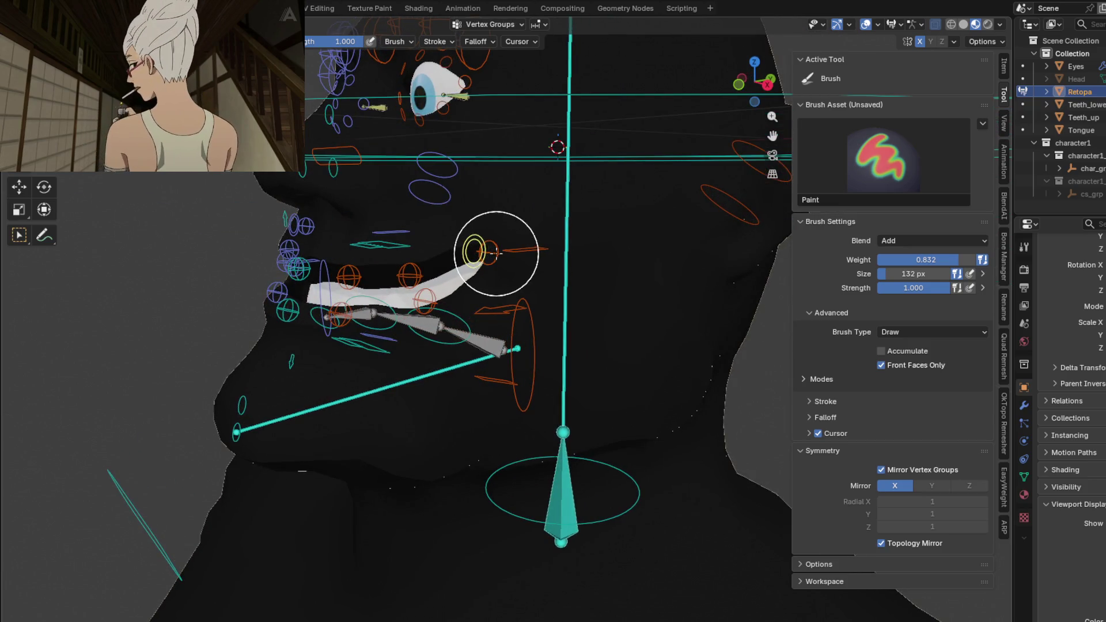
# - Pick the c_lips_corner_mini.l control and G-move it to check its weights
pyautogui.click(1008, 260)
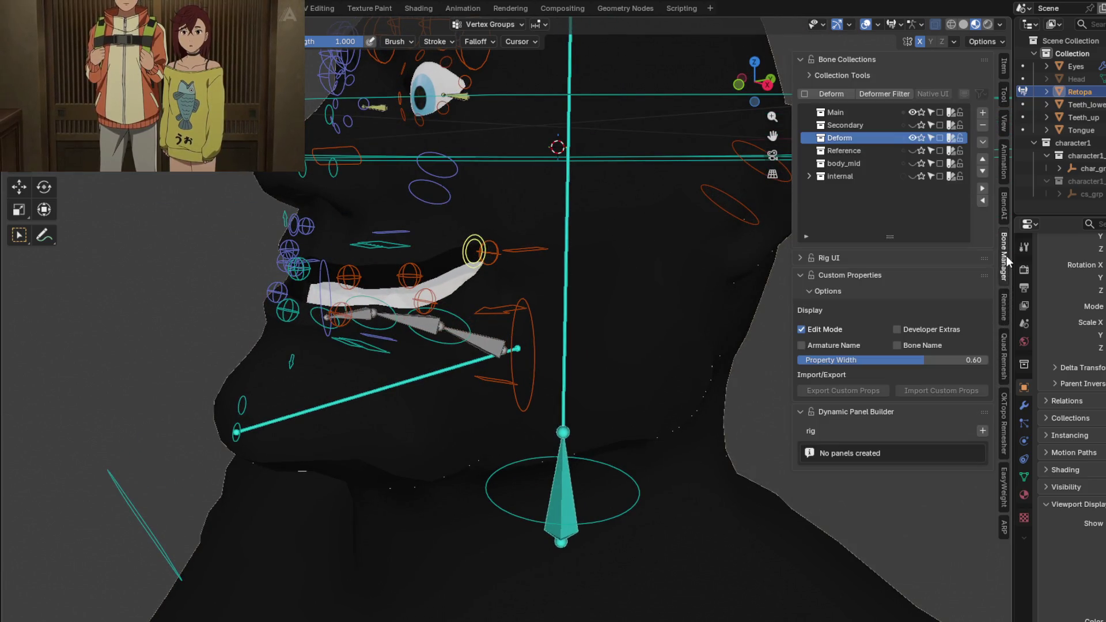
pyautogui.click(1005, 95)
pyautogui.moveTo(469, 260)
pyautogui.mouseDown(button='middle')
pyautogui.moveTo(441, 254)
pyautogui.moveTo(415, 226)
pyautogui.moveTo(519, 239)
pyautogui.mouseUp(button='middle')
pyautogui.keyDown('ctrl'); pyautogui.click(445, 252); pyautogui.keyUp('ctrl')
pyautogui.press('g')
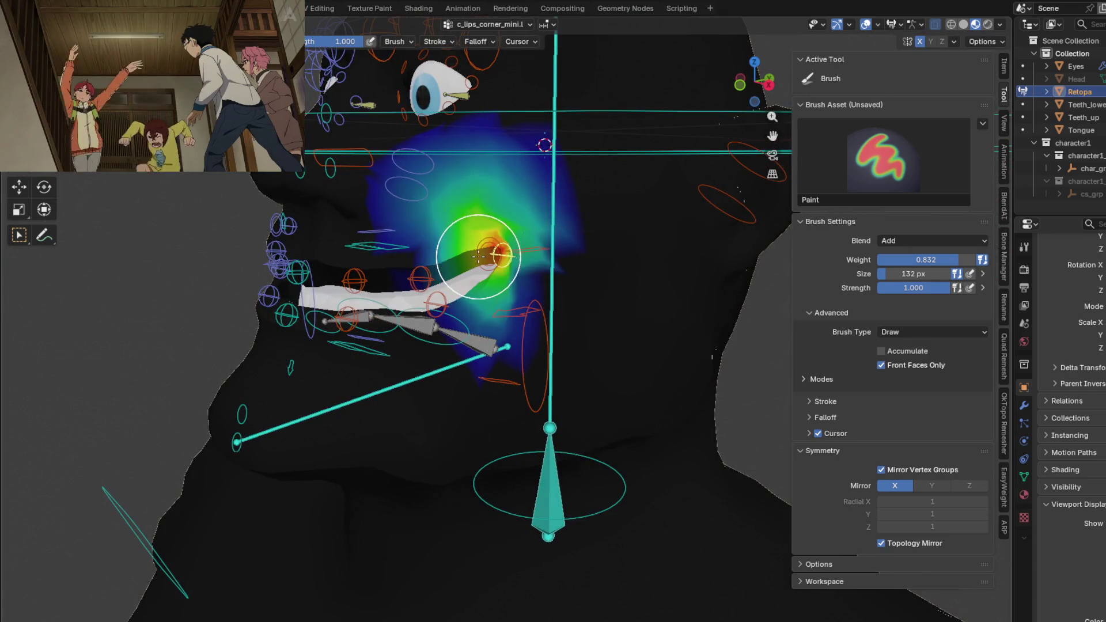
pyautogui.moveTo(480, 253); pyautogui.dragTo(556, 239, button='middle')
pyautogui.scroll(2, 594, 260)
pyautogui.scroll(2, 529, 339)
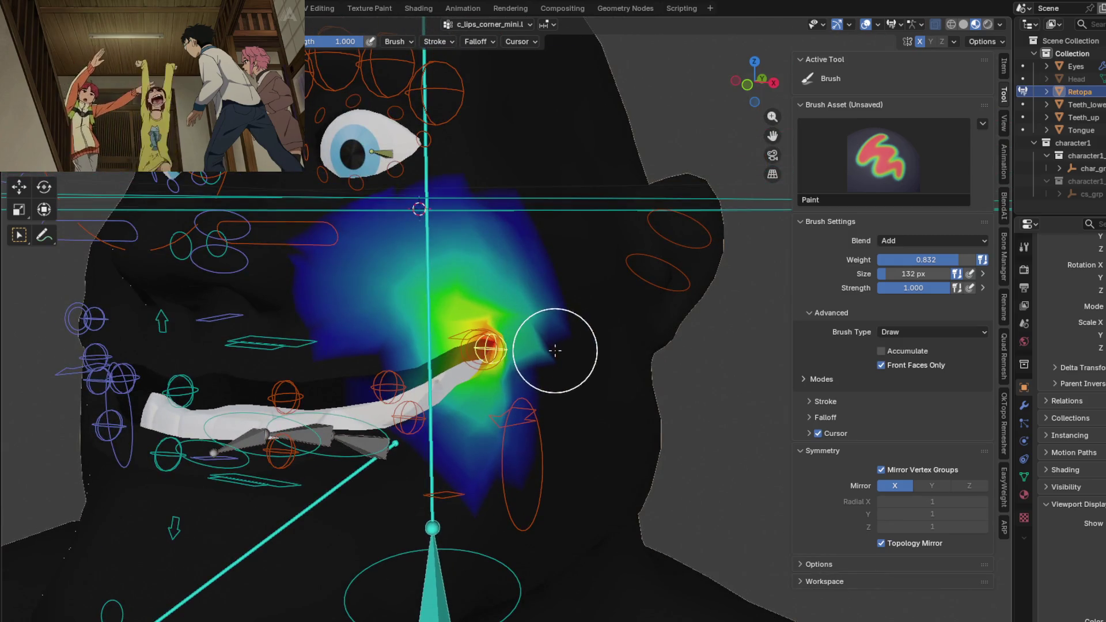
pyautogui.scroll(2, 556, 350)
# - Alternate Draw and Blur (Shift+S) around the lip corner from side-on views
pyautogui.moveTo(561, 378); pyautogui.dragTo(603, 362, button='middle')
pyautogui.scroll(1, 603, 362)
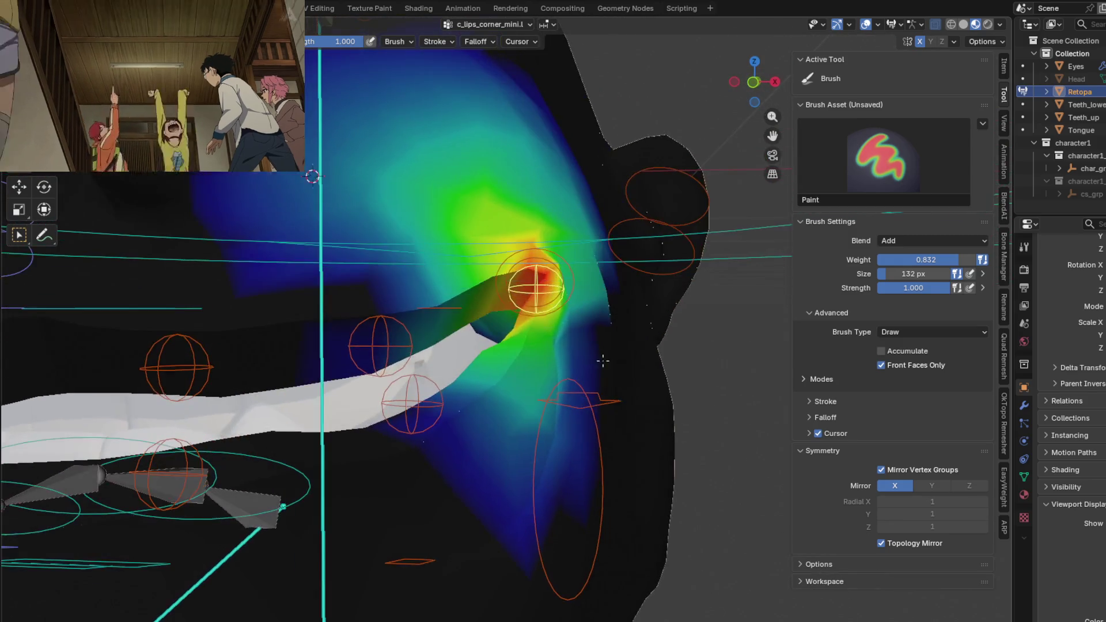
pyautogui.scroll(1, 531, 280)
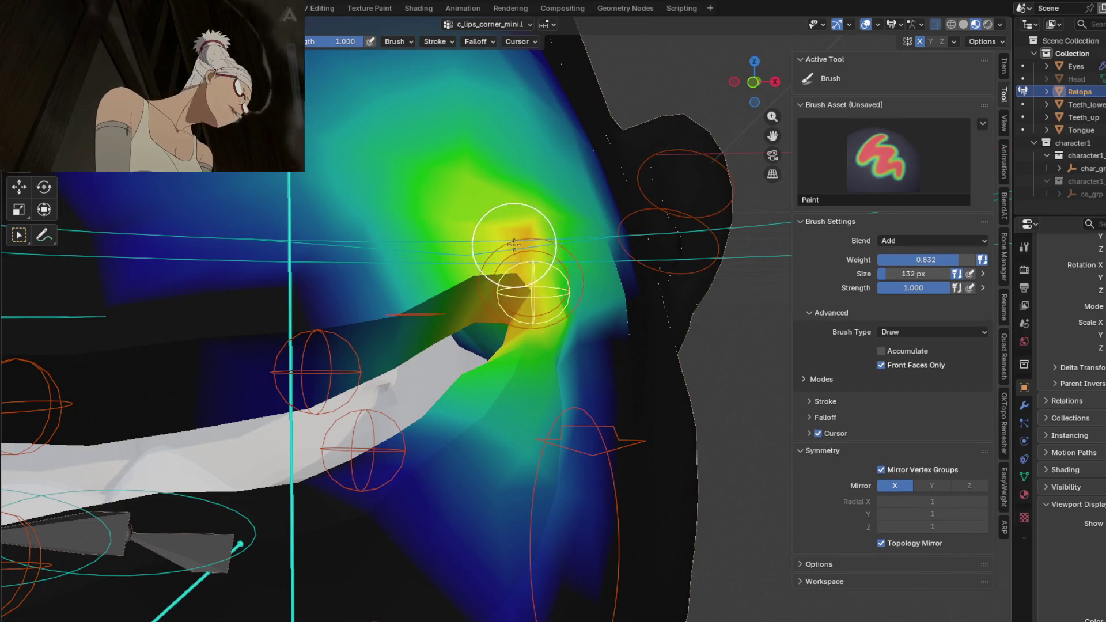
pyautogui.moveTo(540, 330); pyautogui.dragTo(501, 346, button='middle')
pyautogui.scroll(-2, 502, 345)
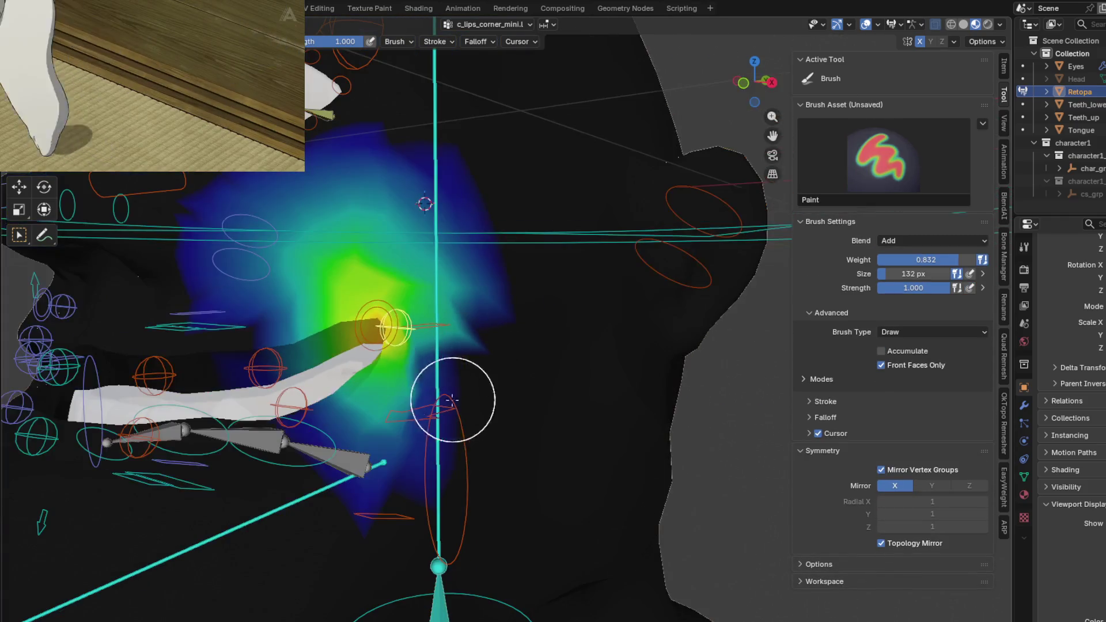
pyautogui.hotkey('shift', 's')
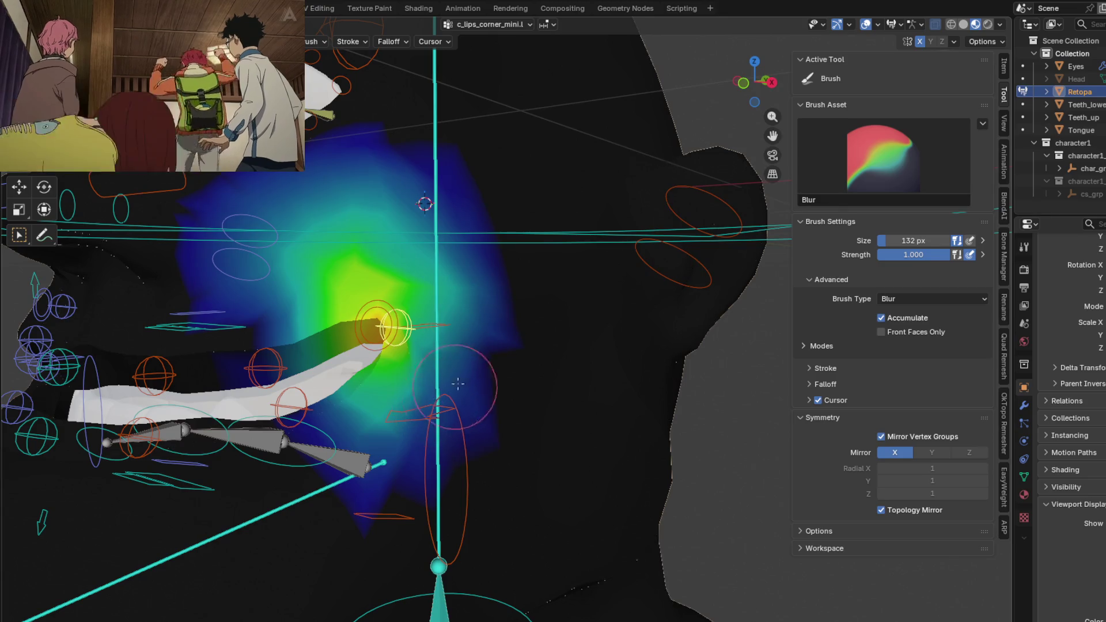
pyautogui.moveTo(491, 391); pyautogui.dragTo(432, 358, button='middle')
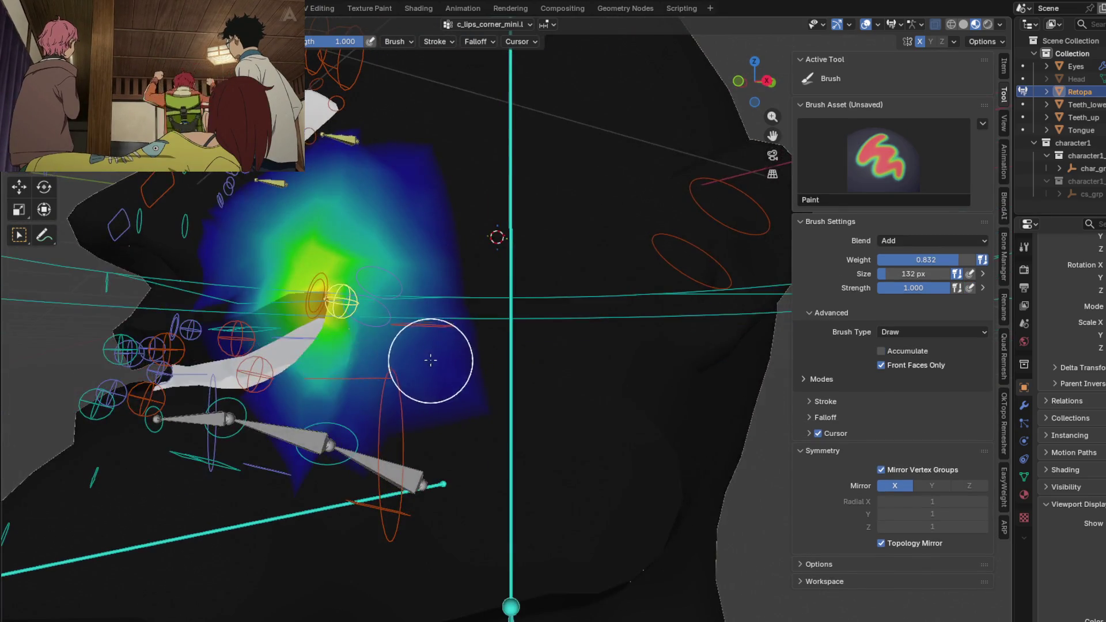
pyautogui.hotkey('shift', 's')
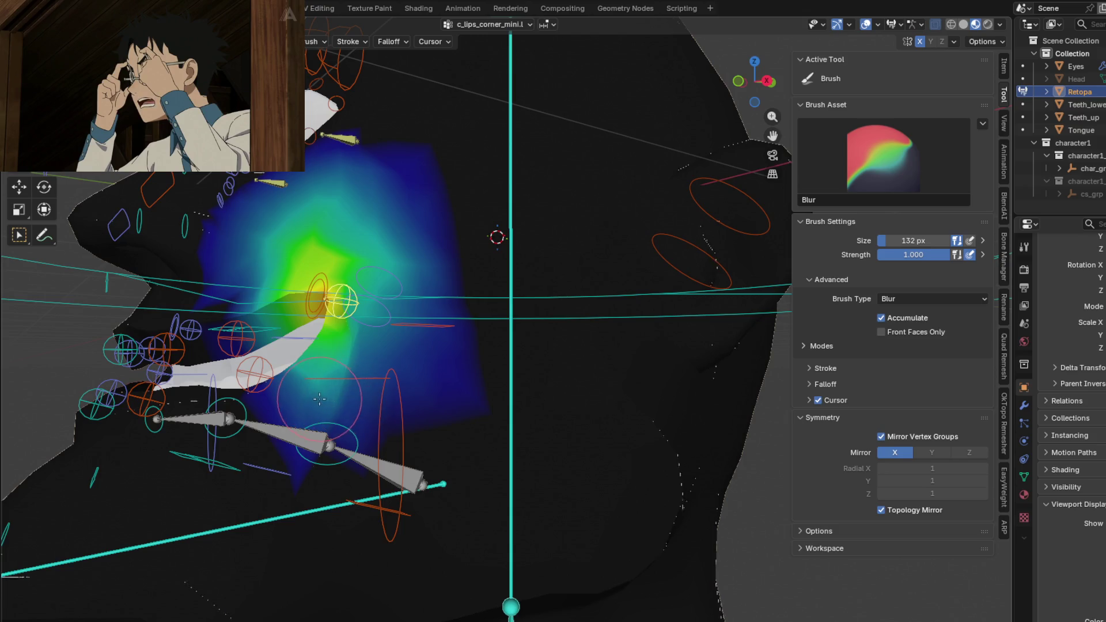
pyautogui.hotkey('shift', 's')
pyautogui.moveTo(343, 428); pyautogui.dragTo(458, 373, button='middle')
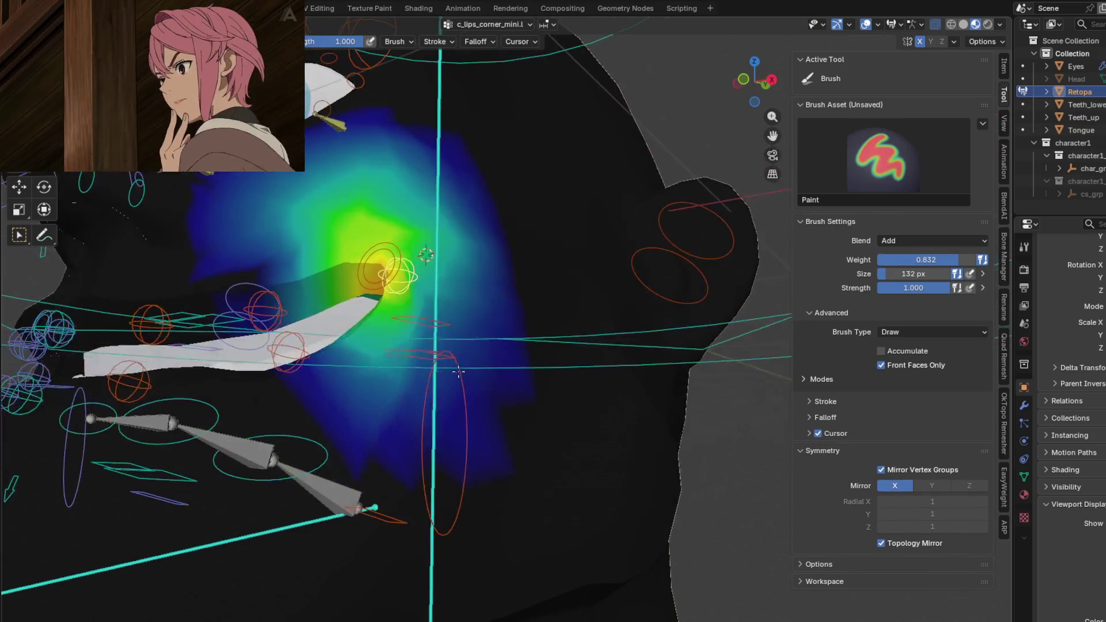
pyautogui.hotkey('shift', 's')
pyautogui.hotkey('shift', 's')
pyautogui.moveTo(388, 424)
pyautogui.mouseDown(button='middle')
pyautogui.moveTo(425, 333)
pyautogui.moveTo(472, 327)
pyautogui.mouseUp(button='middle')
# - G-test the lip-corner bone again, then select c_lips_top_01.l and move it to test the upper lip
pyautogui.press('g')
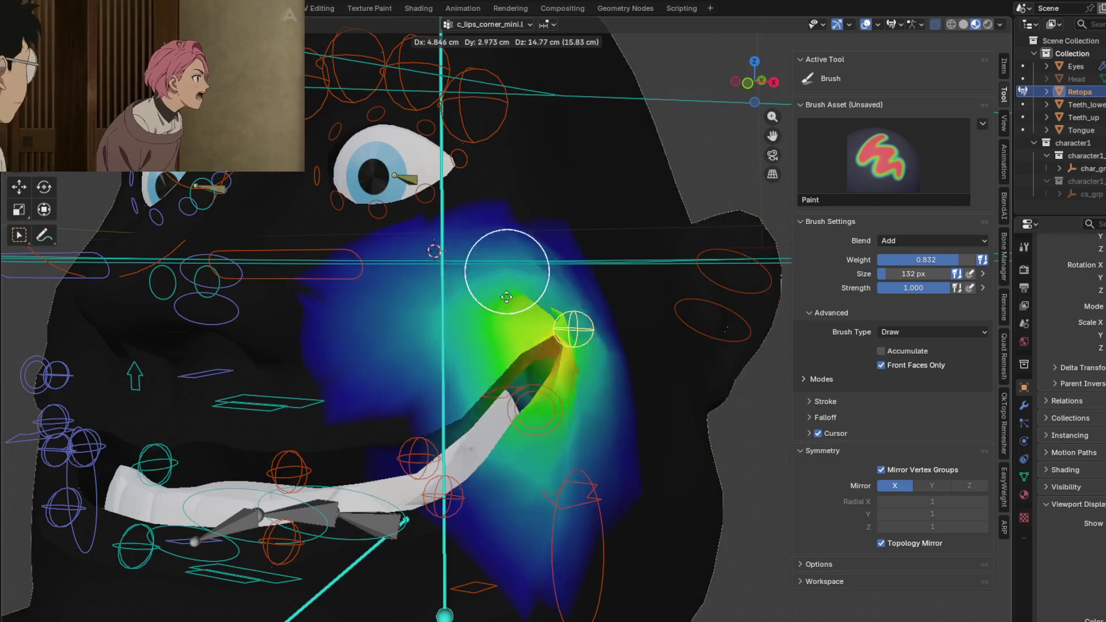
pyautogui.moveTo(525, 352)
pyautogui.mouseDown(button='middle')
pyautogui.moveTo(588, 366)
pyautogui.moveTo(573, 388)
pyautogui.mouseUp(button='middle')
pyautogui.click(615, 350)
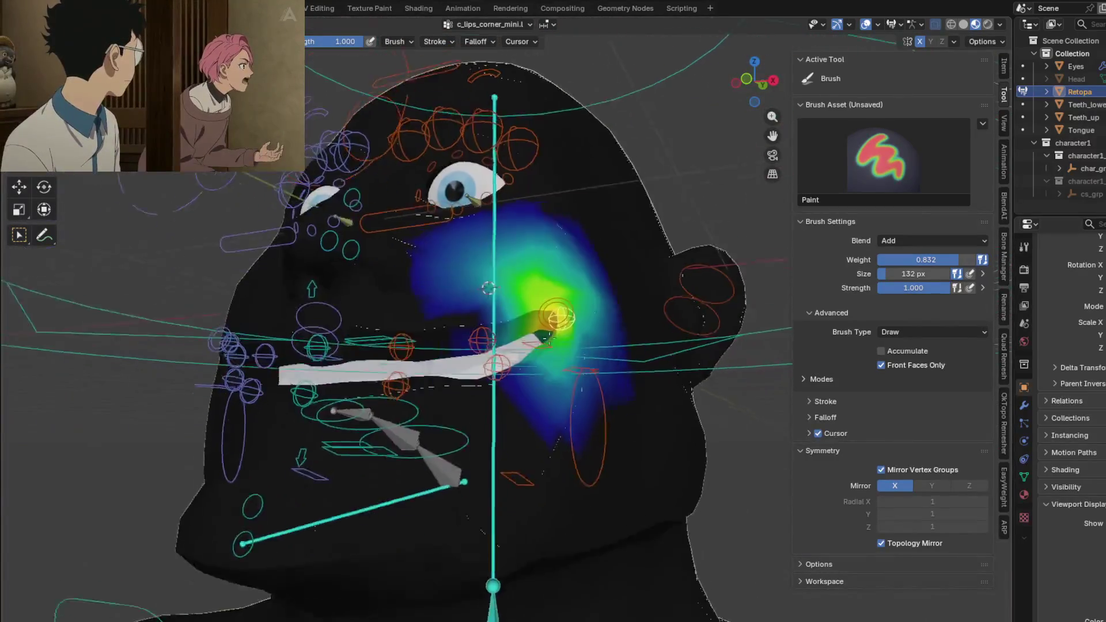
pyautogui.moveTo(488, 288)
pyautogui.mouseDown(button='middle')
pyautogui.moveTo(449, 363)
pyautogui.moveTo(536, 390)
pyautogui.moveTo(487, 357)
pyautogui.mouseUp(button='middle')
pyautogui.keyDown('ctrl'); pyautogui.click(469, 321); pyautogui.keyUp('ctrl')
pyautogui.press('g')
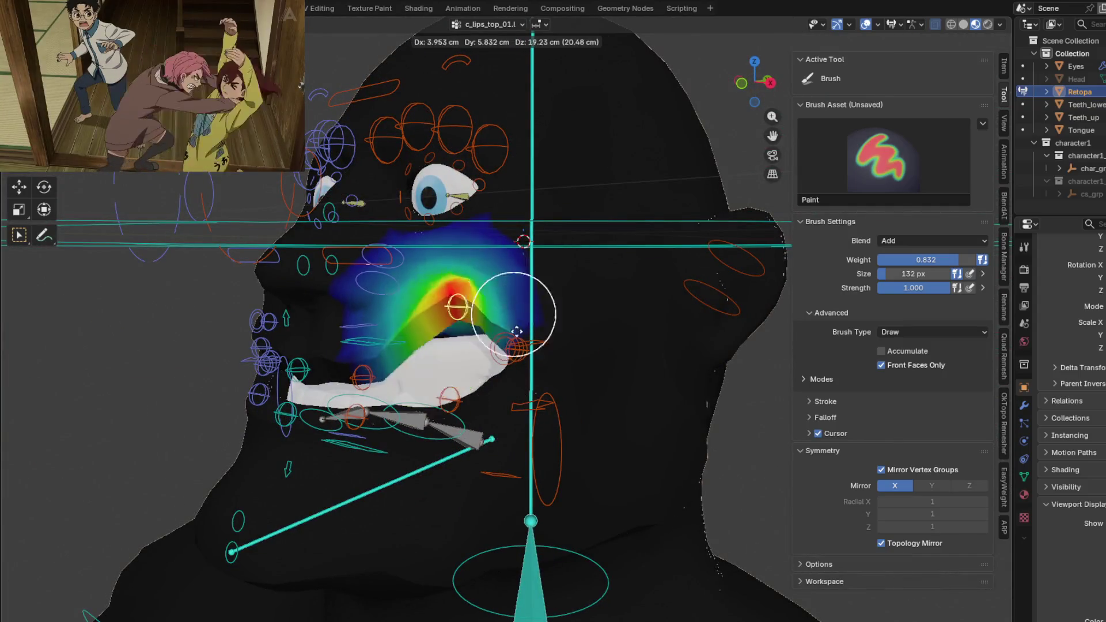
# - Select the middle upper-lip bone, G-test it and paint weight across the upper lip toward the cheek
pyautogui.keyDown('ctrl'); pyautogui.click(364, 373); pyautogui.keyUp('ctrl')
pyautogui.moveTo(363, 374); pyautogui.dragTo(435, 373, button='middle')
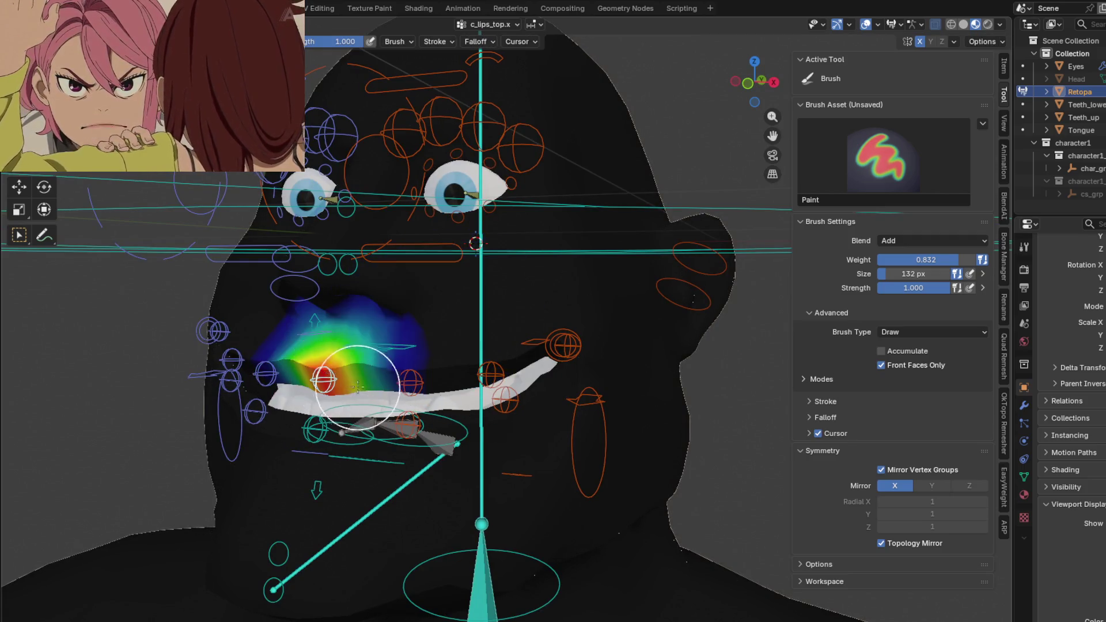
pyautogui.moveTo(358, 386); pyautogui.dragTo(435, 378, button='middle')
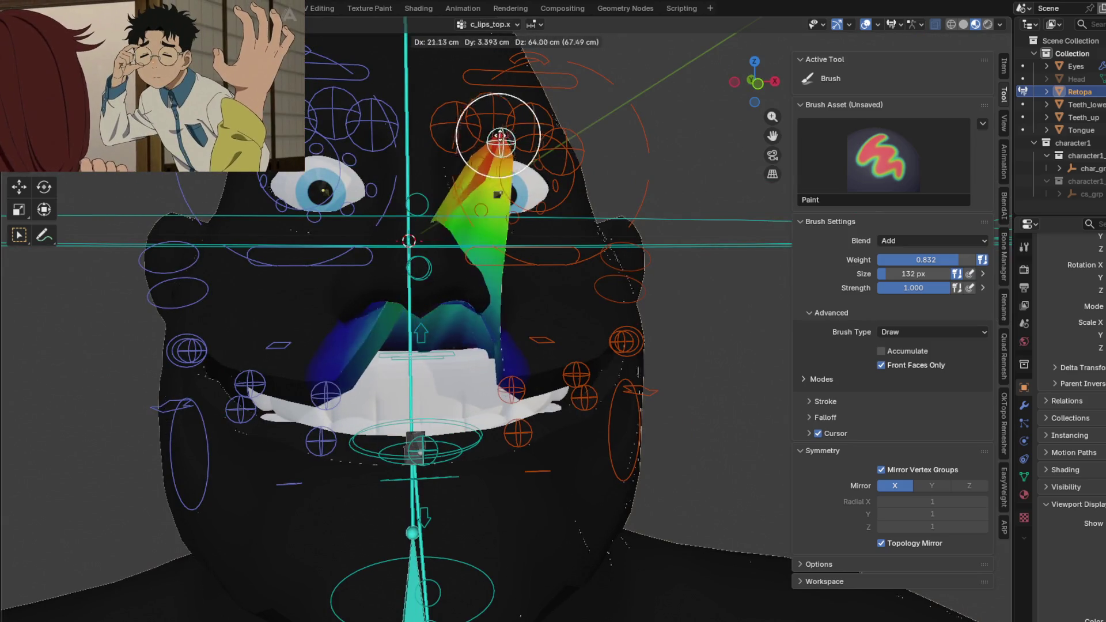
pyautogui.click(453, 361)
pyautogui.moveTo(453, 360); pyautogui.dragTo(493, 368, button='middle')
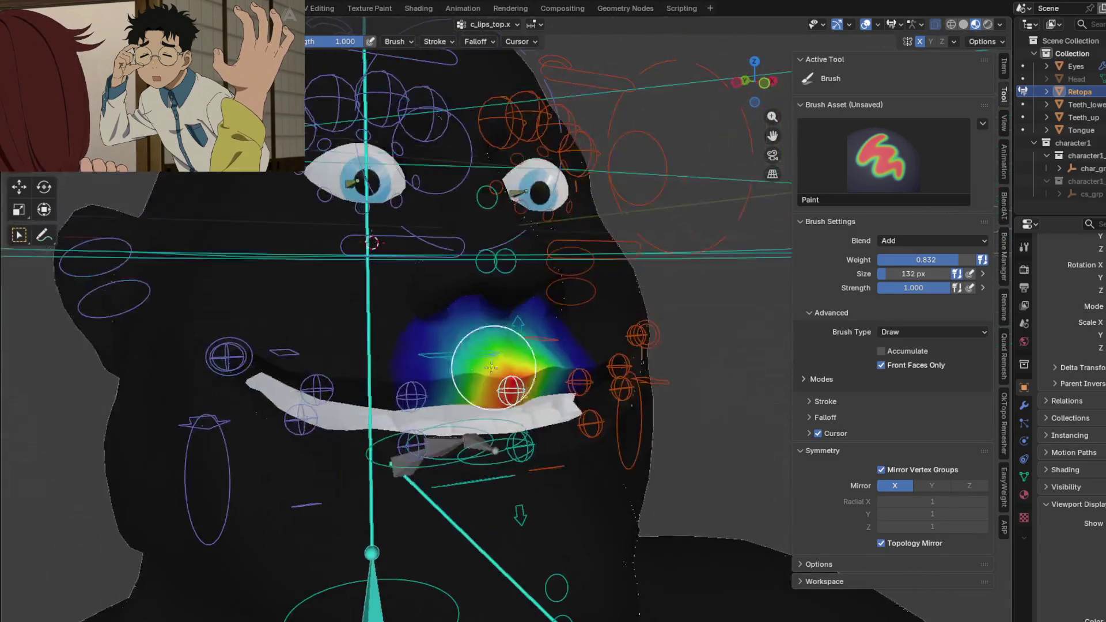
pyautogui.moveTo(416, 389)
pyautogui.mouseDown(button='middle')
pyautogui.moveTo(472, 327)
pyautogui.moveTo(468, 376)
pyautogui.mouseUp(button='middle')
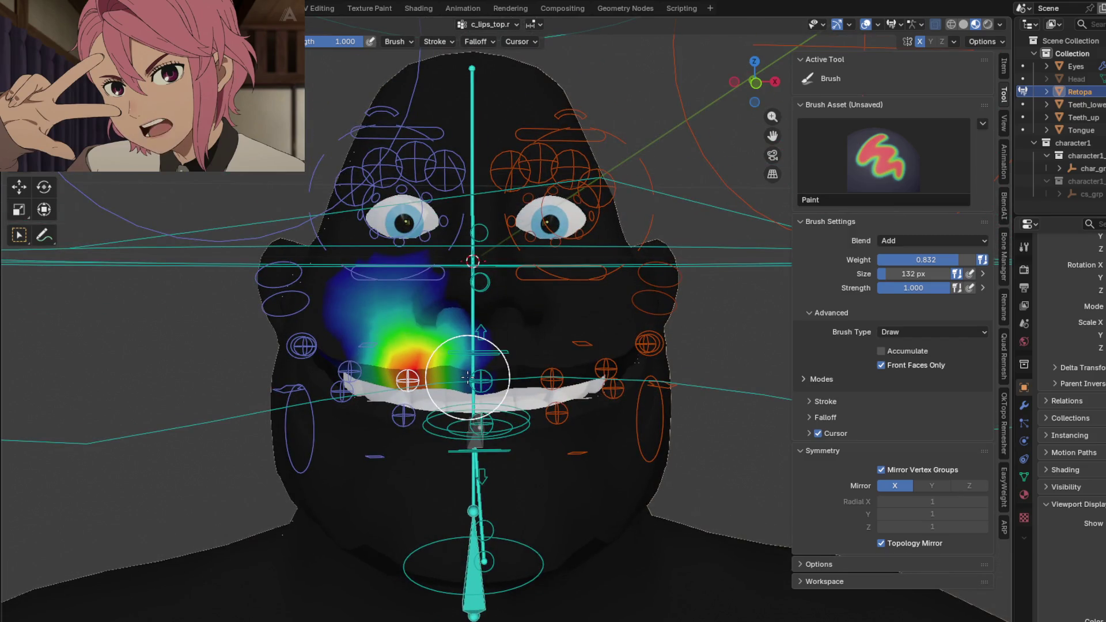
pyautogui.scroll(2, 468, 378)
pyautogui.press('g')
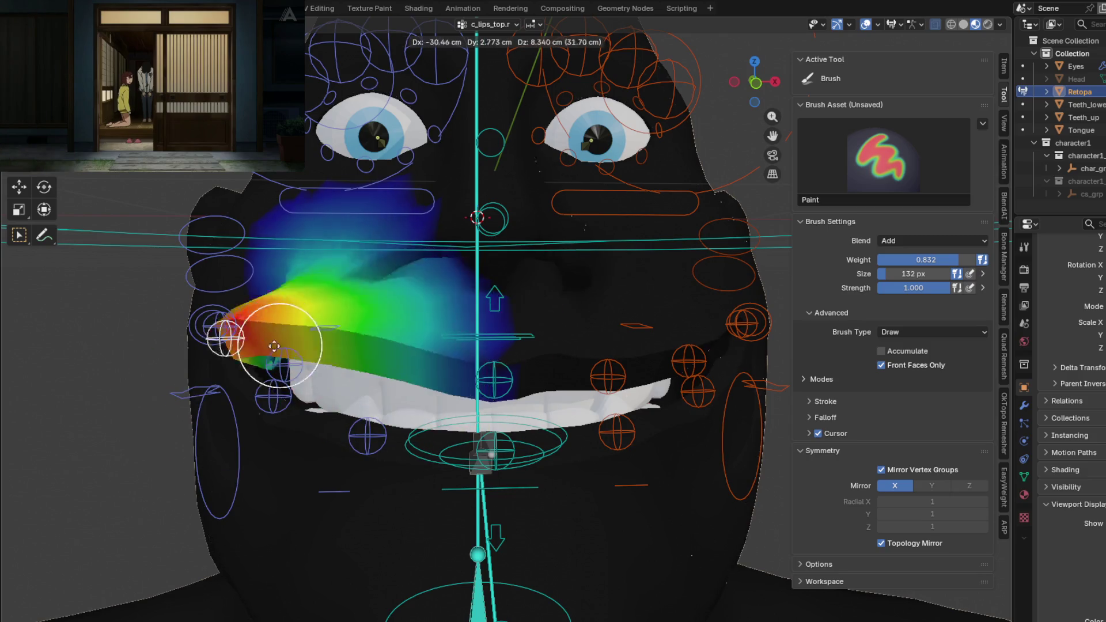
pyautogui.moveTo(343, 402); pyautogui.dragTo(279, 340)
pyautogui.moveTo(279, 339)
pyautogui.mouseDown(button='middle')
pyautogui.moveTo(358, 333)
pyautogui.moveTo(357, 365)
pyautogui.moveTo(396, 271)
pyautogui.moveTo(367, 229)
pyautogui.mouseUp(button='middle')
# - G-test c_lips_corner_mini.r and c_lips_bot_01.r, cancelling each move with right-click
pyautogui.keyDown('ctrl'); pyautogui.click(291, 340); pyautogui.keyUp('ctrl')
pyautogui.press('g')
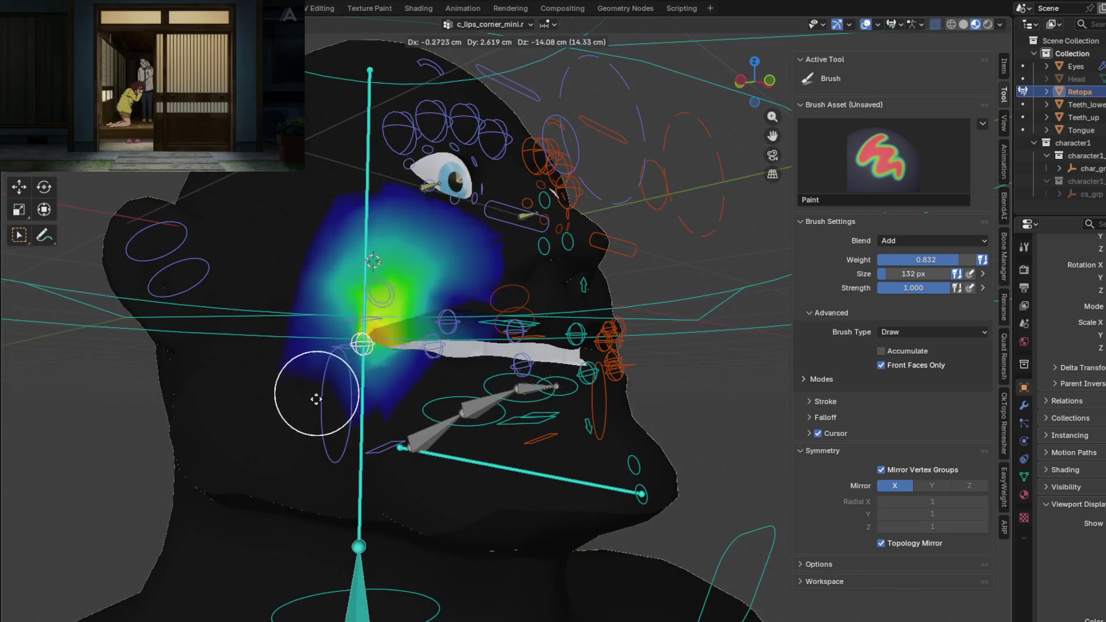
pyautogui.rightClick(327, 332)
pyautogui.moveTo(383, 308)
pyautogui.mouseDown(button='middle')
pyautogui.moveTo(429, 411)
pyautogui.moveTo(372, 406)
pyautogui.mouseUp(button='middle')
pyautogui.keyDown('ctrl'); pyautogui.click(366, 458); pyautogui.keyUp('ctrl')
pyautogui.press('g')
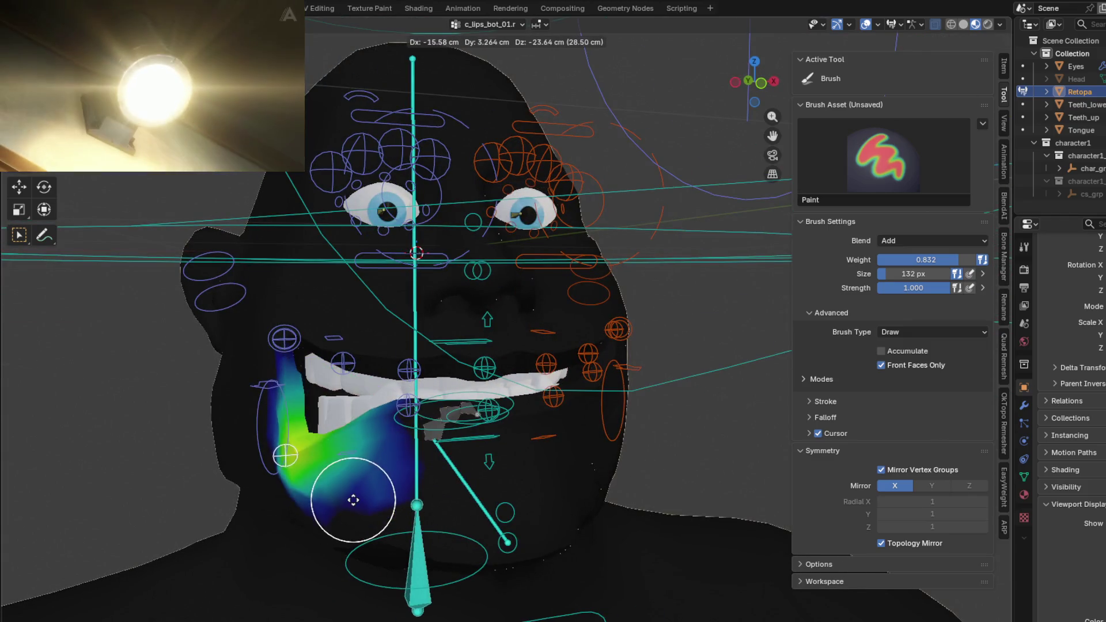
pyautogui.rightClick(421, 456)
pyautogui.moveTo(444, 486)
pyautogui.mouseDown(button='middle')
pyautogui.moveTo(593, 469)
pyautogui.moveTo(386, 406)
pyautogui.mouseUp(button='middle')
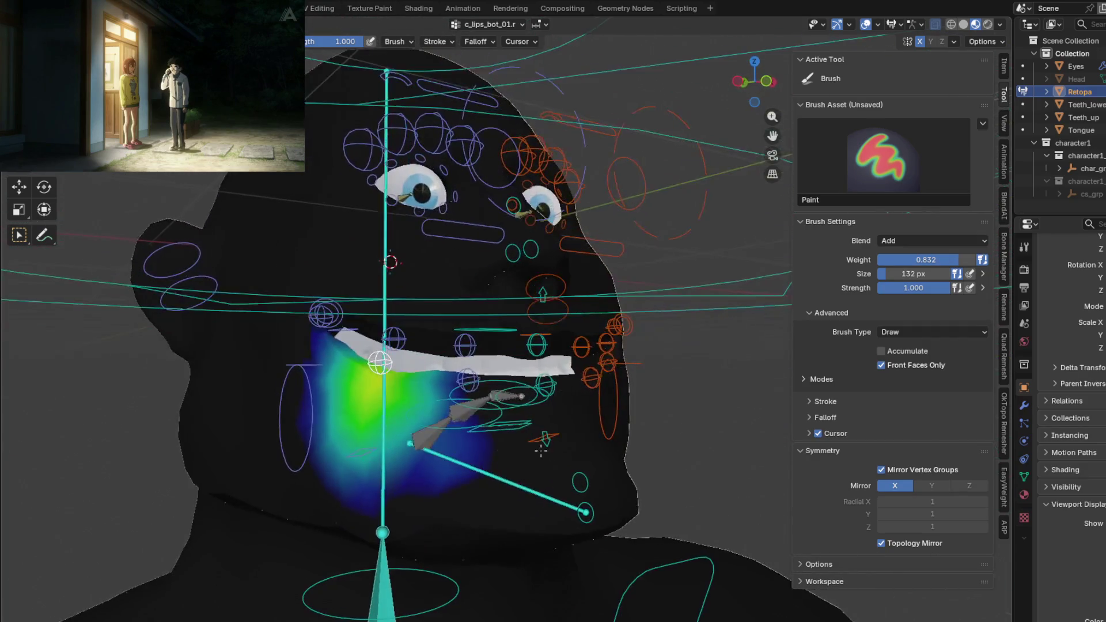
# - Select c_cheek_inflate.r and scale it with S to test the cheek deformation
pyautogui.keyDown('ctrl'); pyautogui.click(298, 369); pyautogui.keyUp('ctrl')
pyautogui.moveTo(298, 370); pyautogui.dragTo(264, 399, button='middle')
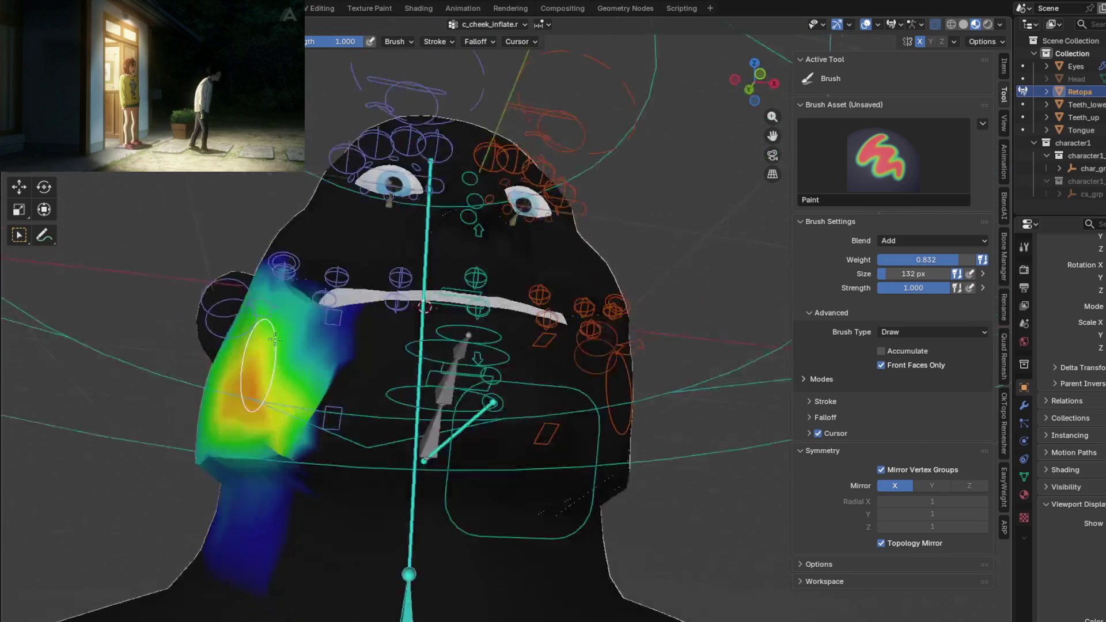
pyautogui.press('s')
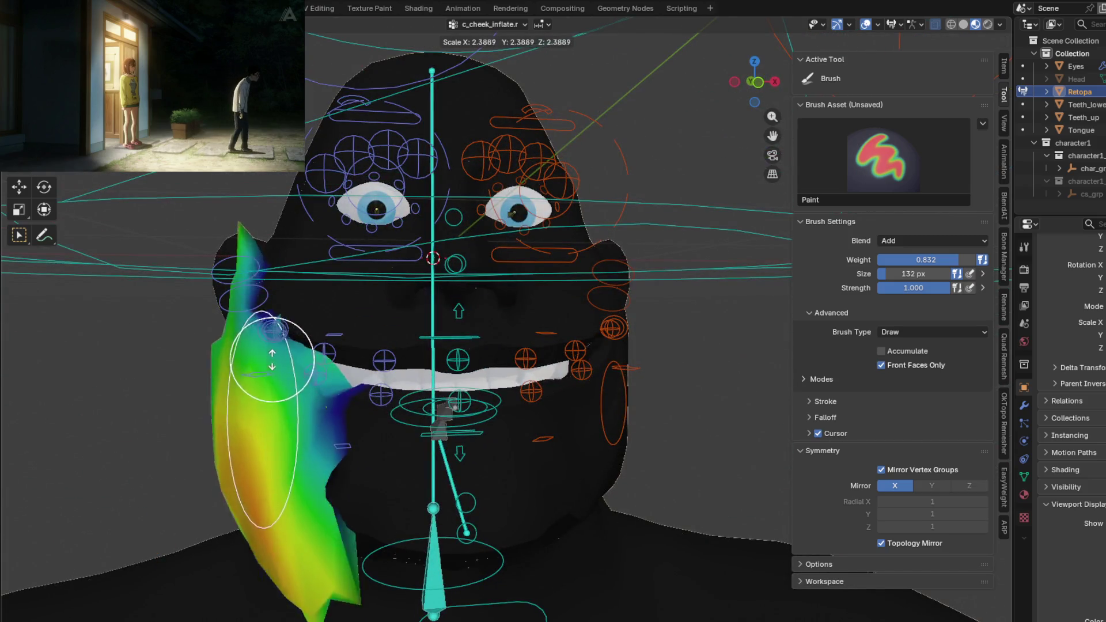
pyautogui.moveTo(261, 389); pyautogui.dragTo(318, 374, button='middle')
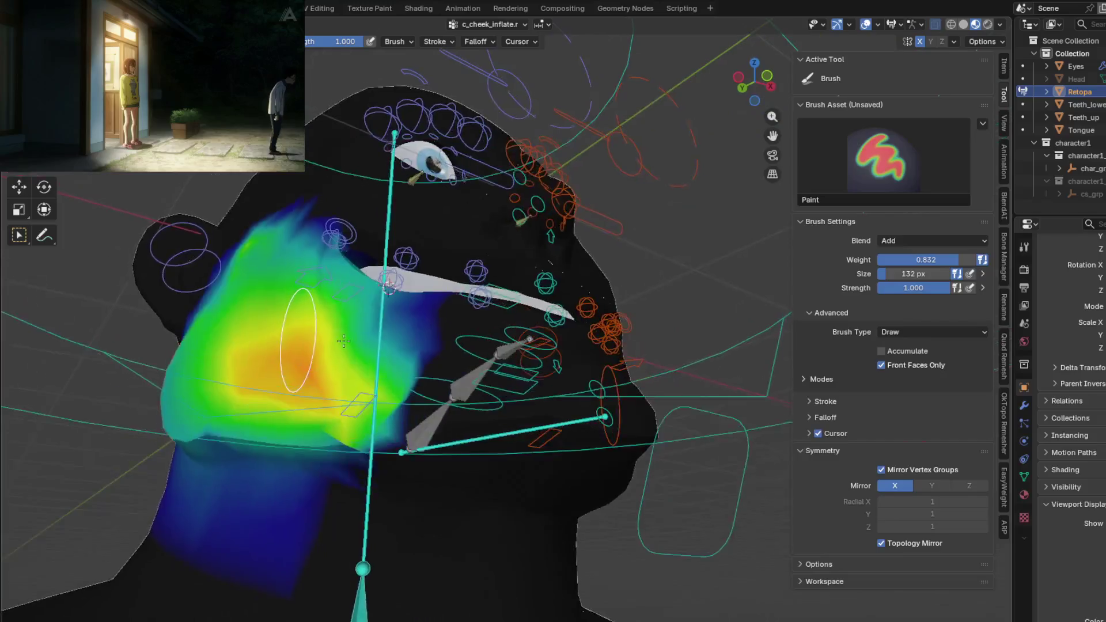
pyautogui.moveTo(358, 346)
pyautogui.mouseDown(button='middle')
pyautogui.moveTo(394, 321)
pyautogui.moveTo(301, 321)
pyautogui.mouseUp(button='middle')
# - Shift-blur the cheek weights, then orbit in on the ear for c_ear_01.r
pyautogui.press('shift')
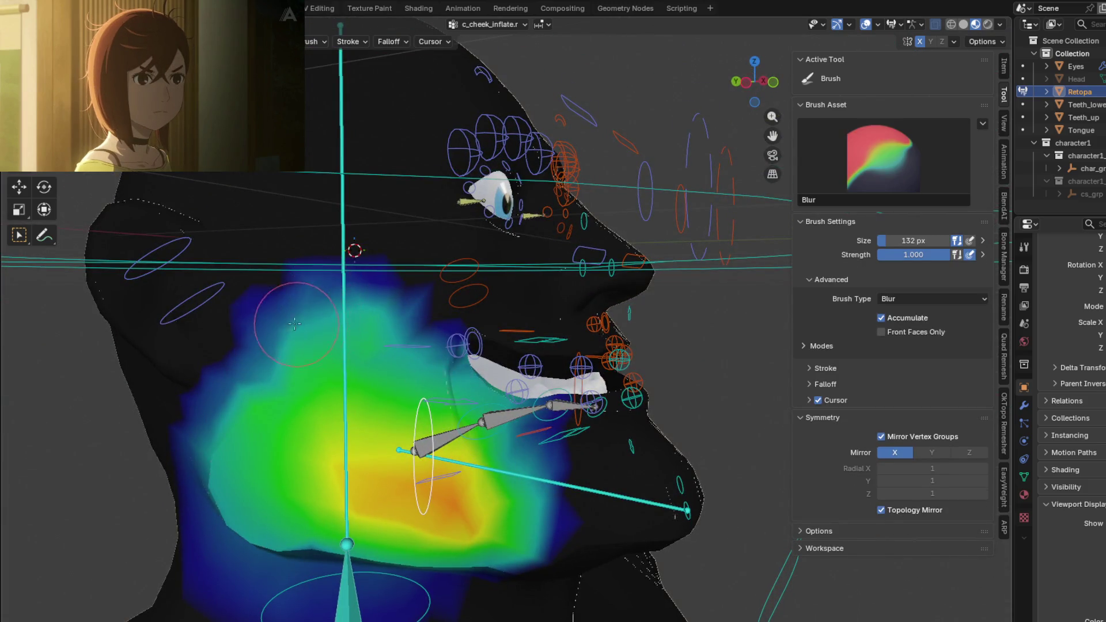
pyautogui.moveTo(321, 357)
pyautogui.mouseDown(button='middle')
pyautogui.moveTo(319, 368)
pyautogui.moveTo(270, 348)
pyautogui.moveTo(445, 336)
pyautogui.mouseUp(button='middle')
pyautogui.moveTo(377, 360); pyautogui.dragTo(389, 355, button='middle')
pyautogui.scroll(5, 389, 355)
# - R-test the ear bone, then blur the c_ear_01.r weights along the ear's right and lower edges
pyautogui.hotkey('shift', 'space')
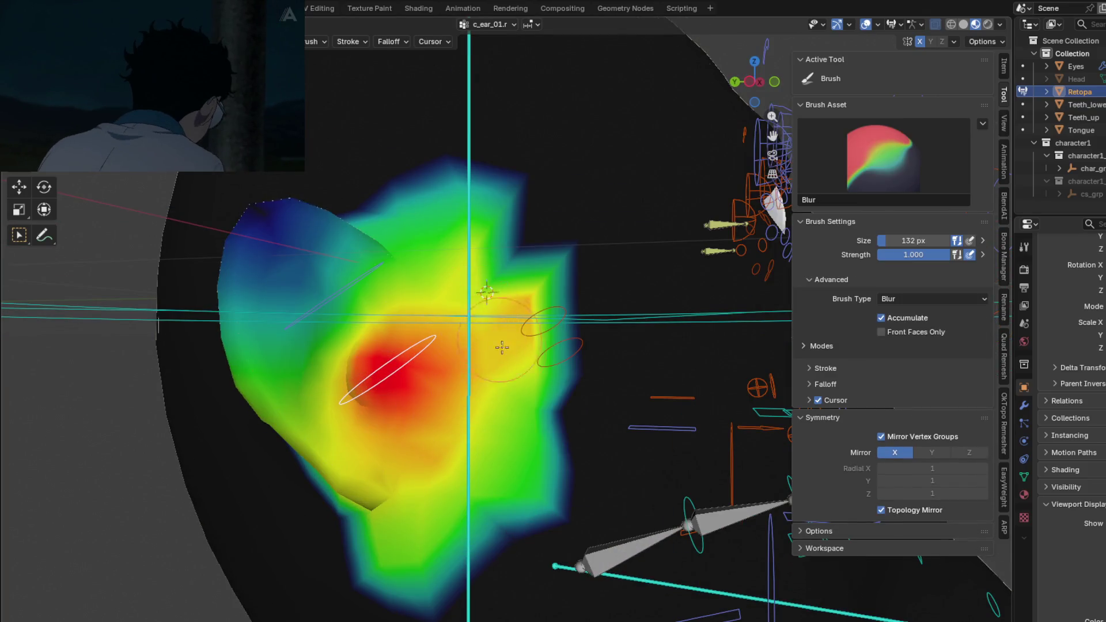
pyautogui.hotkey('shift', 'space')
pyautogui.scroll(-4, 506, 370)
pyautogui.moveTo(507, 371); pyautogui.dragTo(415, 346, button='middle')
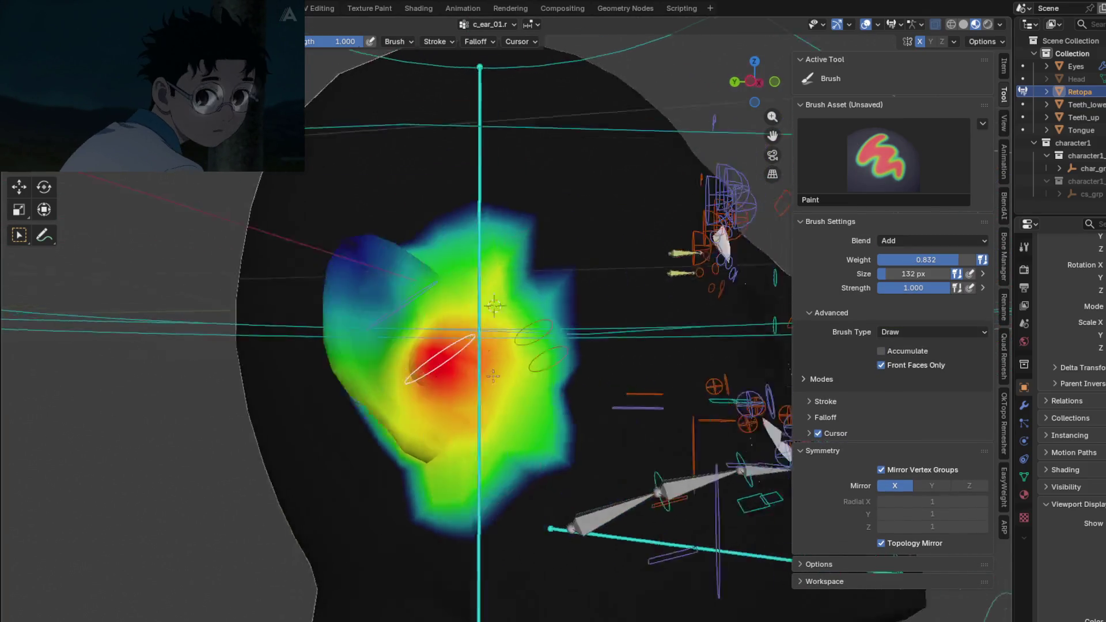
pyautogui.press('r')
pyautogui.rightClick(389, 294)
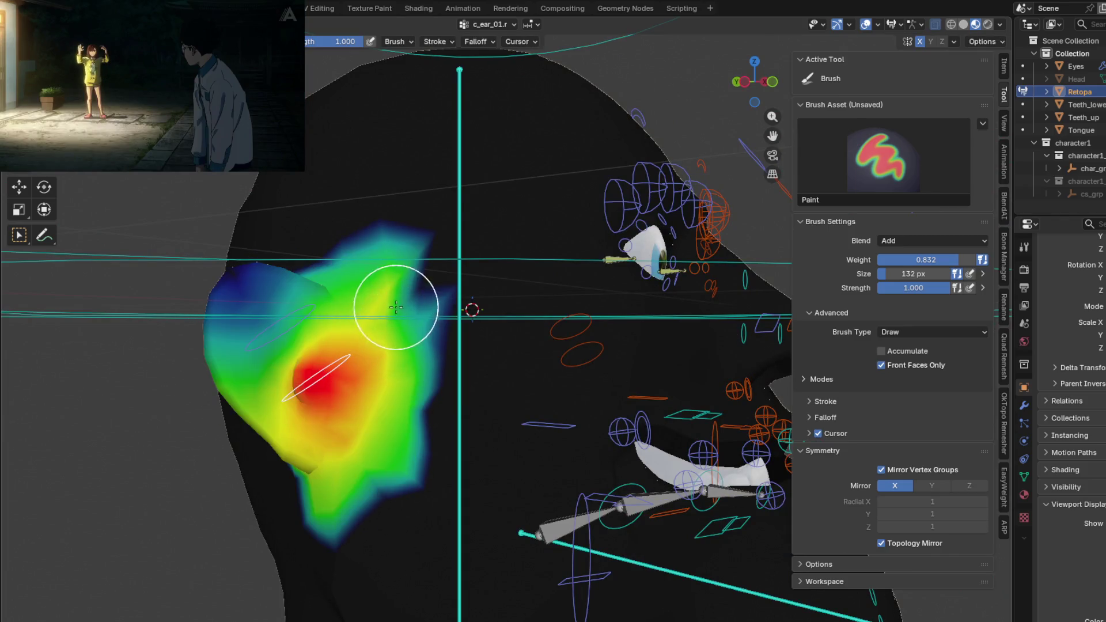
pyautogui.hotkey('shift', 'space')
pyautogui.moveTo(342, 261); pyautogui.dragTo(411, 374)
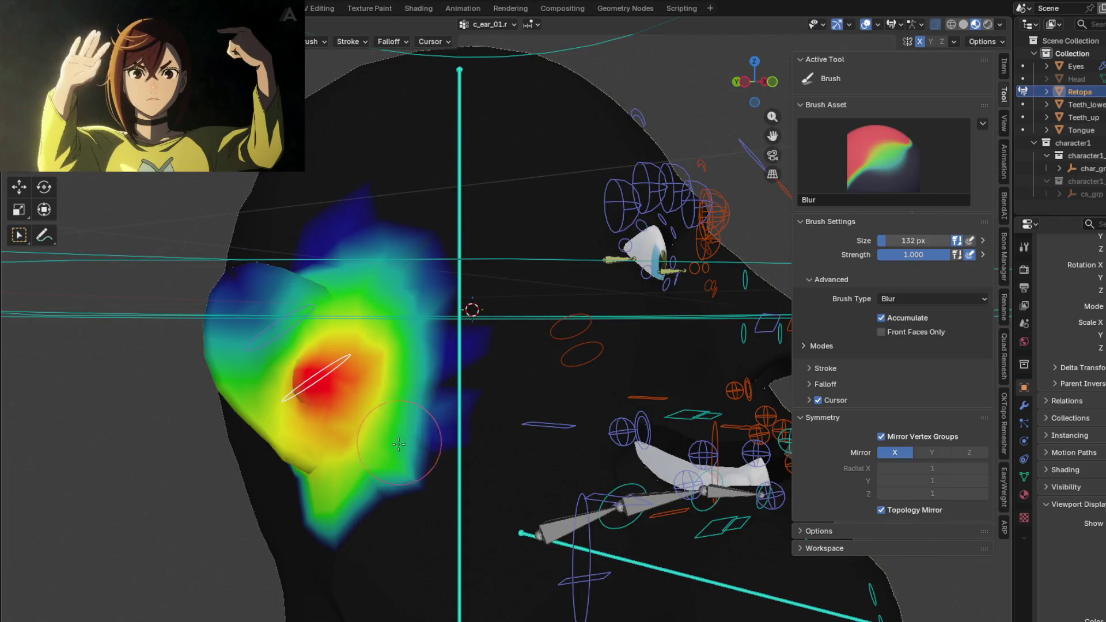
pyautogui.moveTo(398, 443); pyautogui.dragTo(376, 487)
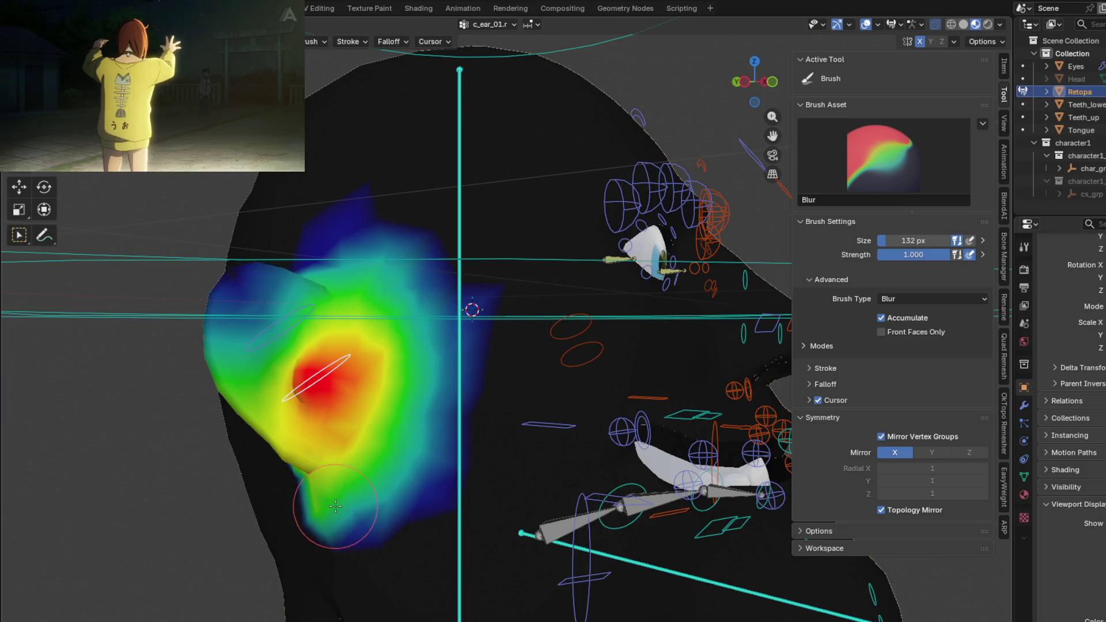
# - Alternate Draw and Blur around the ear and confirm an R rotation test of the bone
pyautogui.hotkey('shift', 'space')
pyautogui.moveTo(321, 506)
pyautogui.mouseDown(button='middle')
pyautogui.moveTo(524, 375)
pyautogui.moveTo(440, 373)
pyautogui.moveTo(458, 381)
pyautogui.moveTo(436, 391)
pyautogui.mouseUp(button='middle')
pyautogui.press('shift')
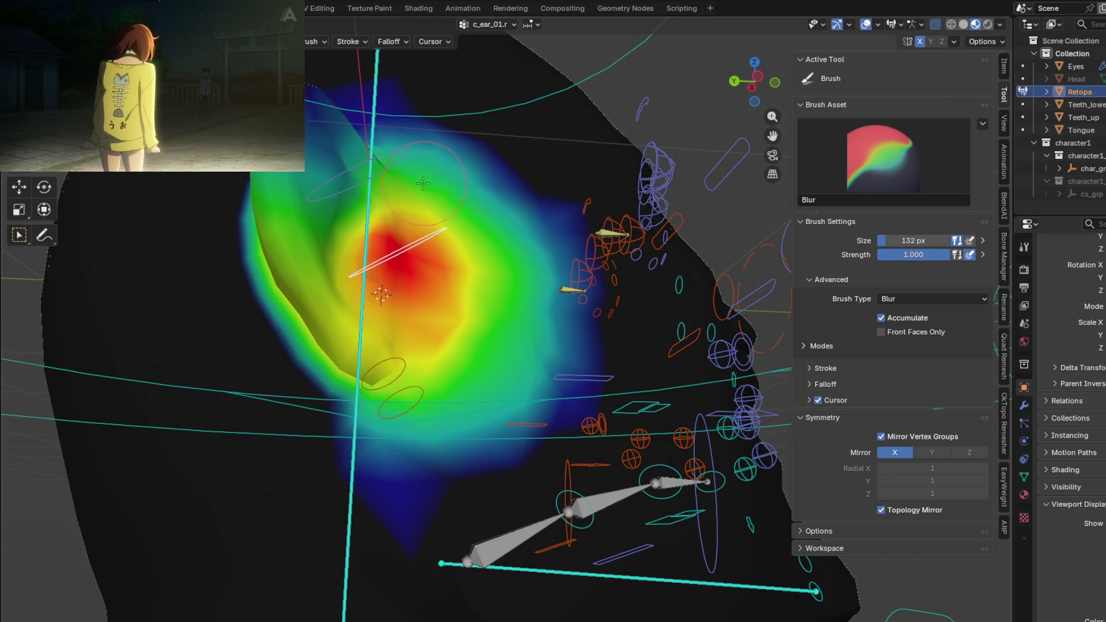
pyautogui.moveTo(423, 182); pyautogui.dragTo(441, 256, button='middle')
pyautogui.press('r')
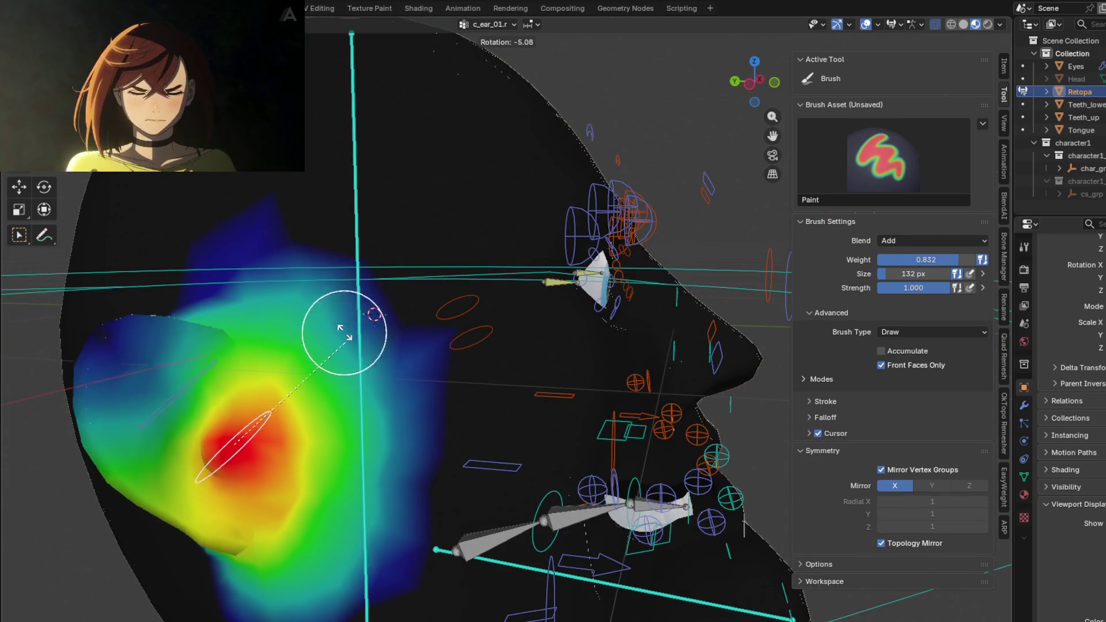
pyautogui.click(347, 355)
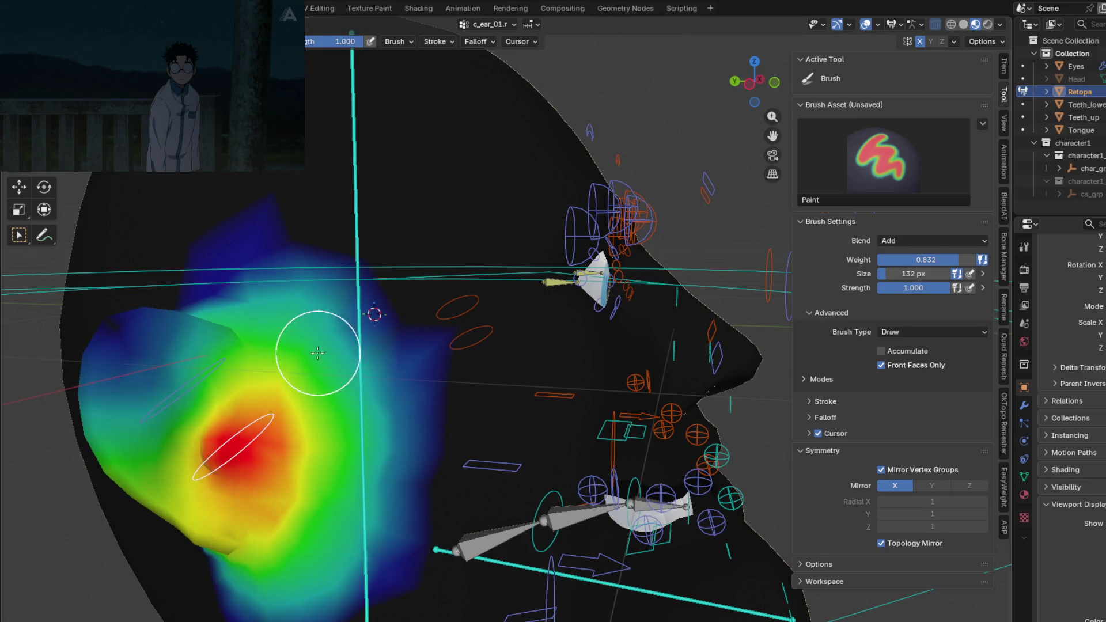
# - Blur the ear falloff further with Shift+F toggles and confirm a second rotation test
pyautogui.hotkey('shift', 'f')
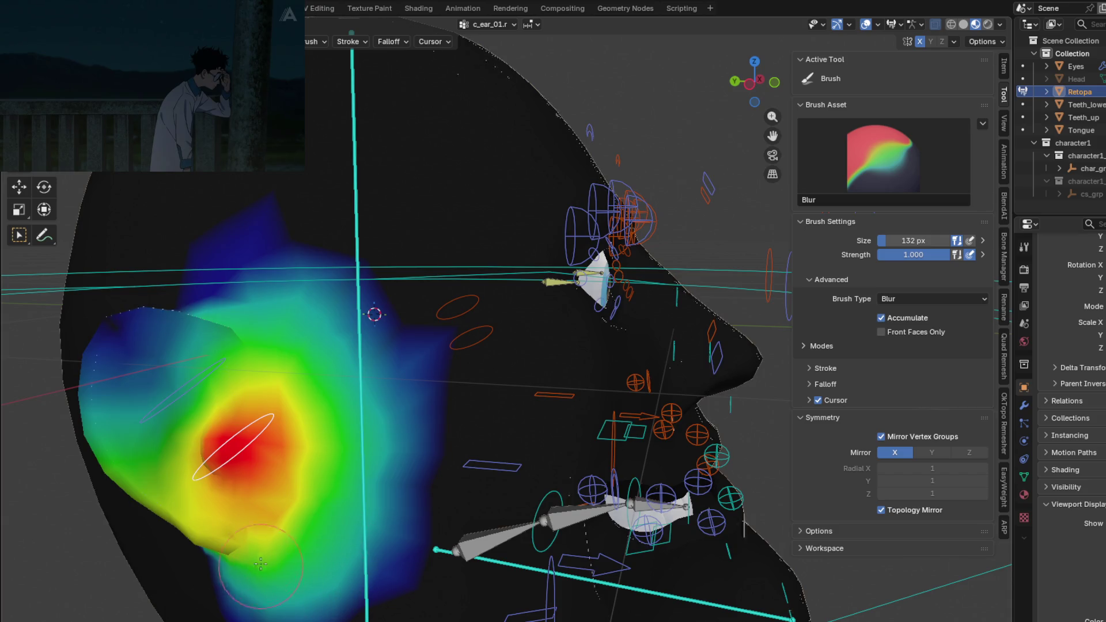
pyautogui.moveTo(286, 355)
pyautogui.mouseDown(button='middle')
pyautogui.moveTo(315, 334)
pyautogui.moveTo(424, 308)
pyautogui.moveTo(407, 254)
pyautogui.moveTo(455, 383)
pyautogui.mouseUp(button='middle')
pyautogui.hotkey('shift', 'f')
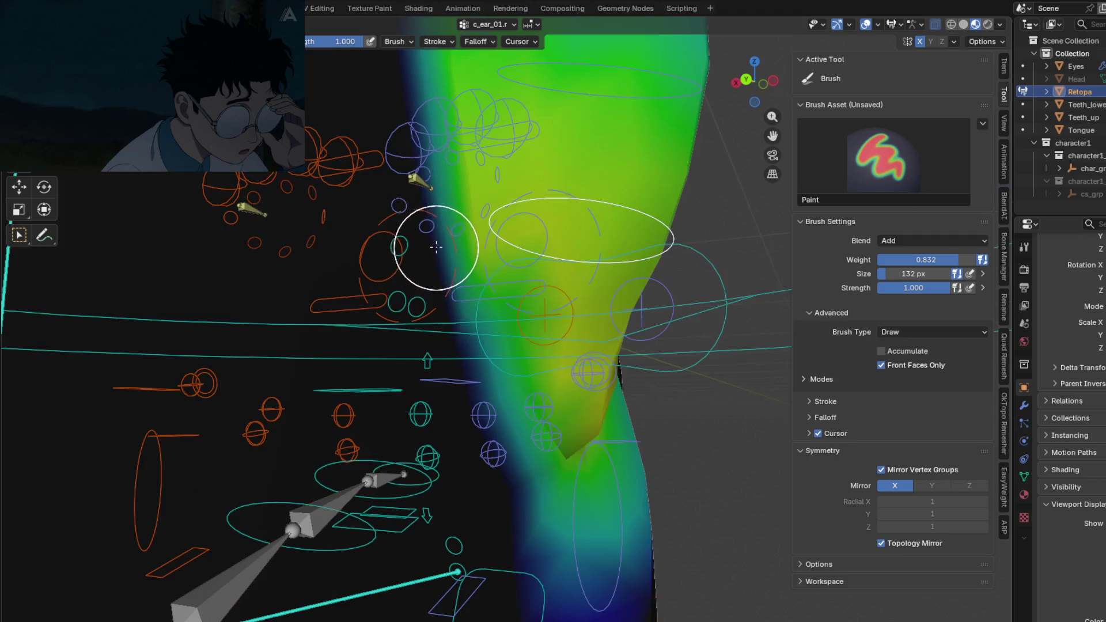
pyautogui.hotkey('shift', 'f')
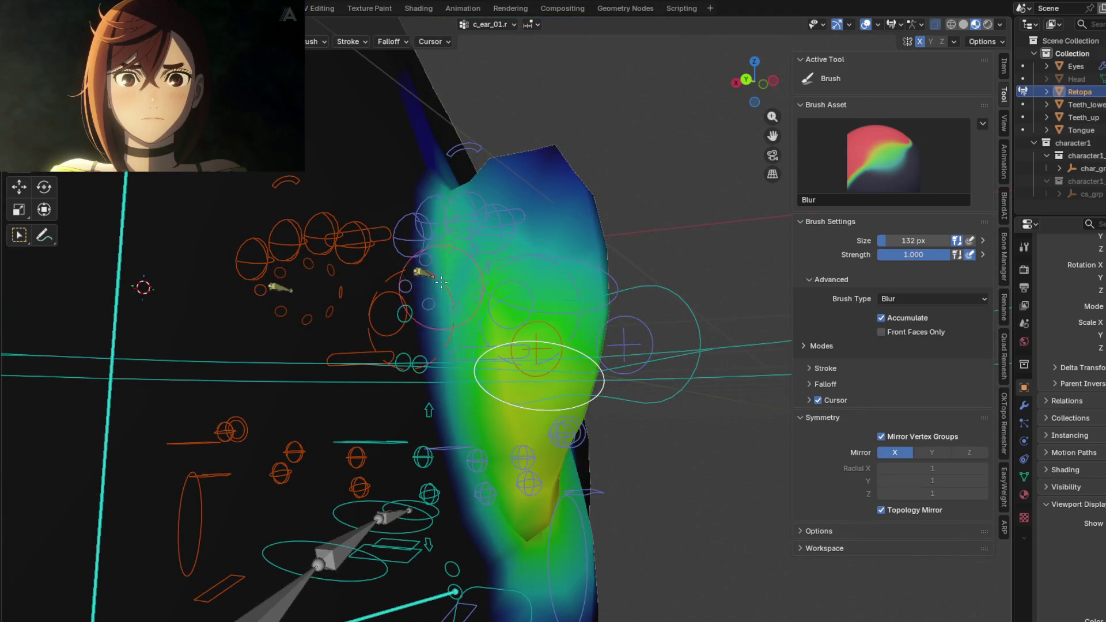
pyautogui.moveTo(442, 282); pyautogui.dragTo(437, 355, button='middle')
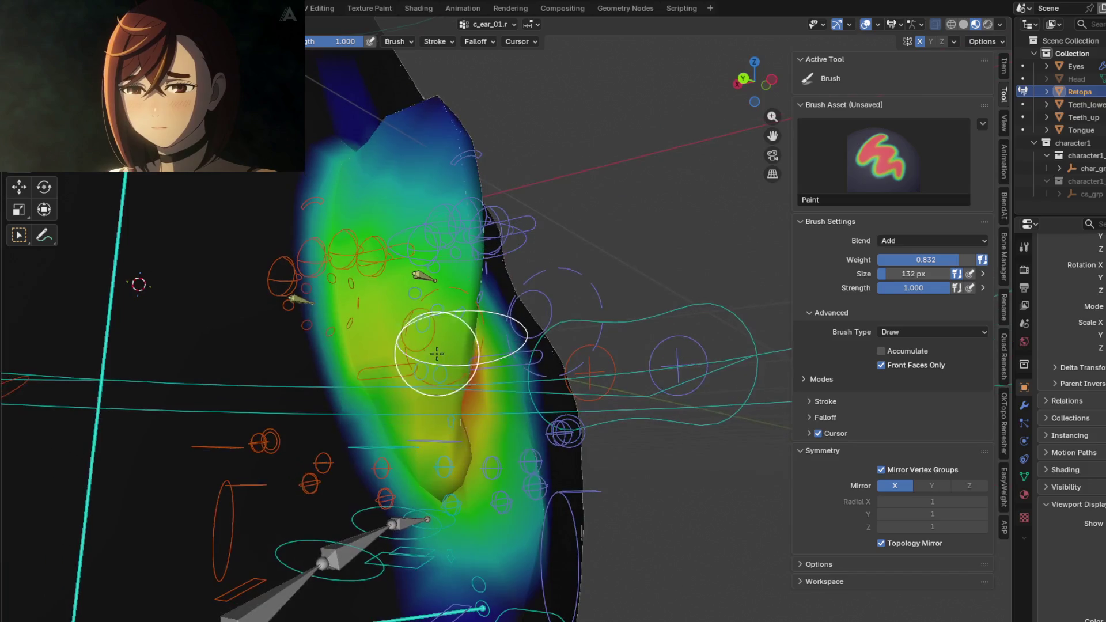
pyautogui.moveTo(367, 361)
pyautogui.mouseDown(button='middle')
pyautogui.moveTo(378, 383)
pyautogui.moveTo(208, 400)
pyautogui.mouseUp(button='middle')
pyautogui.press('r')
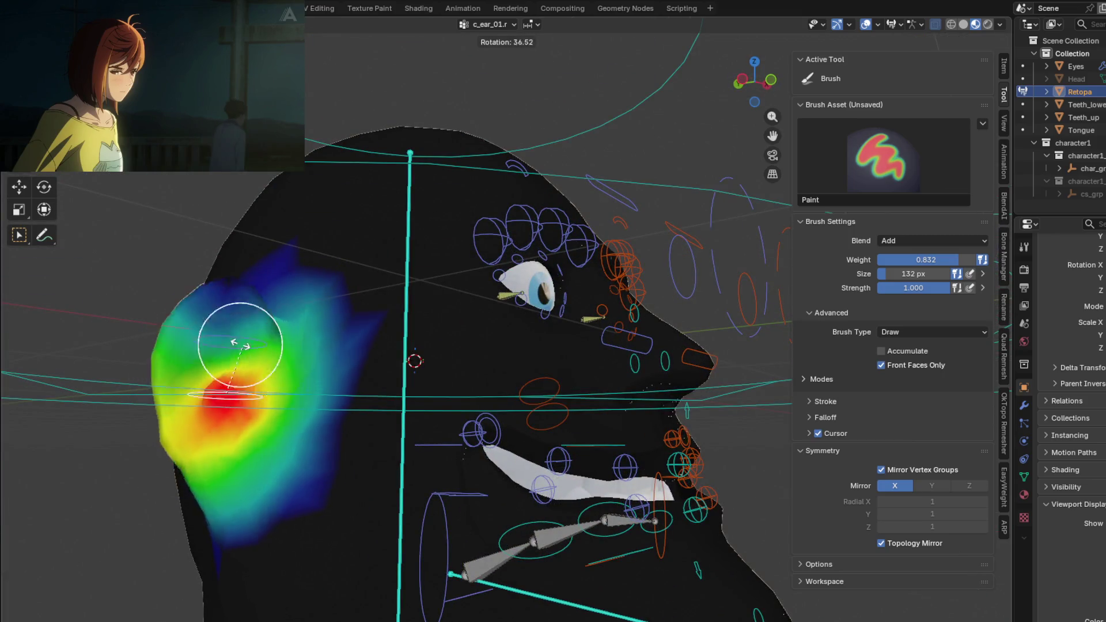
pyautogui.click(238, 339)
pyautogui.scroll(5, 260, 415)
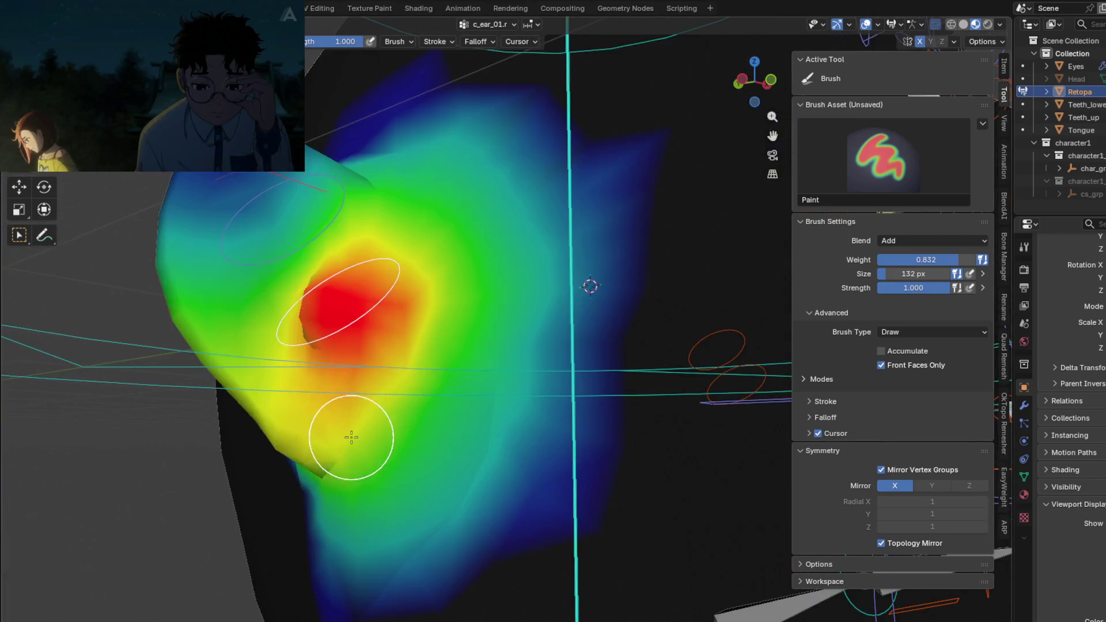
pyautogui.press('shift')
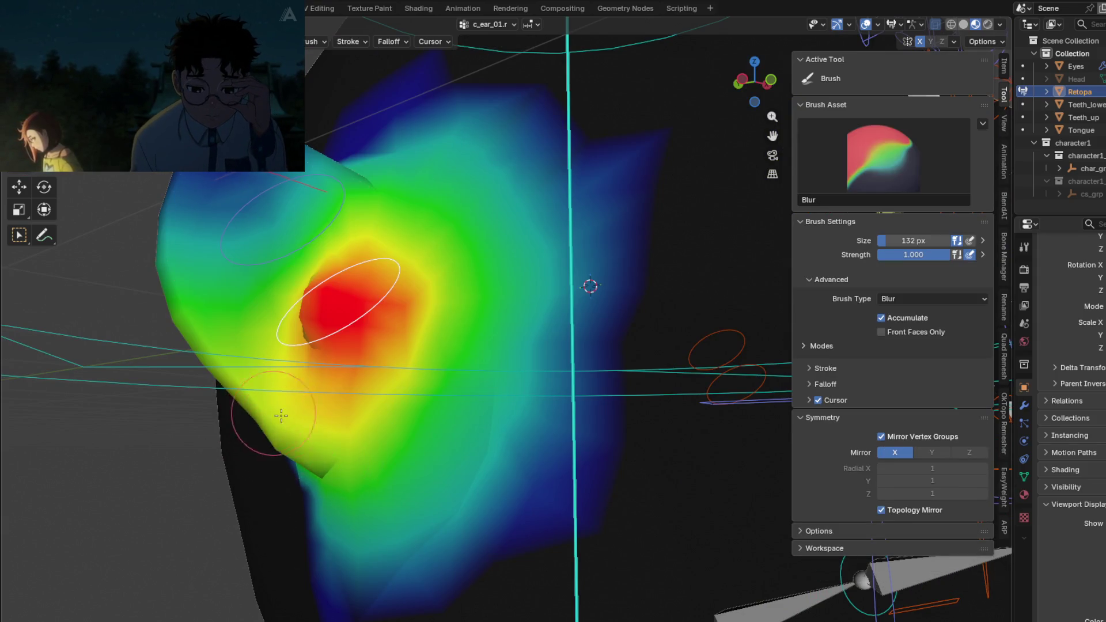
pyautogui.moveTo(320, 444); pyautogui.dragTo(452, 407, button='middle')
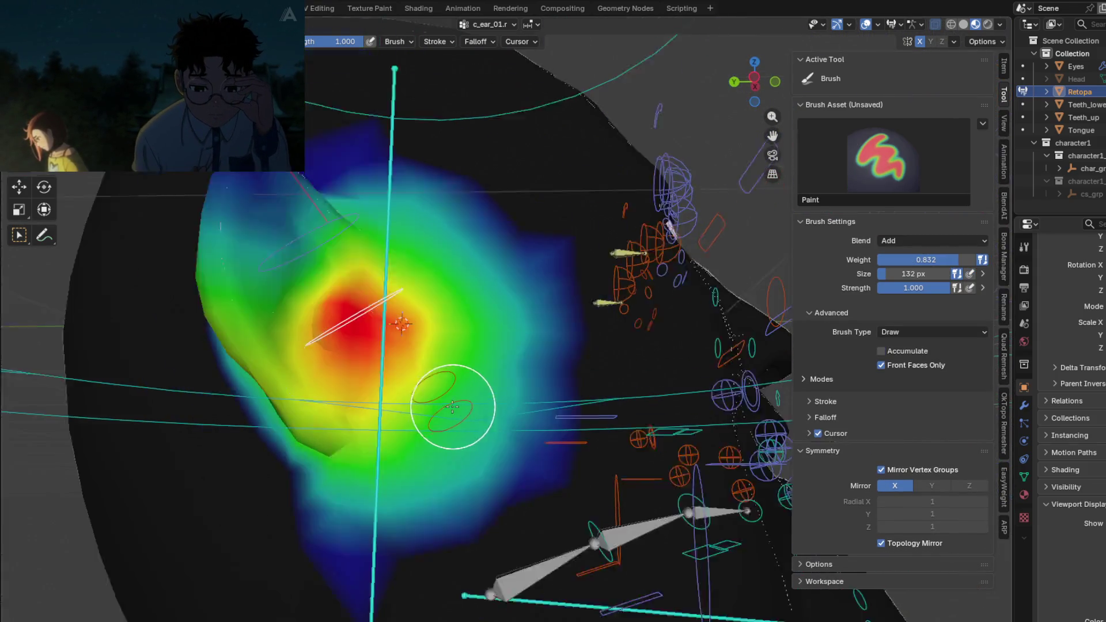
# - Enable Show Weight Contours and Show Wire in the Weight Paint overlays
pyautogui.click(901, 25)
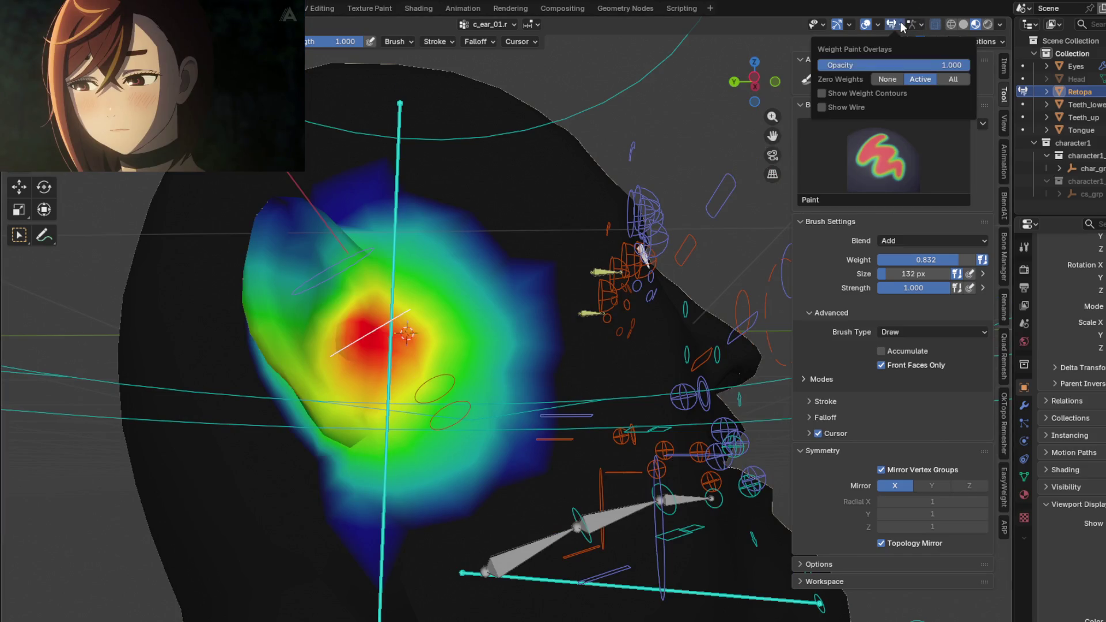
pyautogui.click(838, 90)
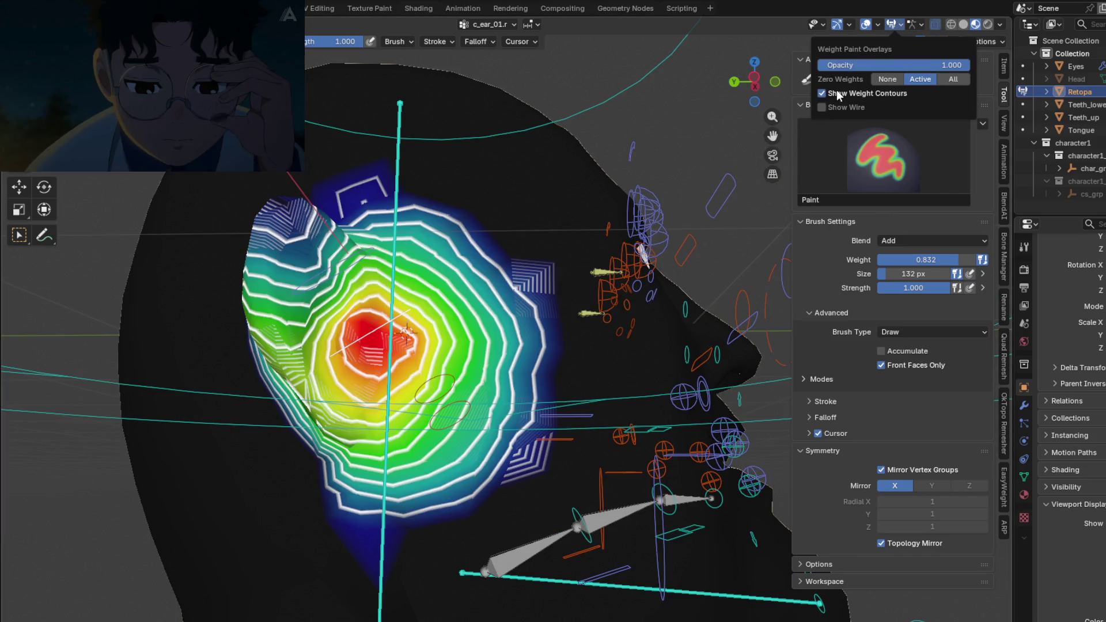
pyautogui.click(837, 108)
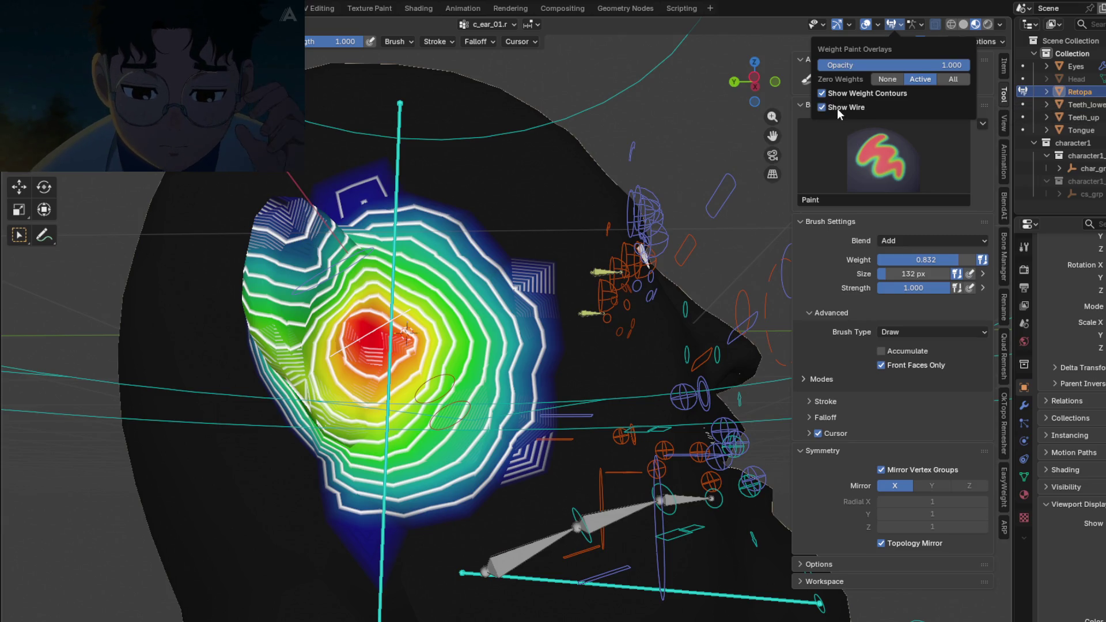
pyautogui.moveTo(518, 320)
pyautogui.mouseDown(button='middle')
pyautogui.moveTo(590, 324)
pyautogui.moveTo(681, 195)
pyautogui.mouseUp(button='middle')
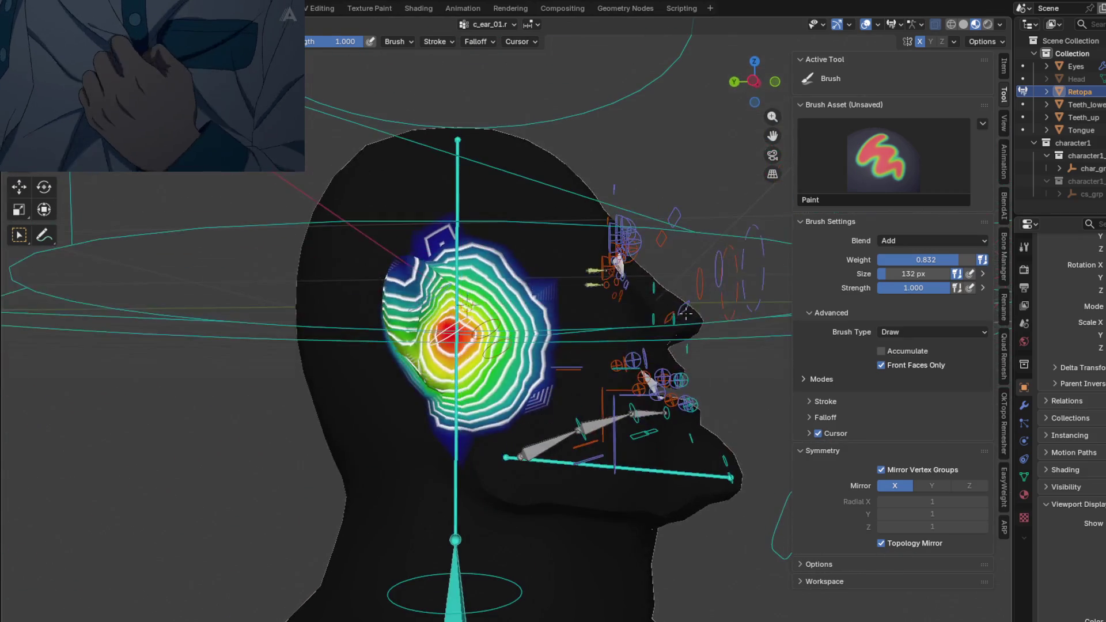
pyautogui.scroll(2, 682, 195)
# - Turn the mesh wire back off so the contoured ear gradient shows clearly
pyautogui.click(896, 27)
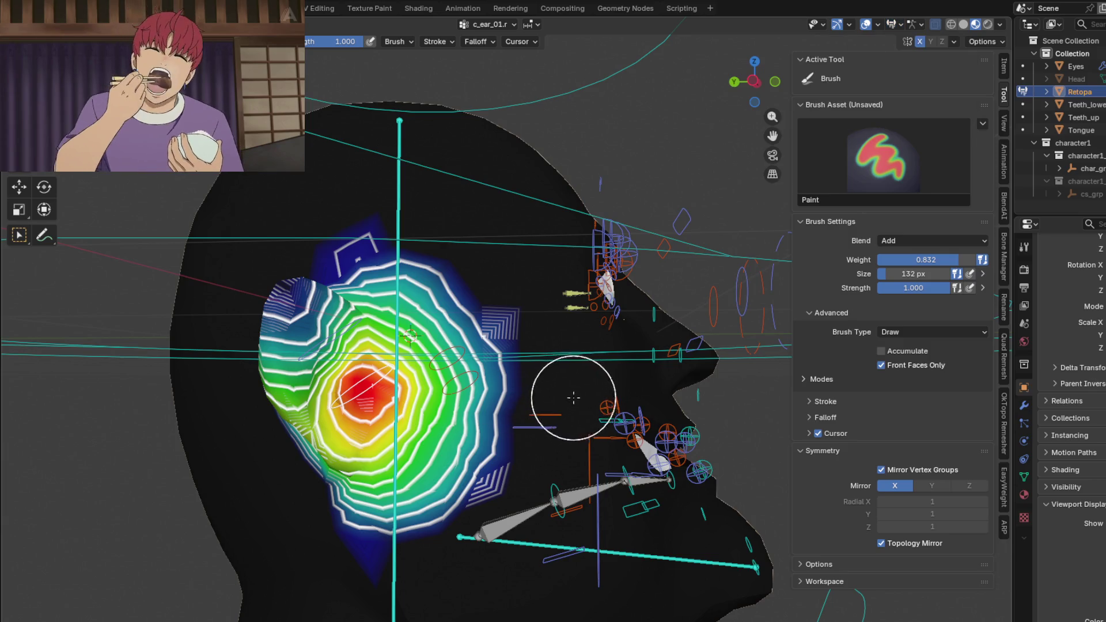
pyautogui.moveTo(563, 396); pyautogui.dragTo(790, 162, button='middle')
pyautogui.moveTo(600, 270); pyautogui.dragTo(691, 216, button='middle')
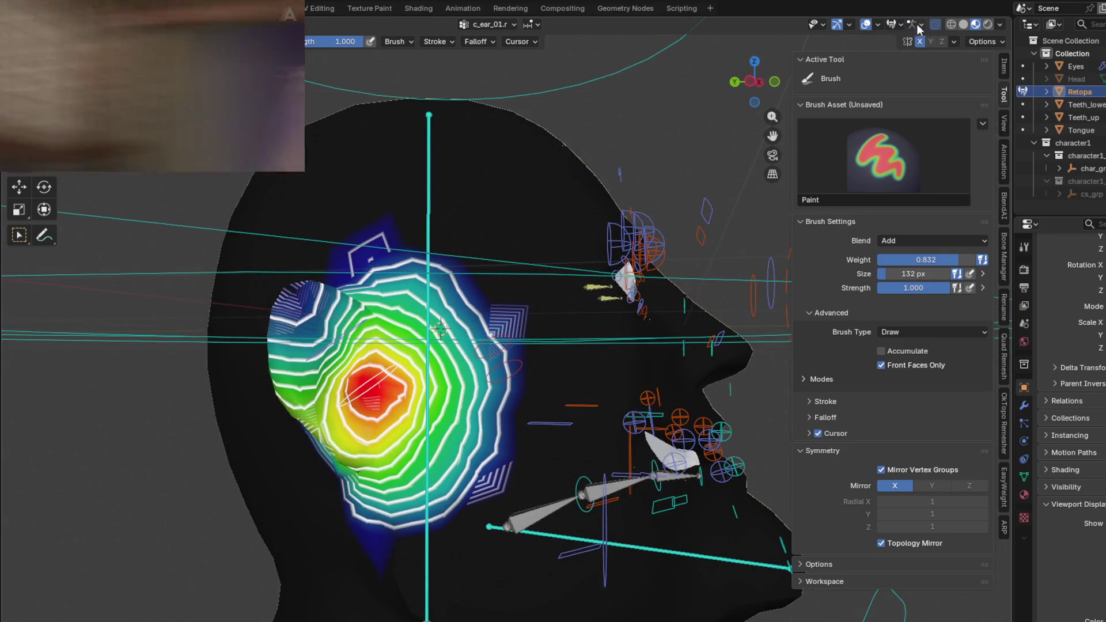
pyautogui.click(890, 26)
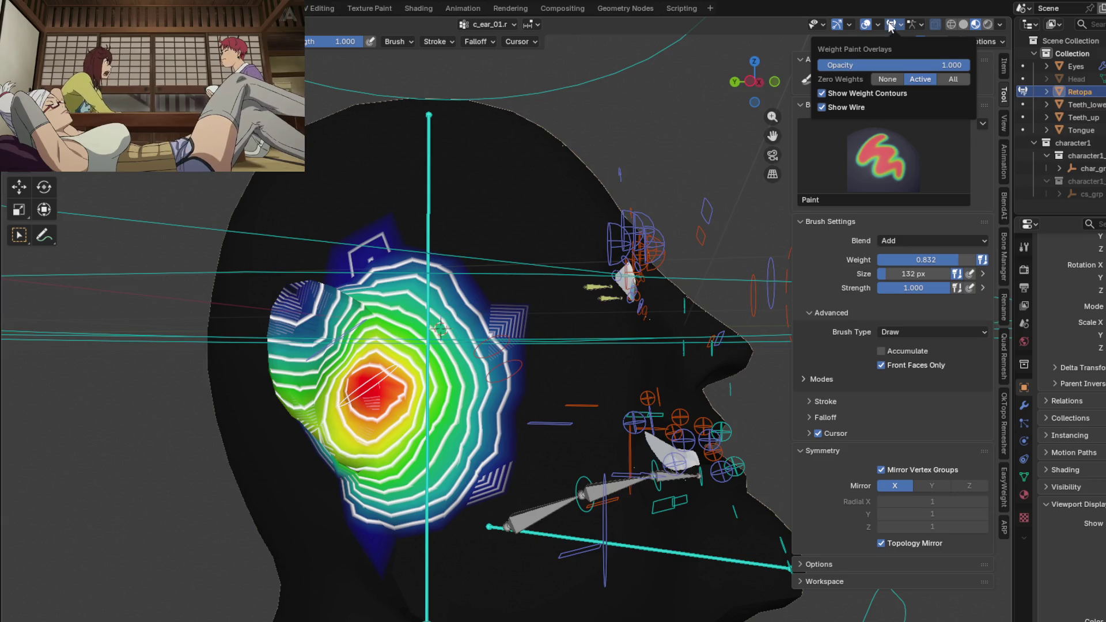
pyautogui.click(834, 104)
pyautogui.moveTo(578, 334)
pyautogui.mouseDown(button='middle')
pyautogui.moveTo(364, 293)
pyautogui.moveTo(358, 332)
pyautogui.moveTo(514, 345)
pyautogui.mouseUp(button='middle')
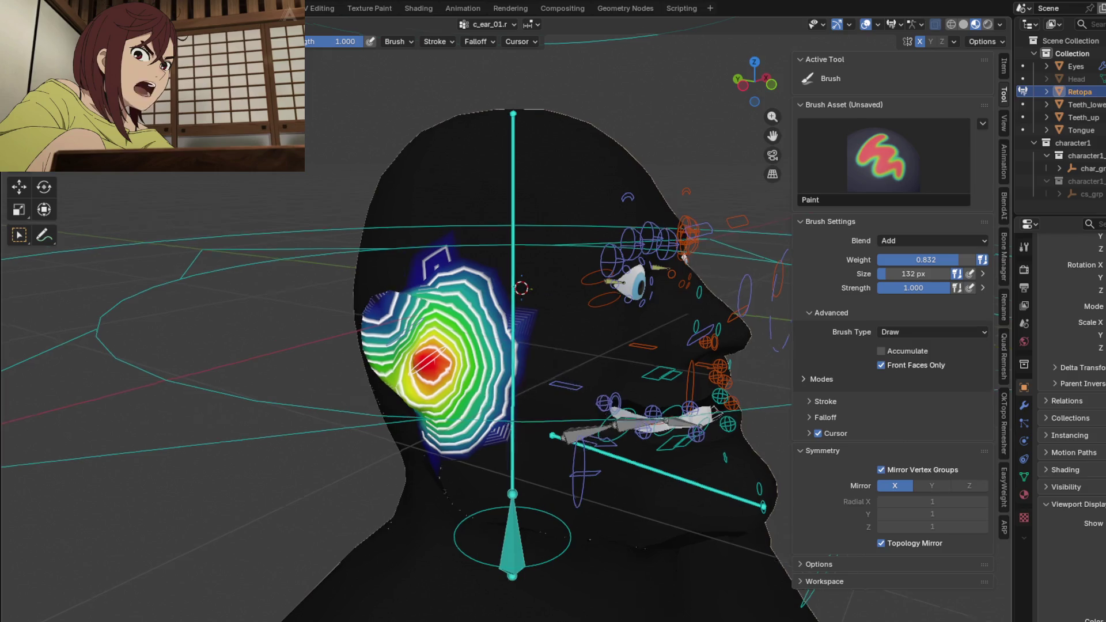
pyautogui.scroll(2, 484, 342)
pyautogui.scroll(2, 536, 320)
pyautogui.scroll(2, 595, 297)
# - Lower Bone Wireframe Opacity to about 0.68 in the Armature overlays
pyautogui.moveTo(596, 297); pyautogui.dragTo(658, 310, button='middle')
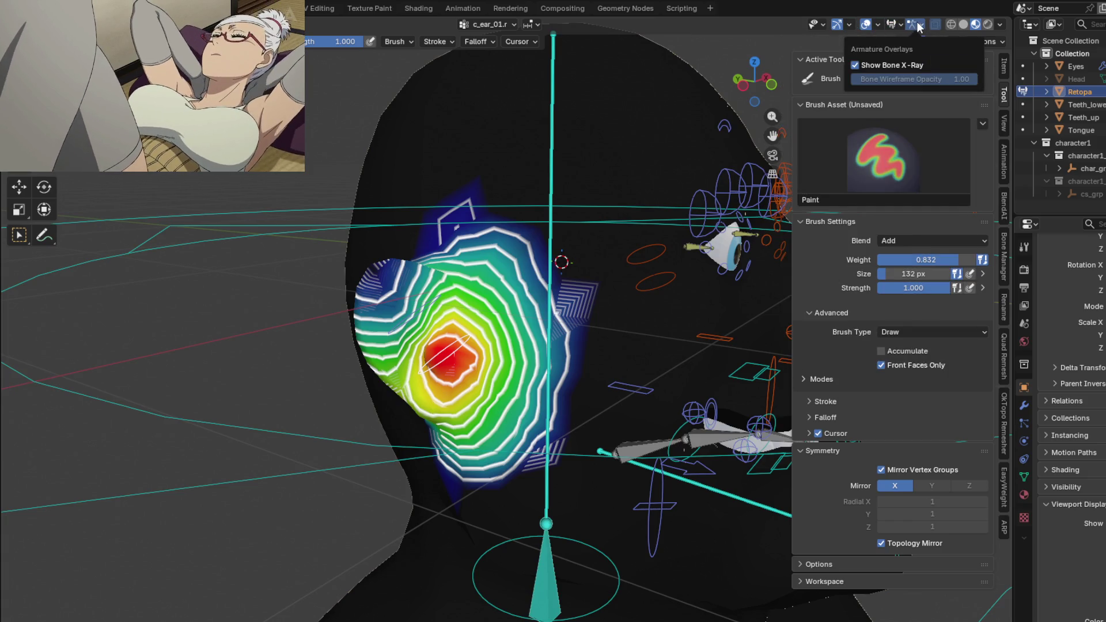
pyautogui.moveTo(957, 80); pyautogui.dragTo(900, 79)
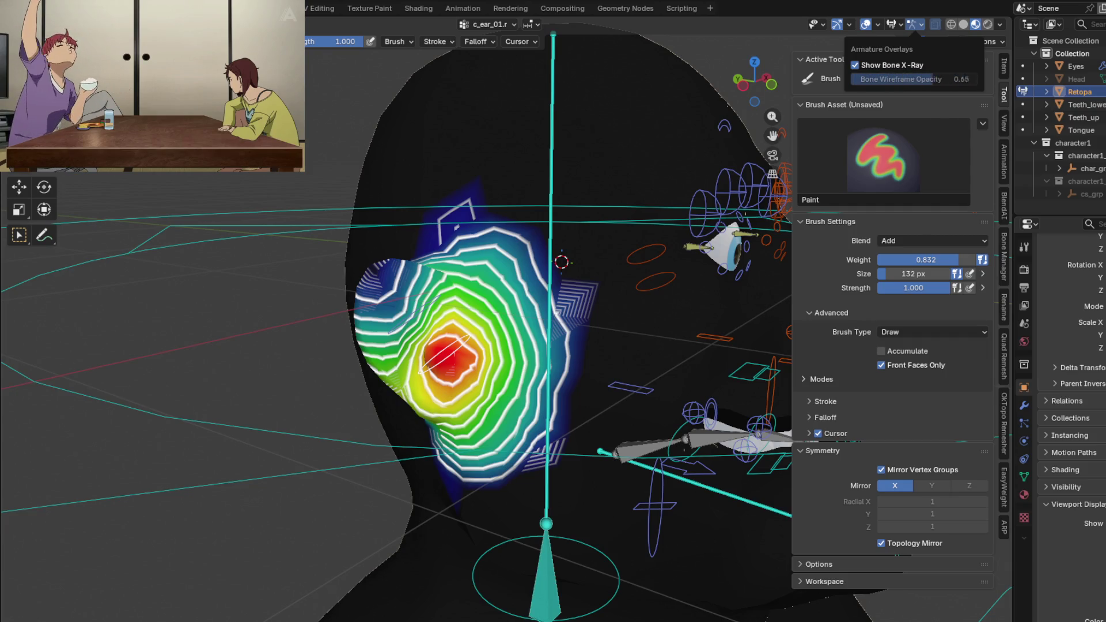
pyautogui.click(848, 23)
pyautogui.moveTo(876, 24)
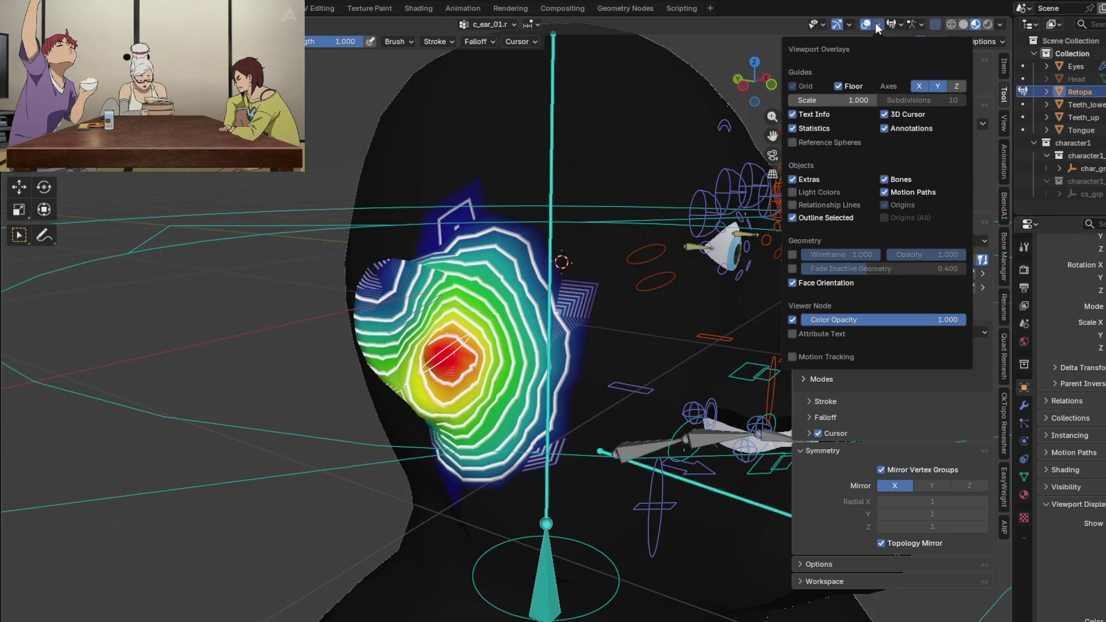
# - Enable the Geometry Wireframe overlay at about 0.94 opacity and zoom in on the ear
pyautogui.click(793, 255)
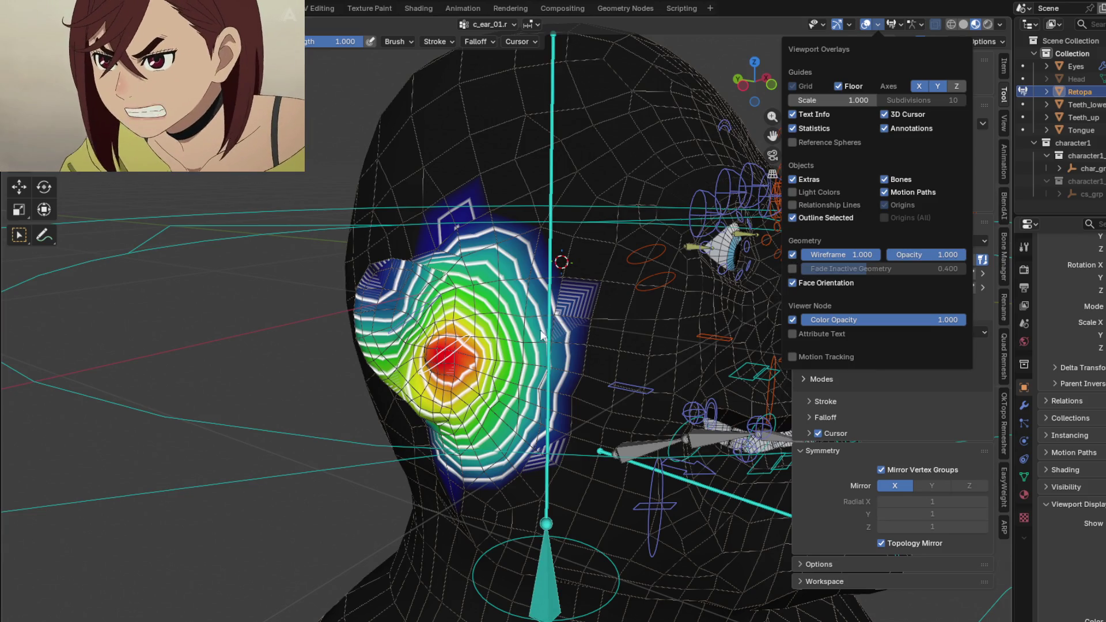
pyautogui.moveTo(855, 259)
pyautogui.mouseDown()
pyautogui.moveTo(844, 258)
pyautogui.moveTo(851, 254)
pyautogui.mouseUp()
pyautogui.moveTo(958, 258); pyautogui.dragTo(950, 258)
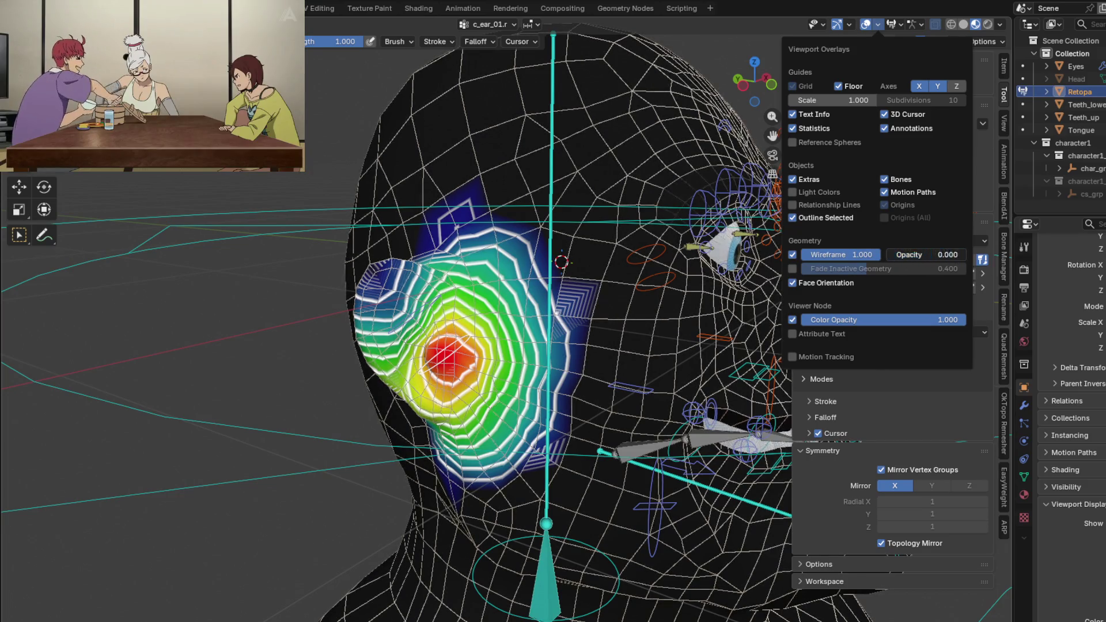
pyautogui.moveTo(951, 254)
pyautogui.mouseDown()
pyautogui.moveTo(899, 254)
pyautogui.moveTo(951, 254)
pyautogui.mouseUp()
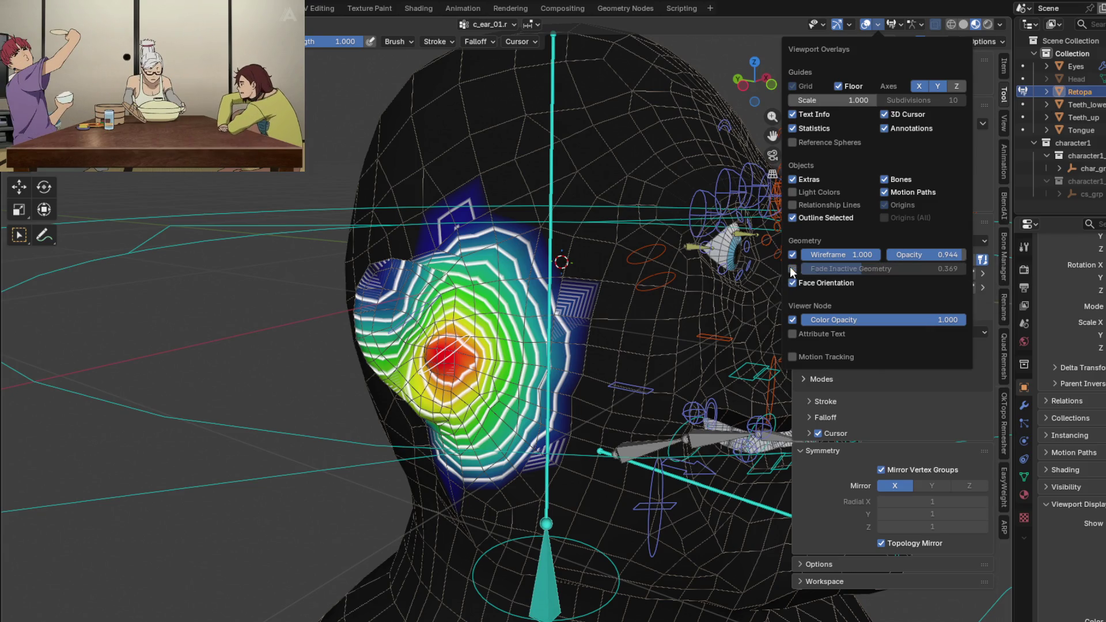
pyautogui.moveTo(572, 326)
pyautogui.mouseDown(button='middle')
pyautogui.moveTo(570, 252)
pyautogui.moveTo(512, 217)
pyautogui.mouseUp(button='middle')
pyautogui.scroll(5, 569, 252)
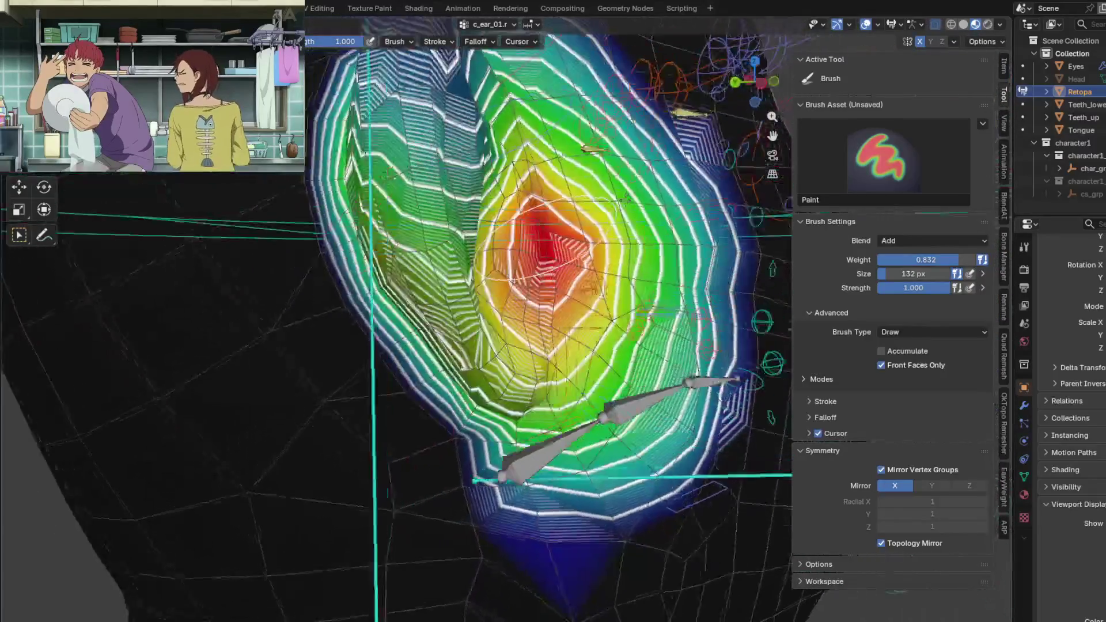
# - Inspect the c_ear_01.r ear weights from several angles with the Blur brush active
pyautogui.moveTo(512, 218)
pyautogui.mouseDown(button='middle')
pyautogui.moveTo(651, 198)
pyautogui.moveTo(555, 362)
pyautogui.mouseUp(button='middle')
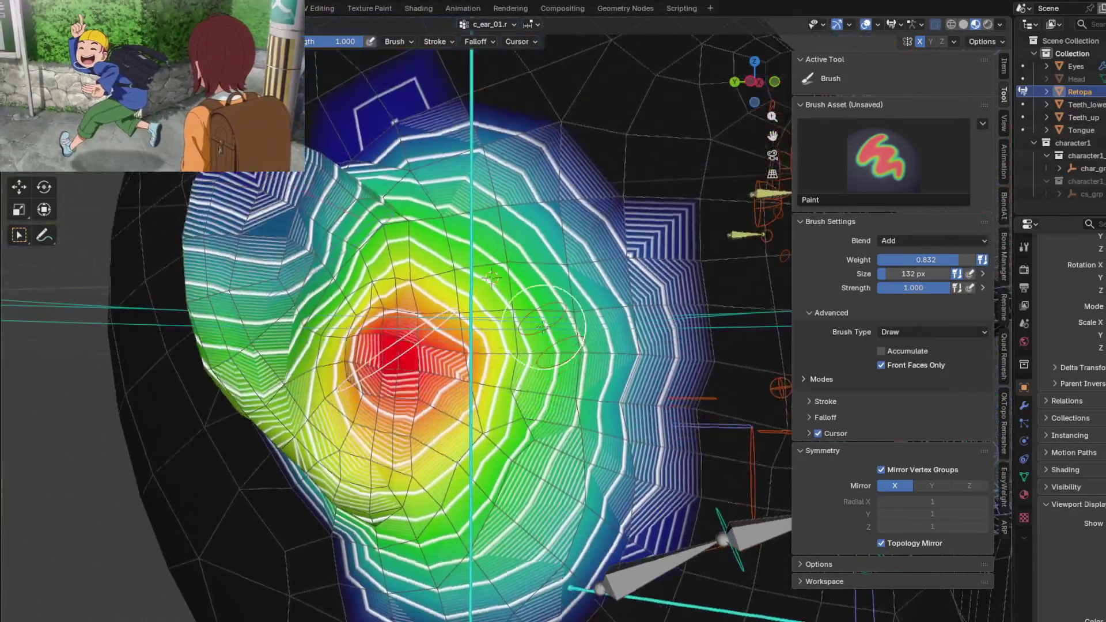
pyautogui.scroll(3, 555, 362)
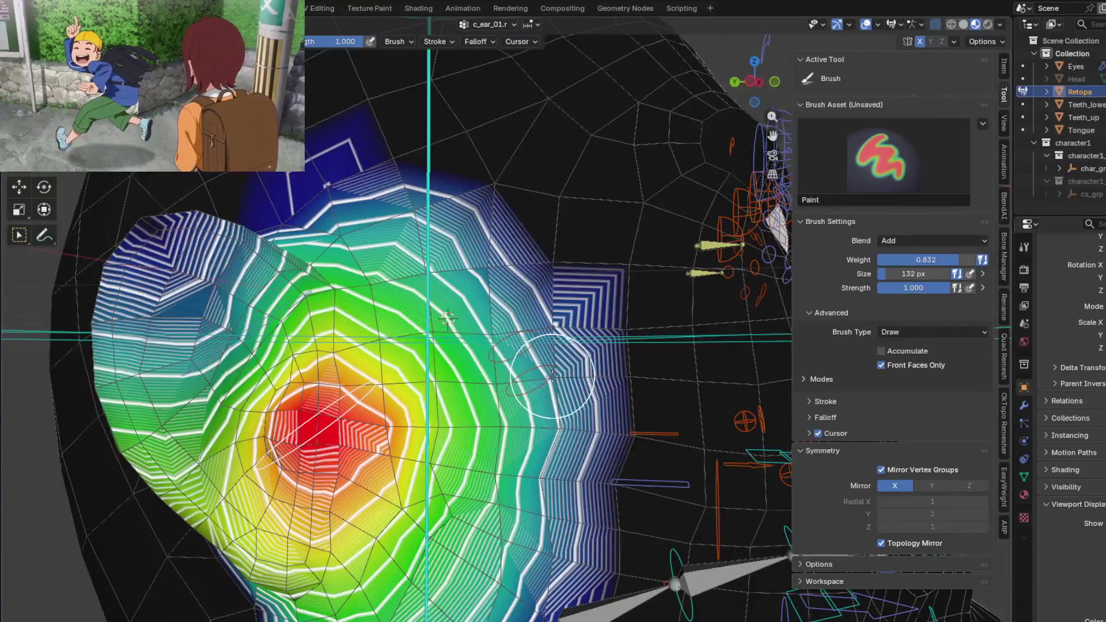
pyautogui.keyDown('shift'); pyautogui.click(554, 325); pyautogui.keyUp('shift')
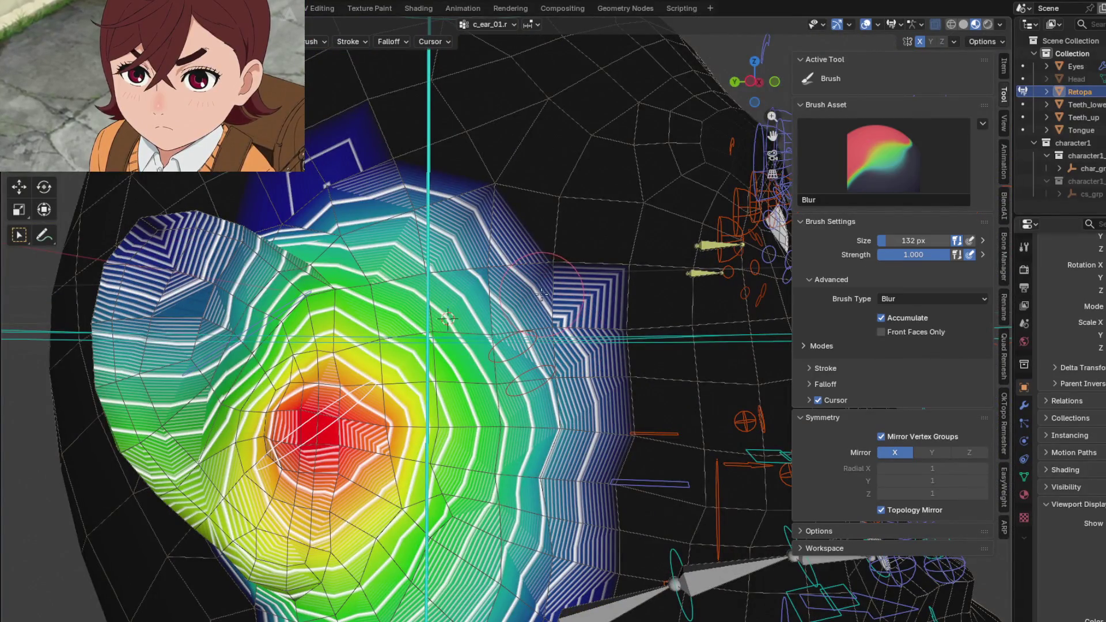
pyautogui.moveTo(542, 294)
pyautogui.mouseDown(button='middle')
pyautogui.moveTo(353, 204)
pyautogui.moveTo(364, 203)
pyautogui.moveTo(397, 312)
pyautogui.moveTo(375, 353)
pyautogui.moveTo(351, 498)
pyautogui.mouseUp(button='middle')
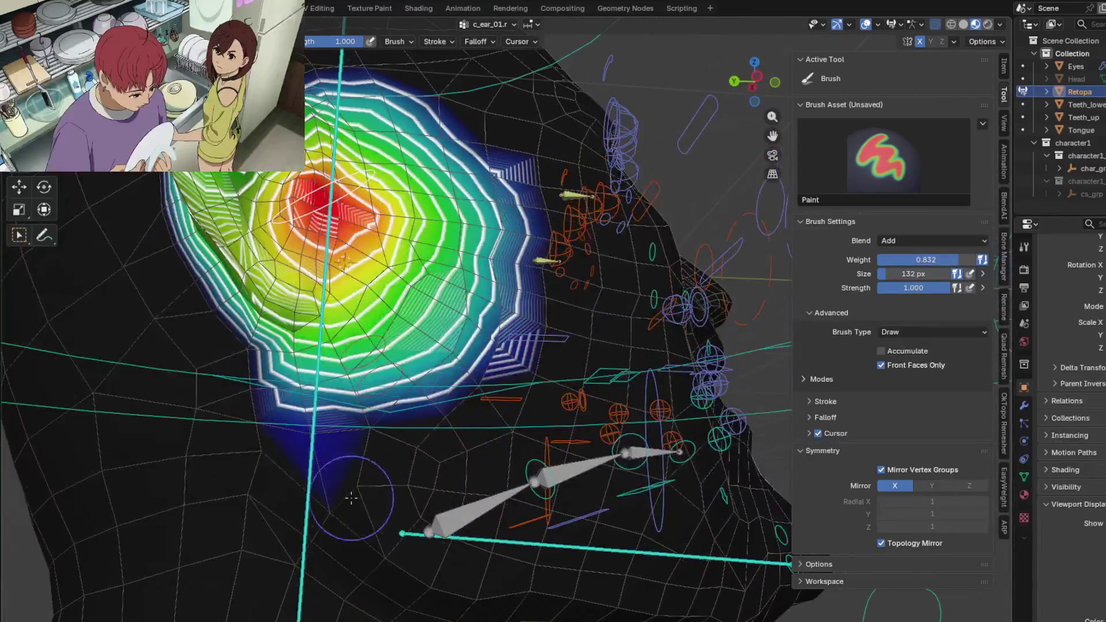
pyautogui.moveTo(313, 465)
pyautogui.mouseDown(button='middle')
pyautogui.moveTo(451, 303)
pyautogui.moveTo(534, 334)
pyautogui.moveTo(537, 307)
pyautogui.mouseUp(button='middle')
pyautogui.moveTo(413, 282); pyautogui.dragTo(436, 314, button='middle')
pyautogui.scroll(5, 518, 305)
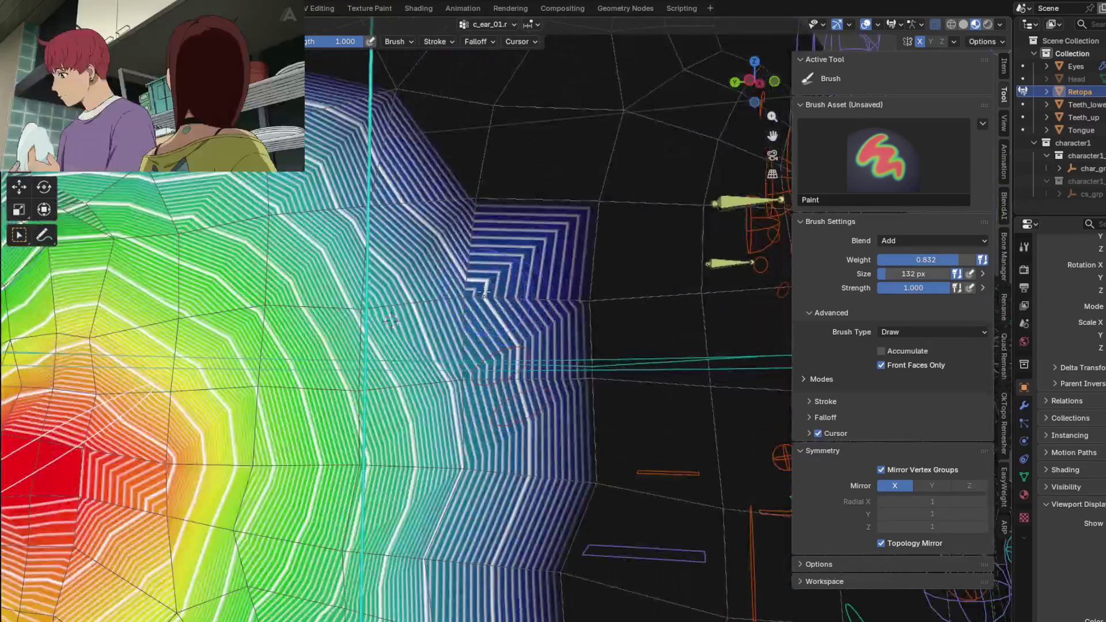
pyautogui.scroll(-5, 490, 387)
pyautogui.moveTo(489, 387); pyautogui.dragTo(493, 312, button='middle')
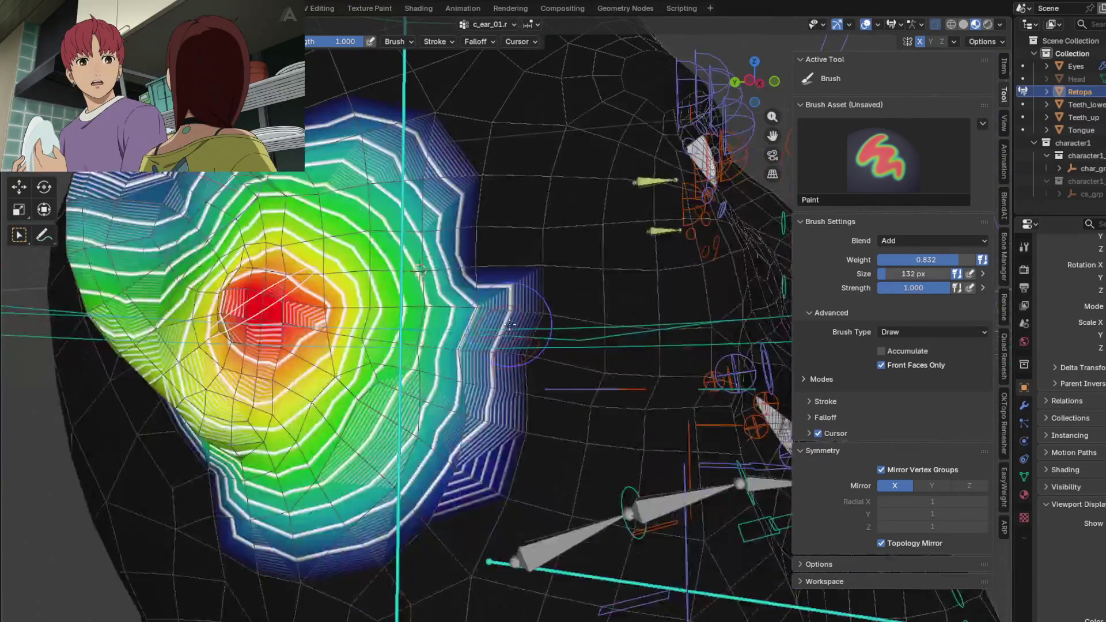
pyautogui.scroll(4, 495, 306)
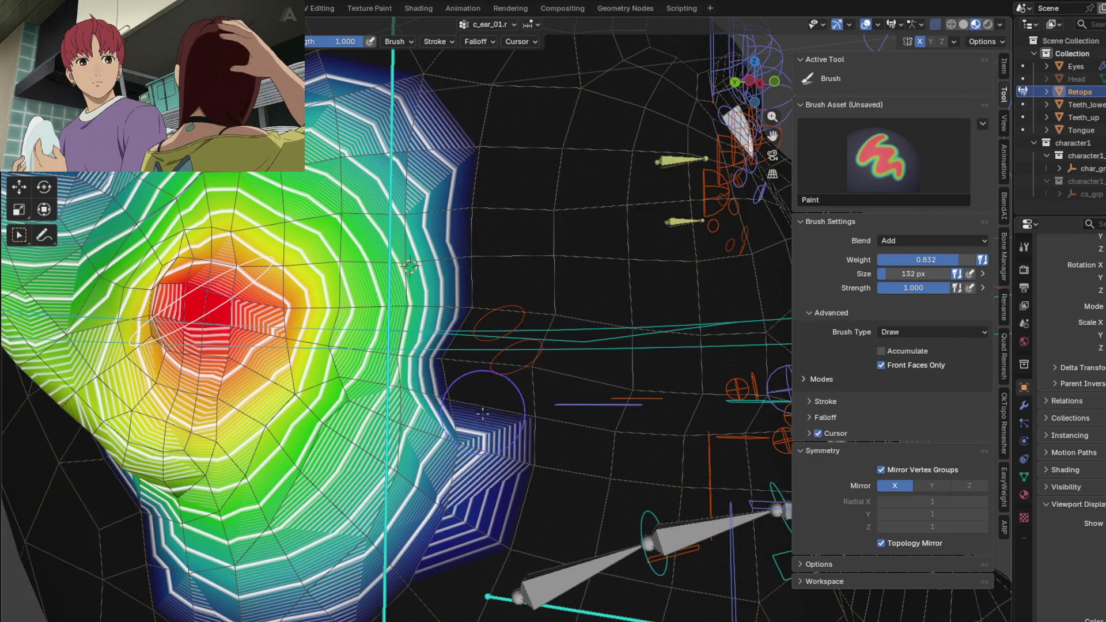
# - Undo the stray low-weight stroke at the ear's outer edge and return to blurring
pyautogui.hotkey('ctrl', 'z')
pyautogui.moveTo(481, 450); pyautogui.dragTo(558, 389, button='middle')
pyautogui.scroll(4, 484, 467)
pyautogui.hotkey('shift', 'space')
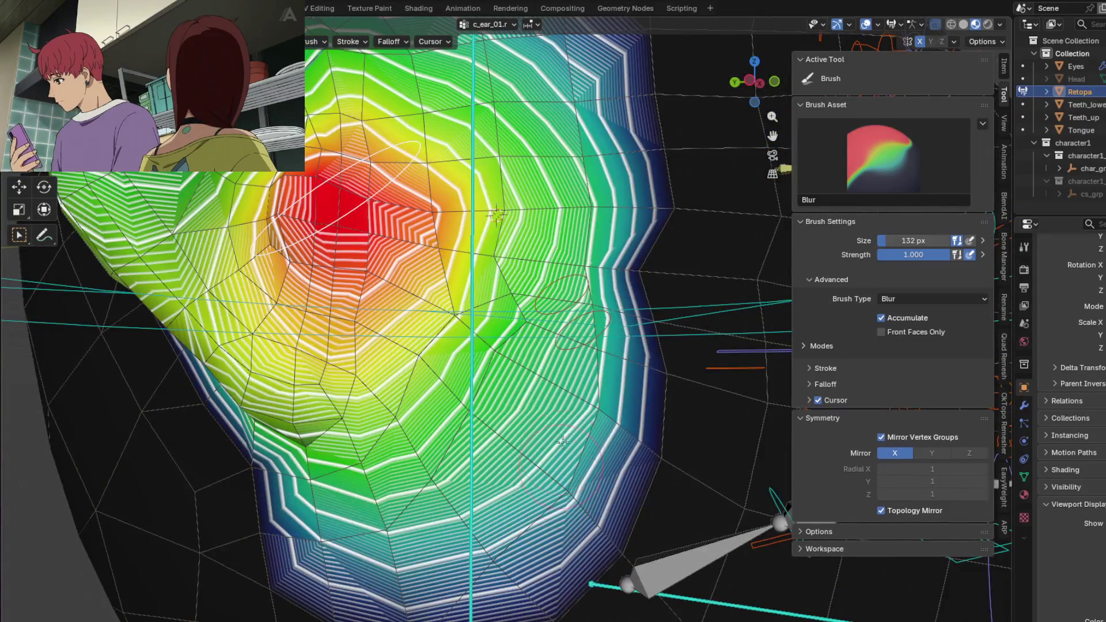
# - Smooth the c_ear_01.r weights along the ear's right edge with the Blur brush
pyautogui.hotkey('shift', 'space')
pyautogui.scroll(-3, 497, 215)
pyautogui.moveTo(497, 215)
pyautogui.mouseDown(button='middle')
pyautogui.moveTo(552, 227)
pyautogui.moveTo(539, 469)
pyautogui.mouseUp(button='middle')
pyautogui.scroll(2, 552, 226)
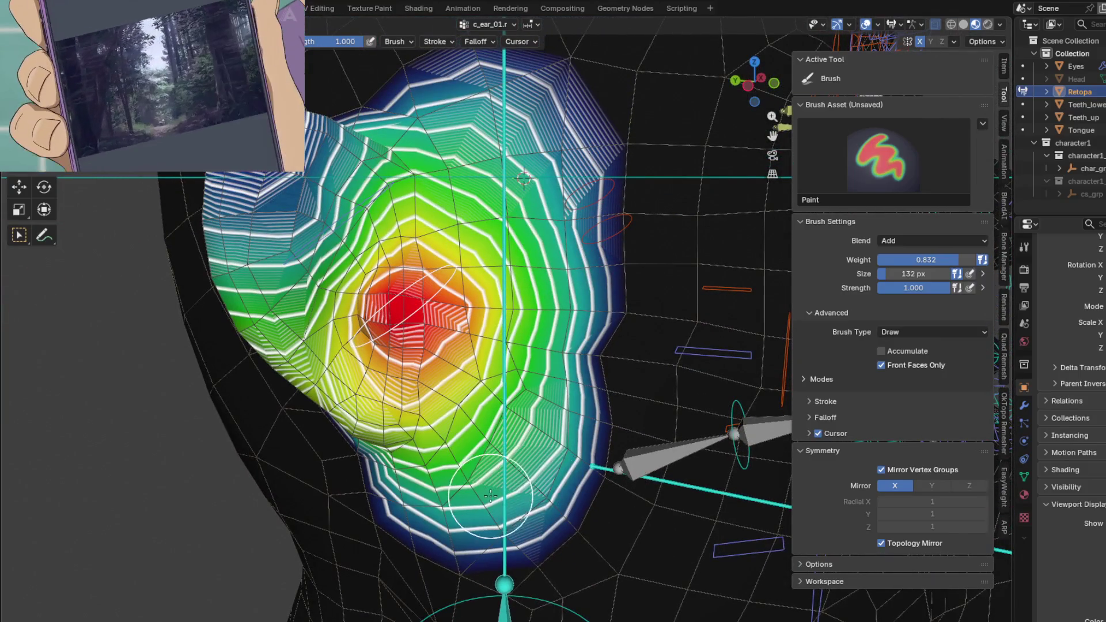
pyautogui.press('shift')
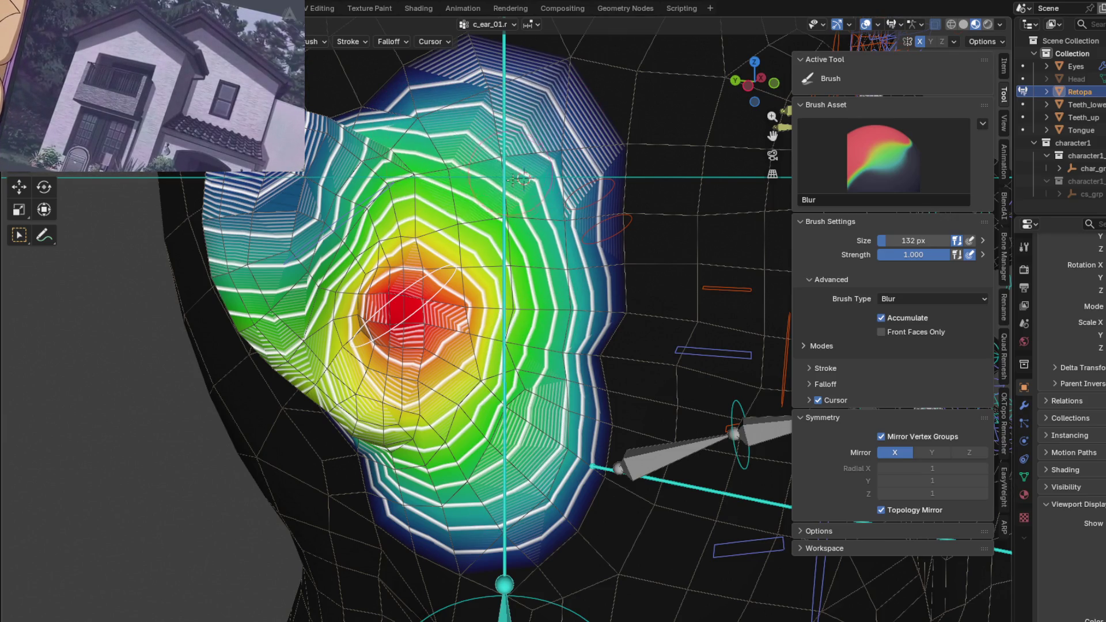
pyautogui.moveTo(532, 379); pyautogui.dragTo(550, 199)
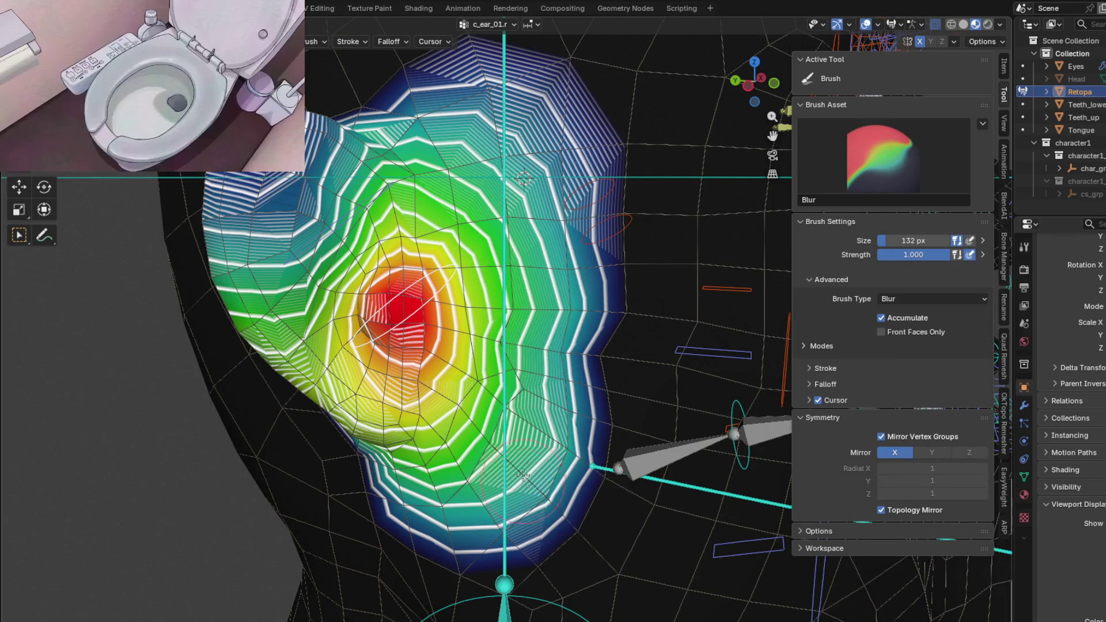
# - Twist the ear bone from a side view to check how the ear deforms
pyautogui.moveTo(389, 493)
pyautogui.mouseDown(button='middle')
pyautogui.moveTo(563, 392)
pyautogui.moveTo(460, 348)
pyautogui.mouseUp(button='middle')
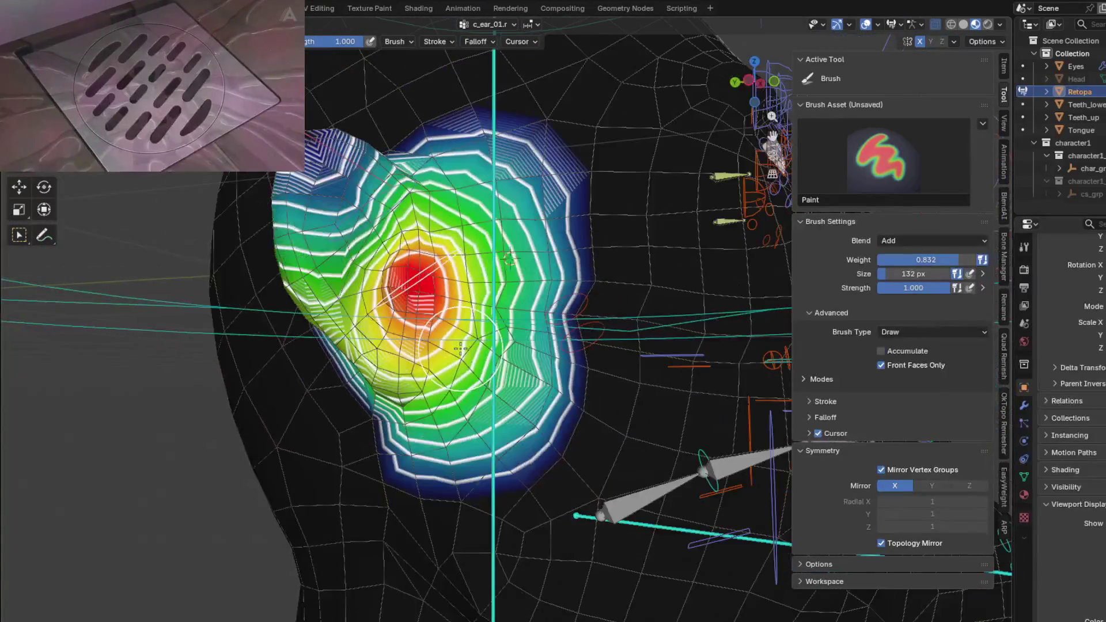
pyautogui.moveTo(504, 224); pyautogui.dragTo(517, 235, button='middle')
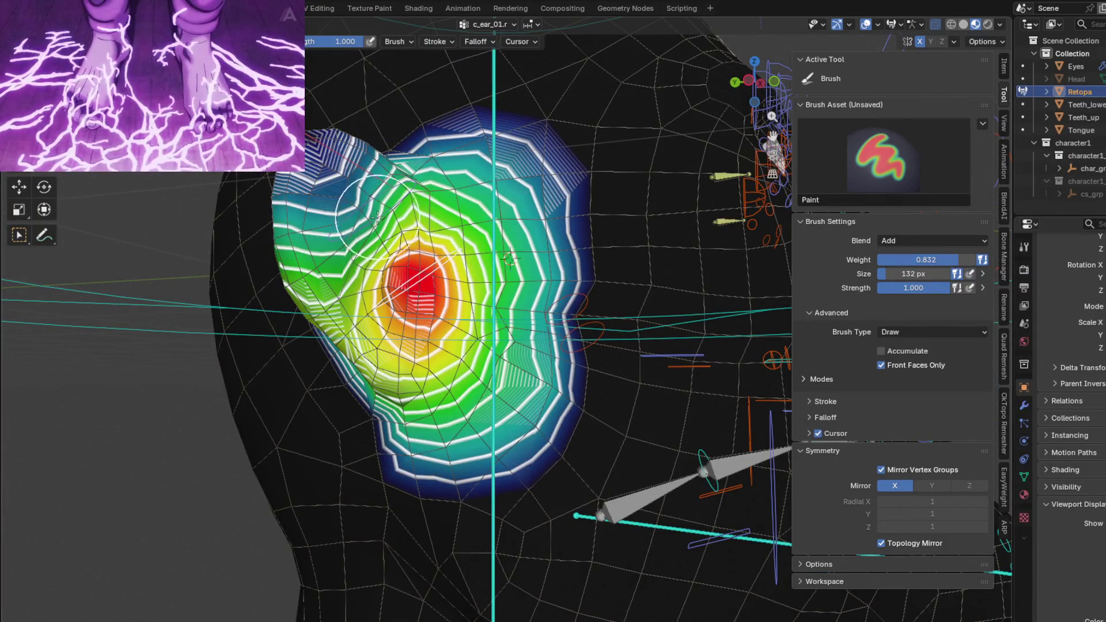
pyautogui.click(430, 245)
# - Make c_ear_02.r the painted bone and twist it to test its deformation
pyautogui.keyDown('ctrl'); pyautogui.click(430, 251); pyautogui.keyUp('ctrl')
pyautogui.moveTo(430, 251); pyautogui.dragTo(428, 280, button='middle')
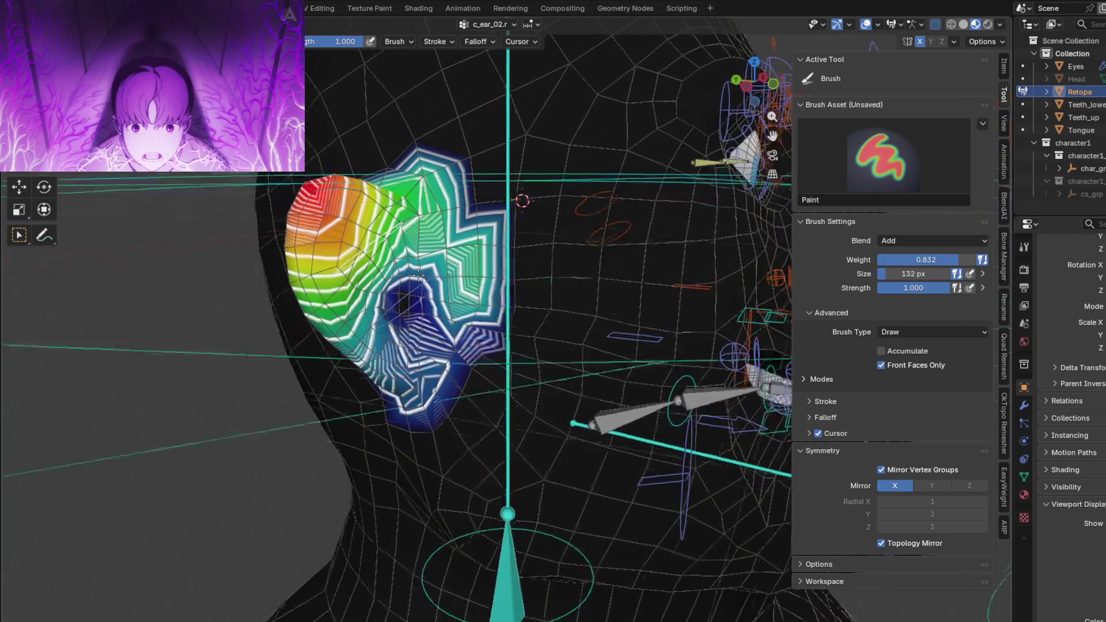
pyautogui.scroll(1, 429, 280)
pyautogui.press('r')
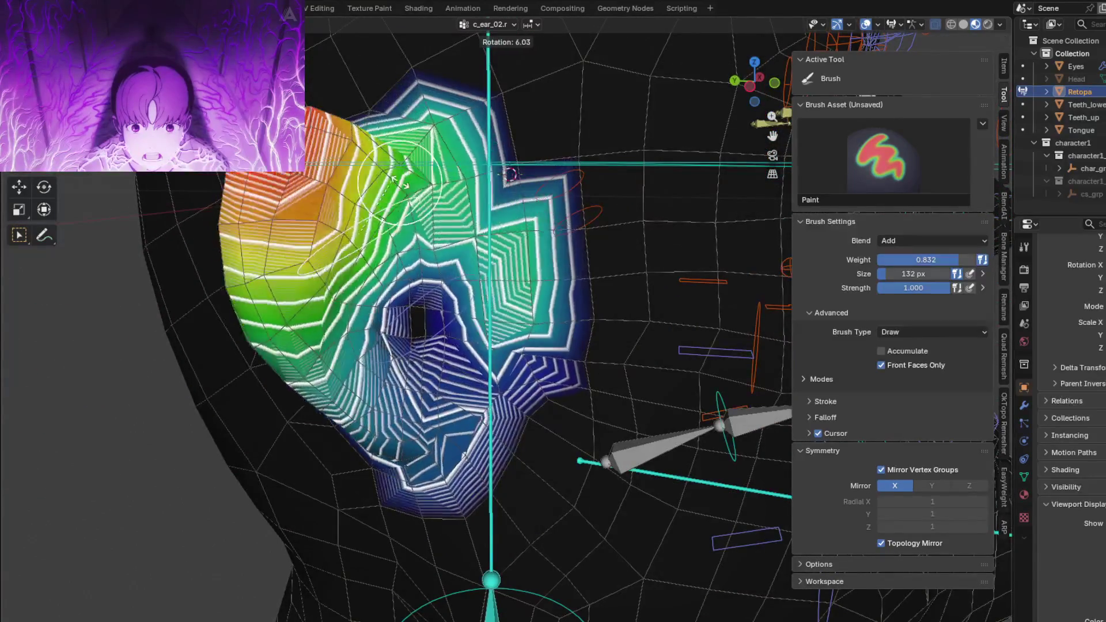
pyautogui.click(450, 263)
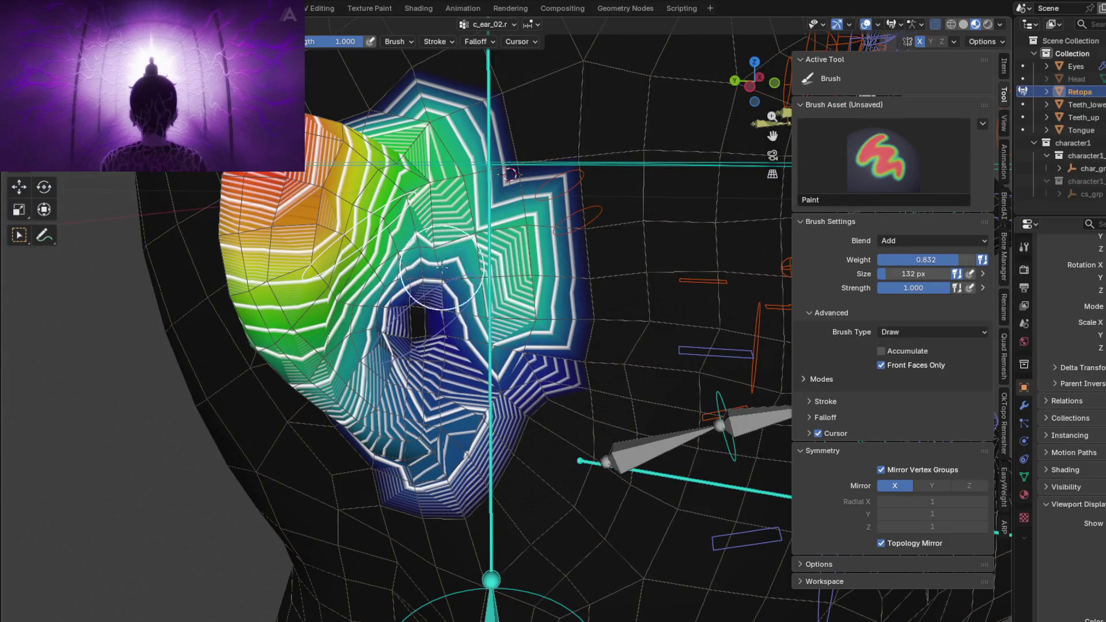
# - Blur the c_ear_02.r weights around the ear hole and upper ear
pyautogui.keyDown('shift'); pyautogui.moveTo(443, 269); pyautogui.dragTo(431, 271); pyautogui.keyUp('shift')
pyautogui.keyDown('shift'); pyautogui.moveTo(399, 313); pyautogui.dragTo(499, 282); pyautogui.keyUp('shift')
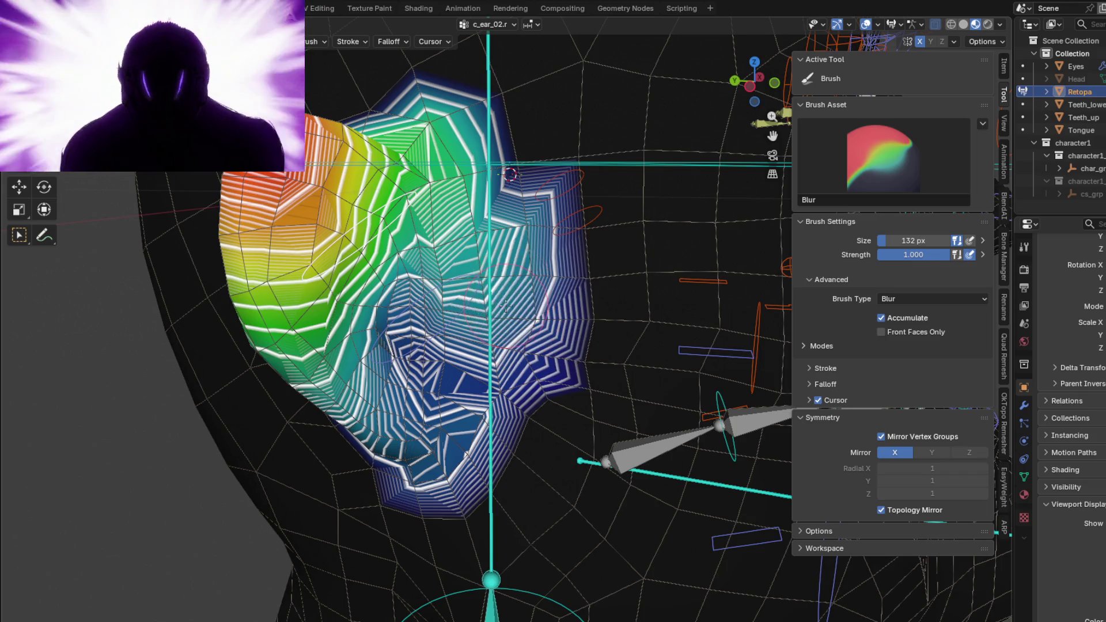
pyautogui.press('shift')
pyautogui.moveTo(497, 355)
pyautogui.mouseDown(button='middle')
pyautogui.moveTo(553, 345)
pyautogui.moveTo(438, 217)
pyautogui.mouseUp(button='middle')
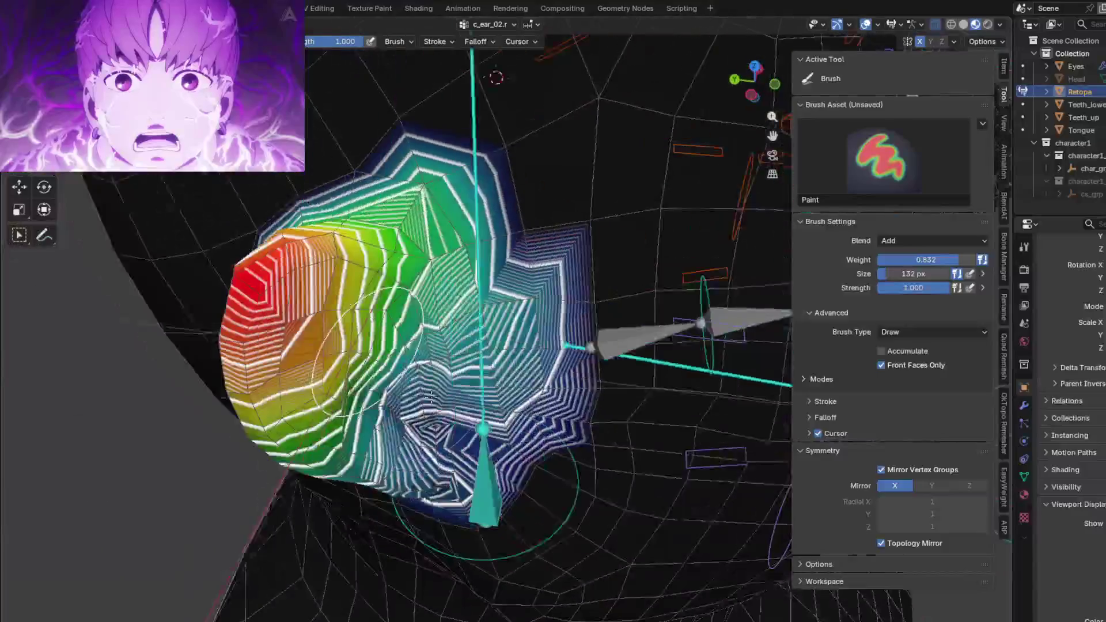
pyautogui.press('shift')
pyautogui.keyDown('shift'); pyautogui.moveTo(438, 217); pyautogui.dragTo(406, 207); pyautogui.keyUp('shift')
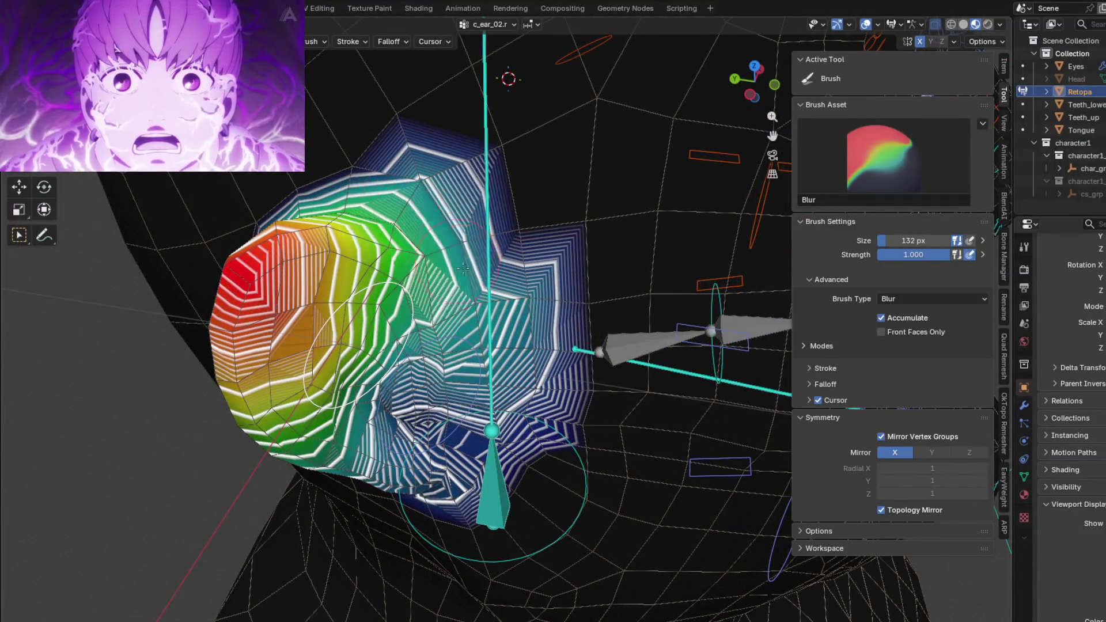
pyautogui.moveTo(457, 283); pyautogui.dragTo(469, 287, button='middle')
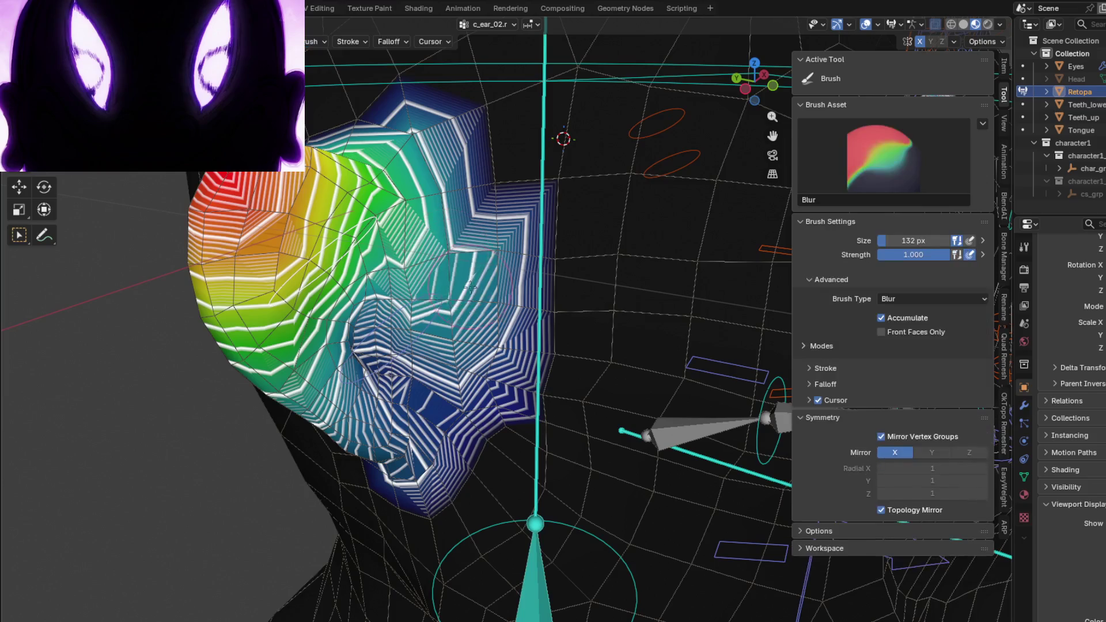
pyautogui.moveTo(436, 255)
pyautogui.keyDown('shift'); pyautogui.mouseDown()
pyautogui.moveTo(448, 222)
pyautogui.moveTo(364, 354)
pyautogui.mouseUp(); pyautogui.keyUp('shift')
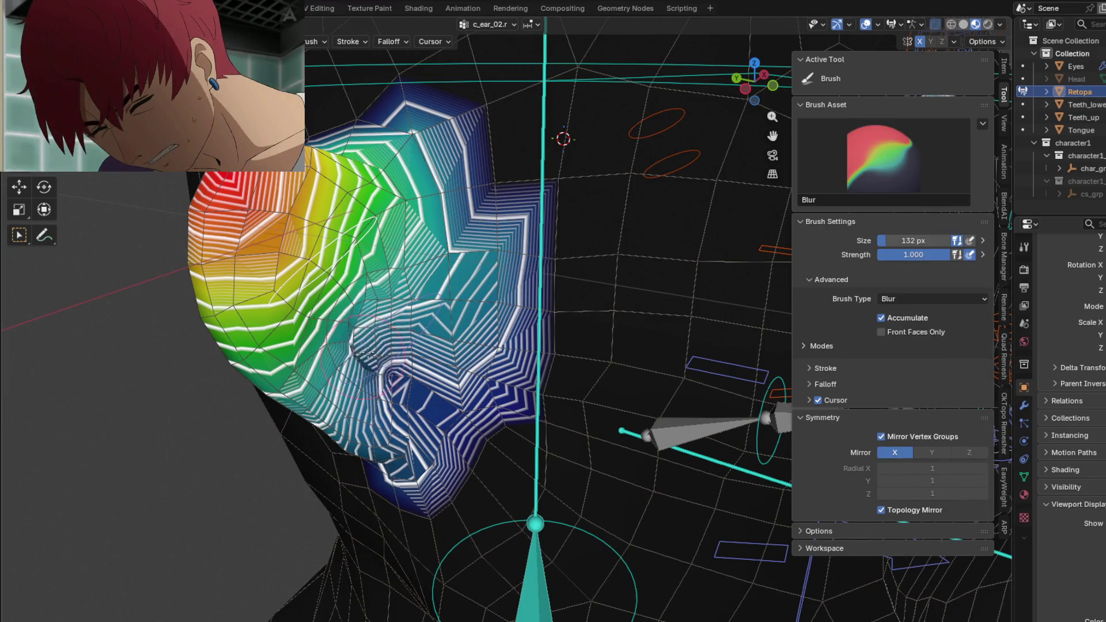
# - Blur out the remaining stripes across the central, lower and right ear areas
pyautogui.moveTo(359, 353); pyautogui.dragTo(428, 388, button='middle')
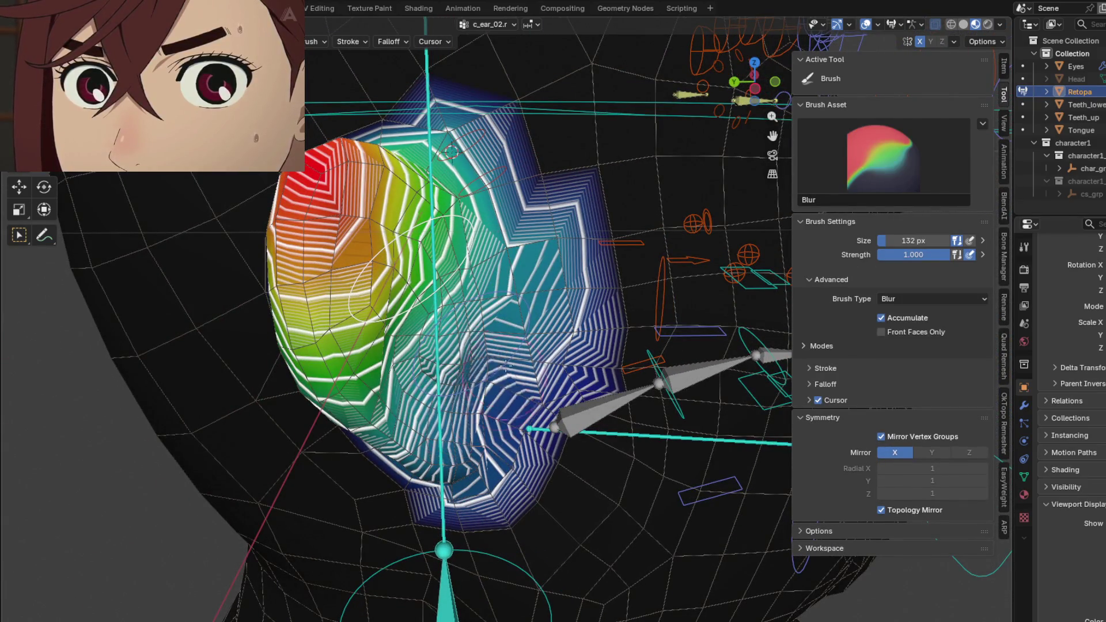
pyautogui.keyDown('shift'); pyautogui.moveTo(506, 367); pyautogui.dragTo(495, 337); pyautogui.keyUp('shift')
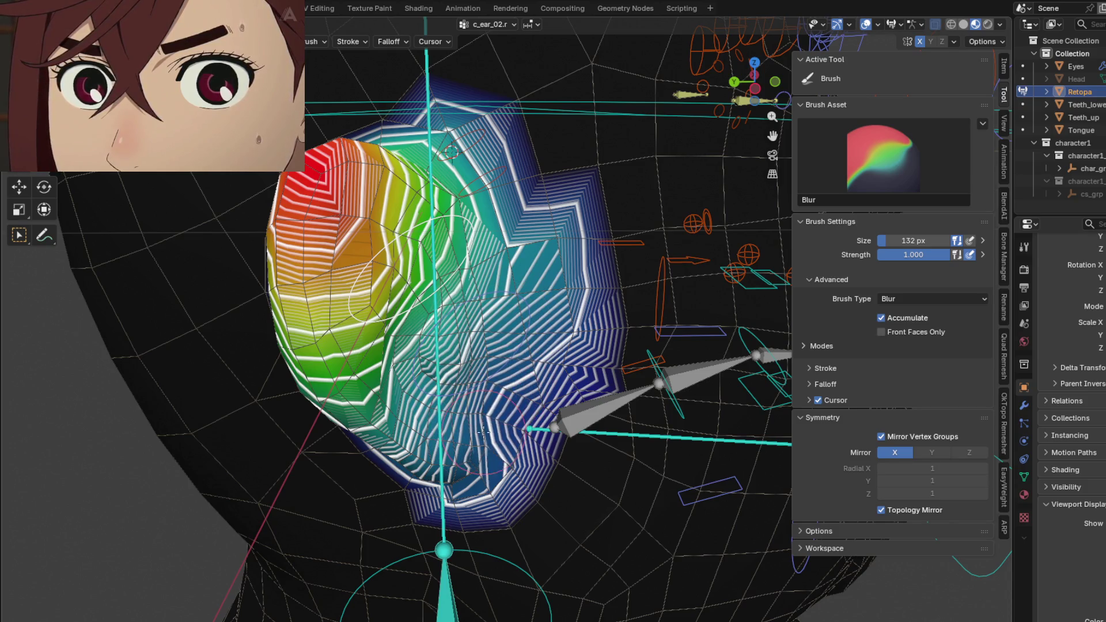
pyautogui.moveTo(484, 429); pyautogui.dragTo(487, 205)
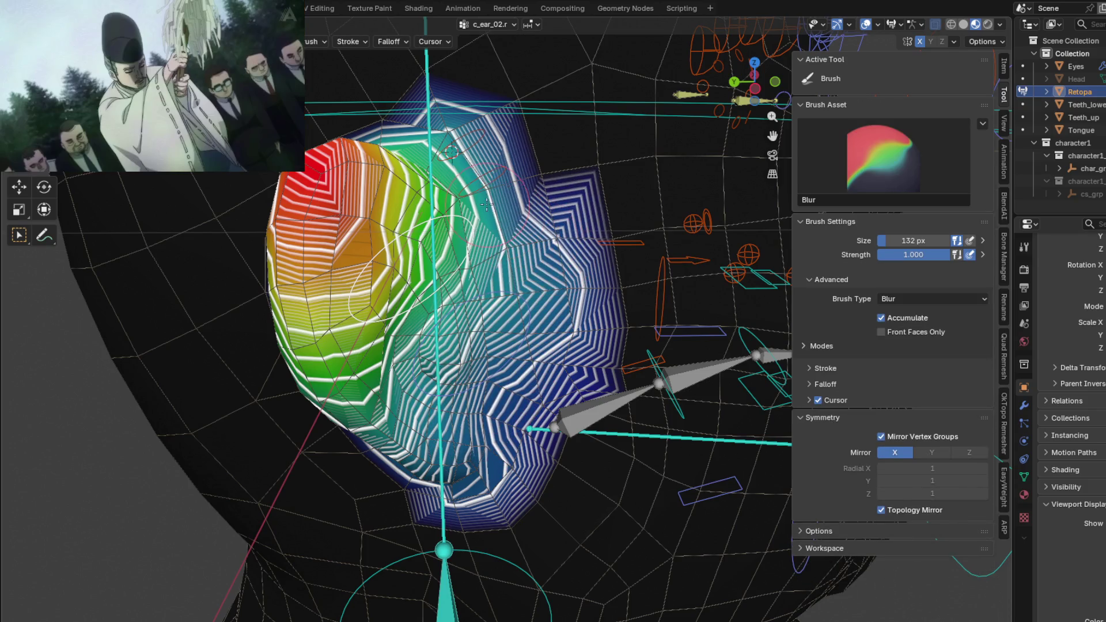
pyautogui.moveTo(437, 346)
pyautogui.keyDown('shift'); pyautogui.mouseDown()
pyautogui.moveTo(492, 437)
pyautogui.moveTo(479, 215)
pyautogui.mouseUp(); pyautogui.keyUp('shift')
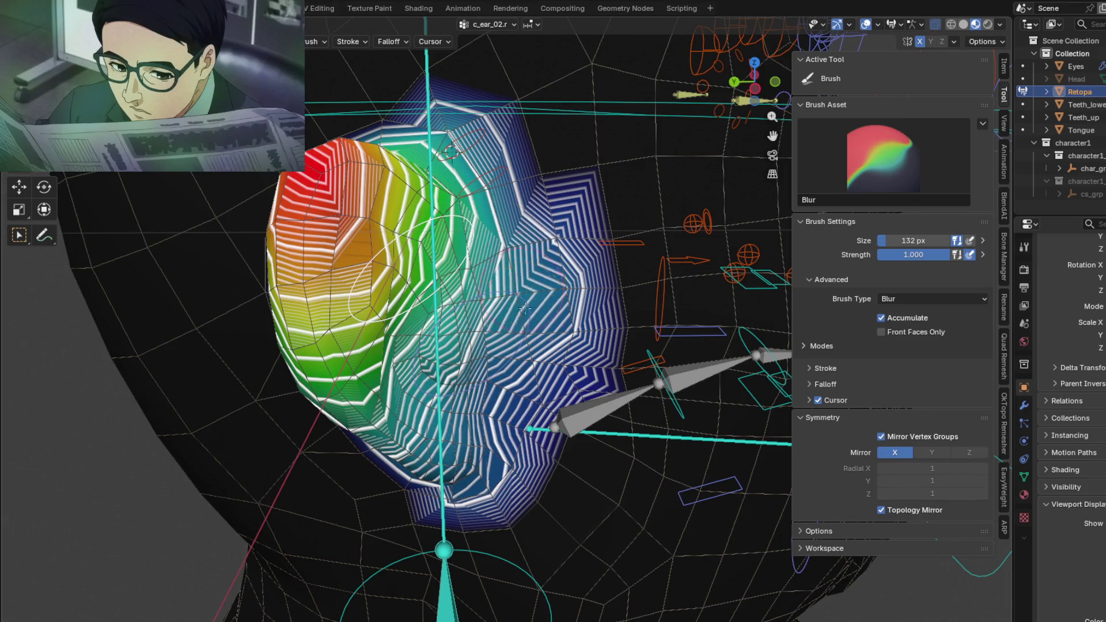
pyautogui.moveTo(480, 214); pyautogui.dragTo(460, 304, button='middle')
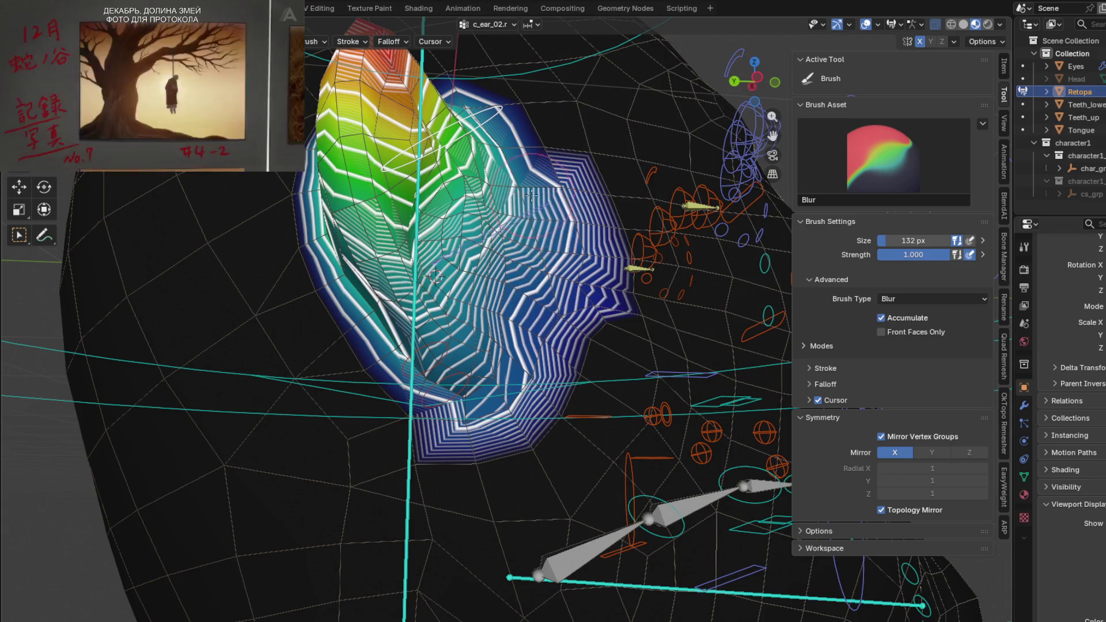
pyautogui.moveTo(530, 196); pyautogui.dragTo(534, 222, button='middle')
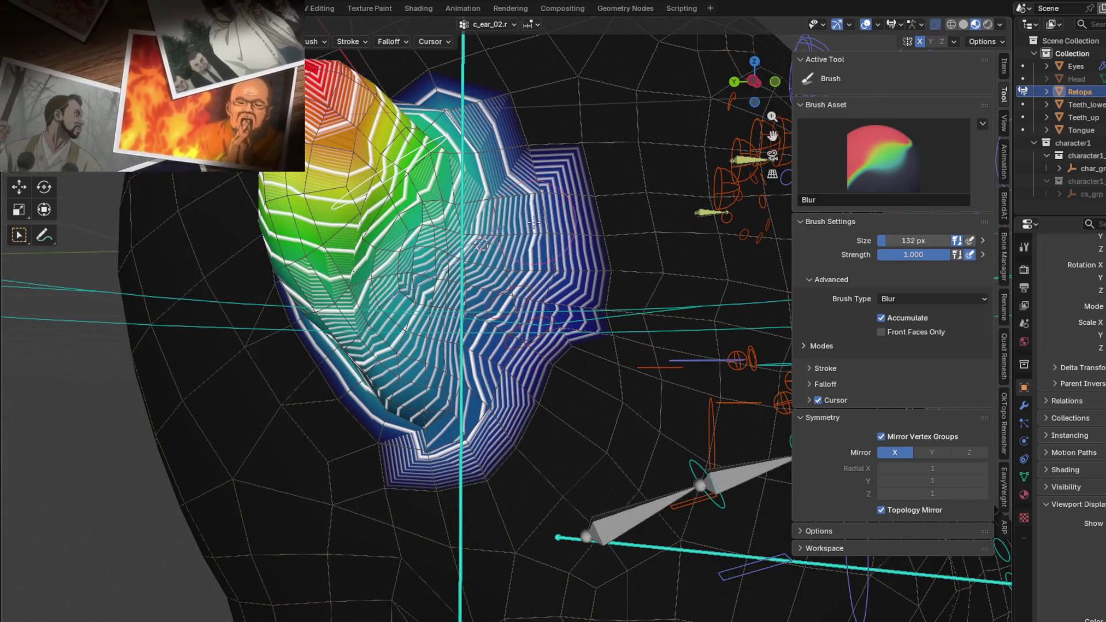
pyautogui.moveTo(483, 245); pyautogui.dragTo(501, 293, button='middle')
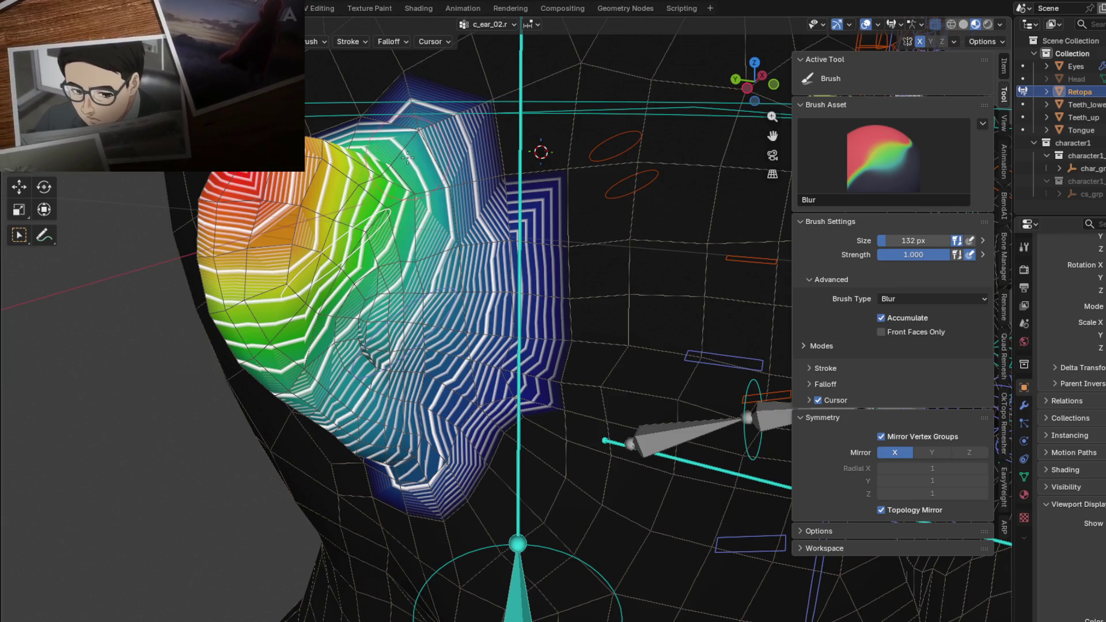
# - Return to the c_ear_01.r weights and twist the bone to test the ear deformation
pyautogui.press('1')
pyautogui.moveTo(402, 152)
pyautogui.mouseDown(button='middle')
pyautogui.moveTo(438, 232)
pyautogui.moveTo(424, 212)
pyautogui.mouseUp(button='middle')
pyautogui.press('r')
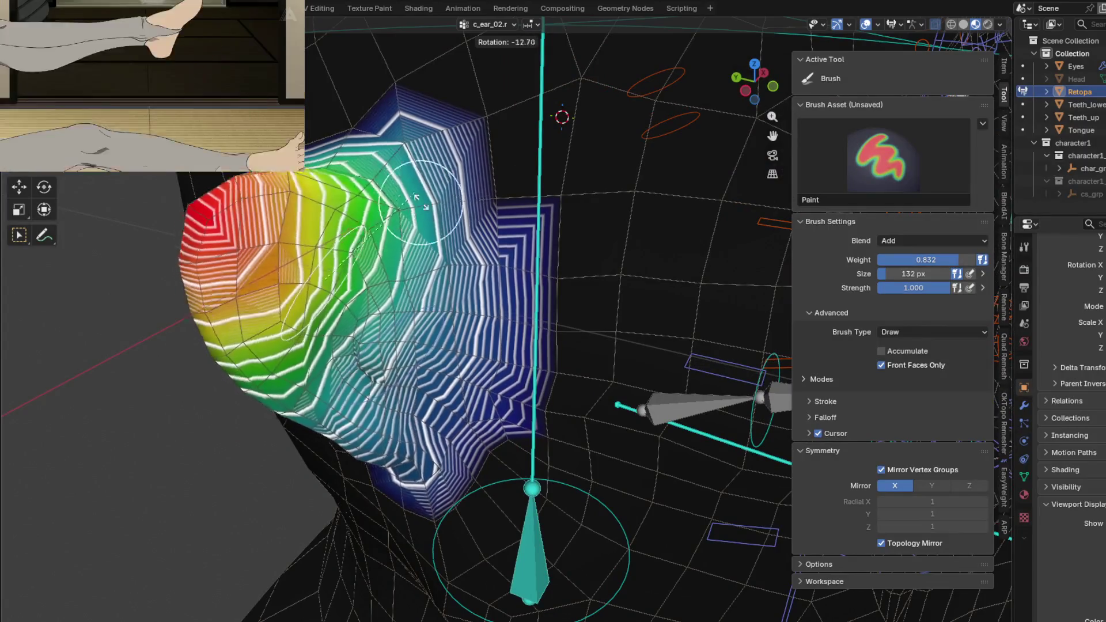
pyautogui.click(420, 205)
pyautogui.moveTo(421, 206)
pyautogui.mouseDown(button='middle')
pyautogui.moveTo(367, 256)
pyautogui.moveTo(378, 365)
pyautogui.moveTo(346, 370)
pyautogui.moveTo(419, 322)
pyautogui.moveTo(436, 233)
pyautogui.mouseUp(button='middle')
pyautogui.scroll(2, 377, 364)
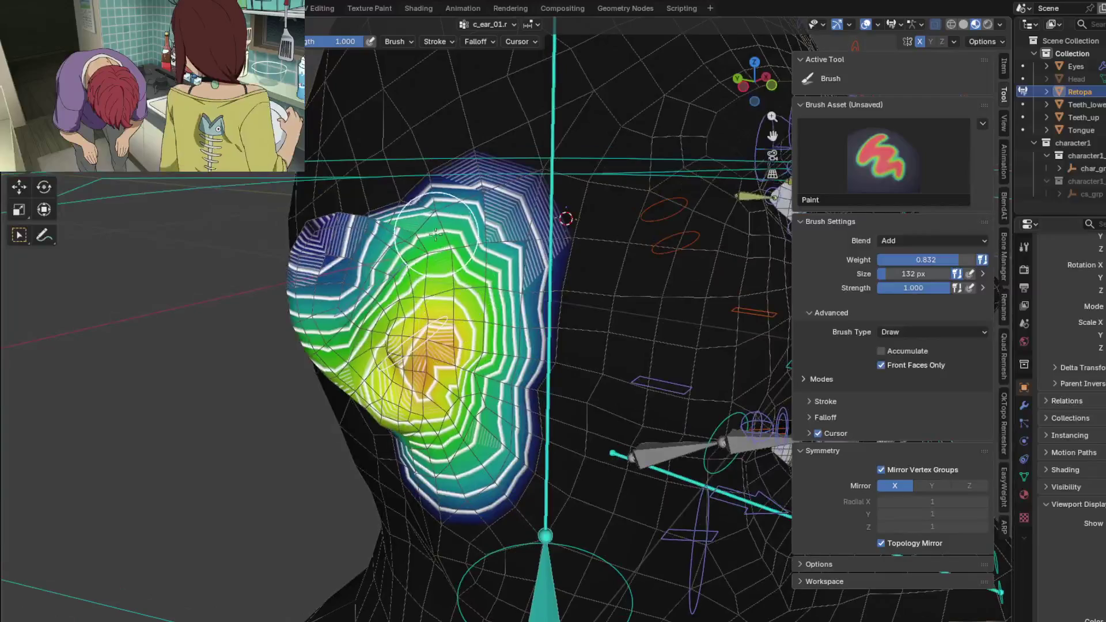
# - Test the c_ear_01.r rotation once more, then make c_eyelid_corner_02.r the painted bone
pyautogui.press('r')
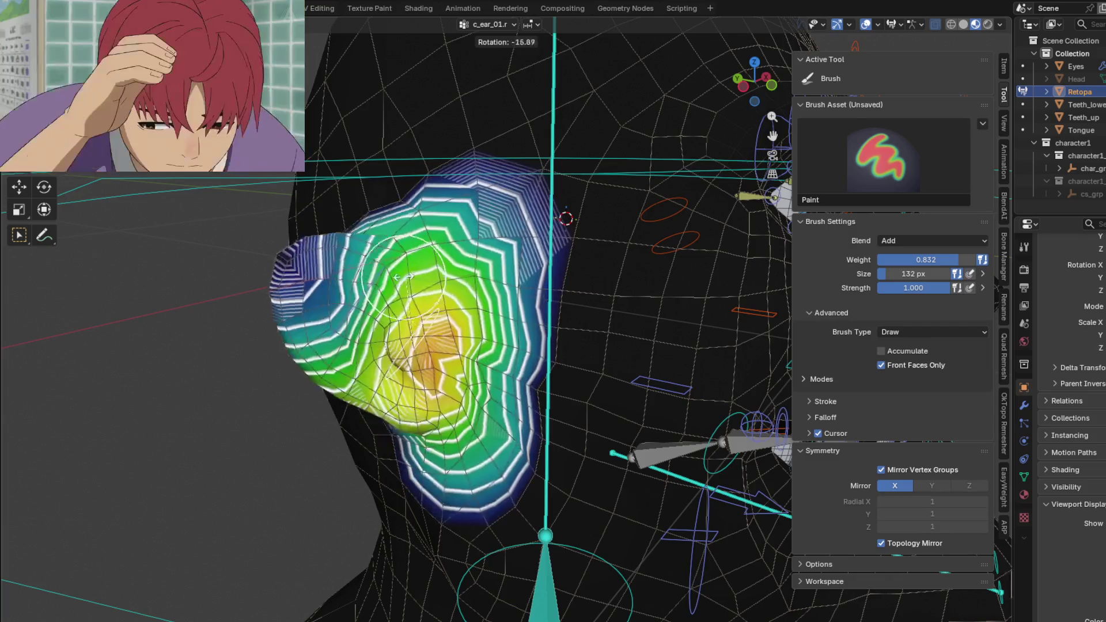
pyautogui.click(406, 278)
pyautogui.moveTo(405, 277)
pyautogui.mouseDown(button='middle')
pyautogui.moveTo(473, 245)
pyautogui.moveTo(521, 271)
pyautogui.mouseUp(button='middle')
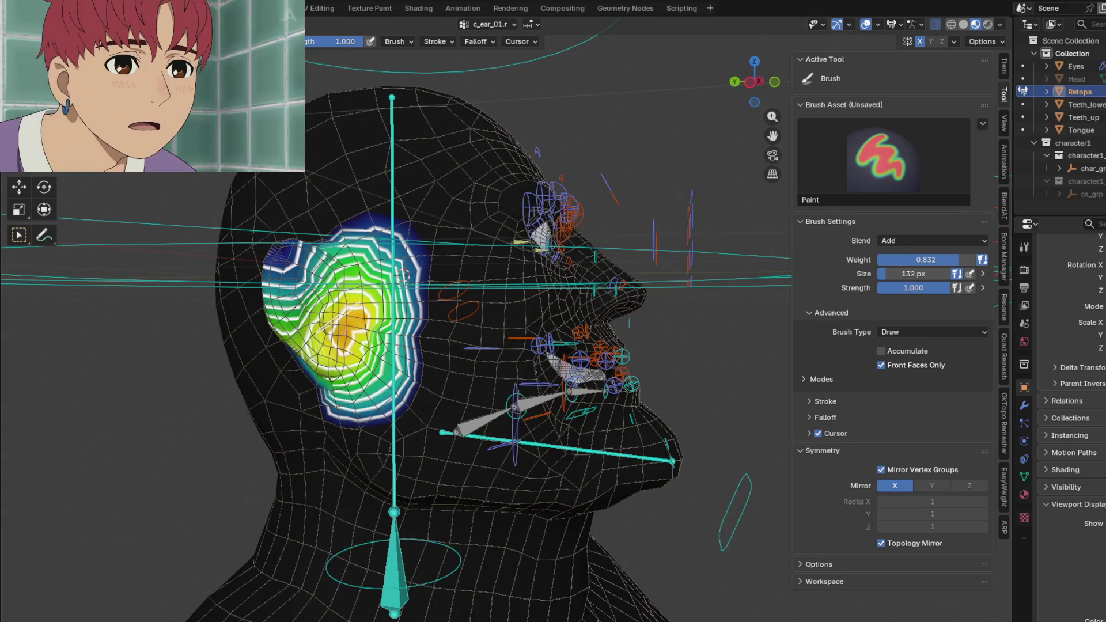
pyautogui.moveTo(475, 389); pyautogui.dragTo(450, 382, button='middle')
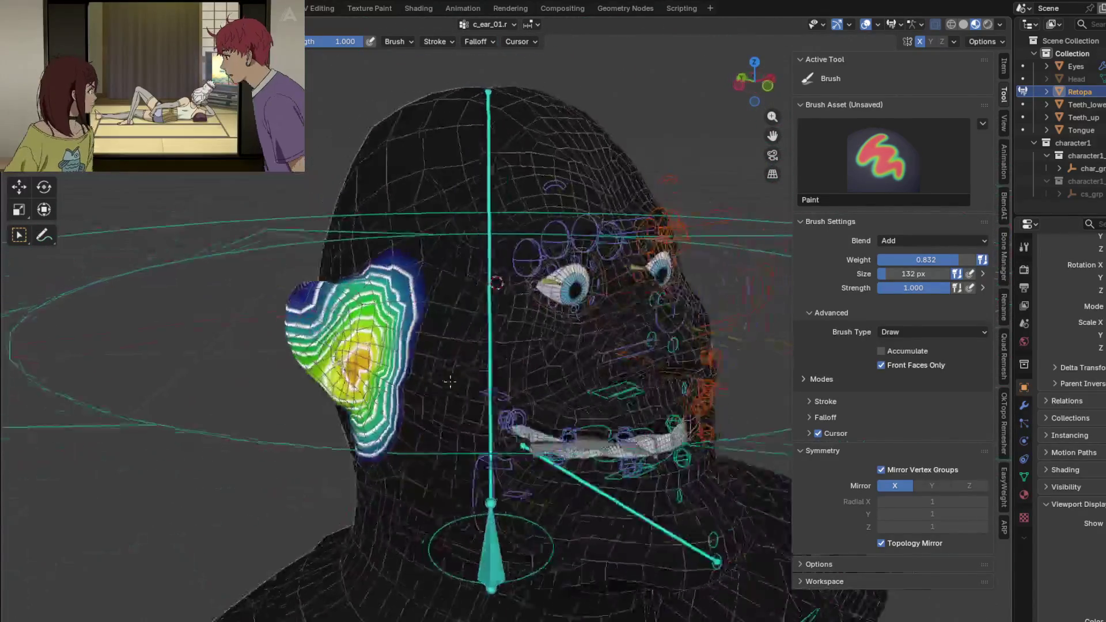
pyautogui.scroll(3, 449, 381)
pyautogui.keyDown('ctrl'); pyautogui.click(529, 261); pyautogui.keyUp('ctrl')
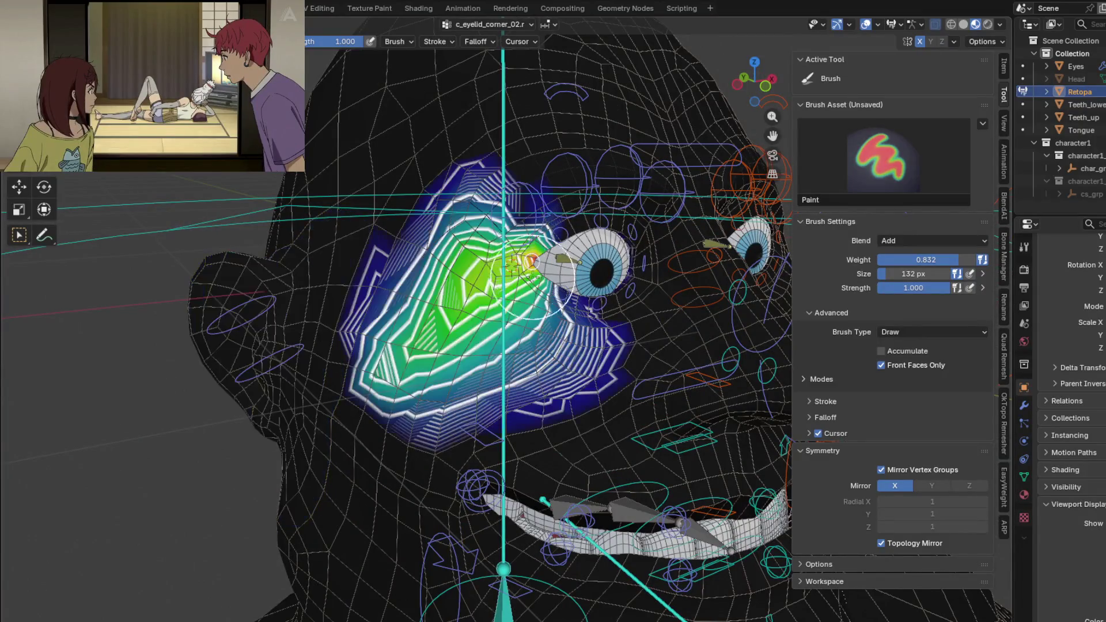
# - Inspect the eyelid-corner patch around the eye and undo the stray stroke
pyautogui.moveTo(523, 255); pyautogui.dragTo(501, 278, button='middle')
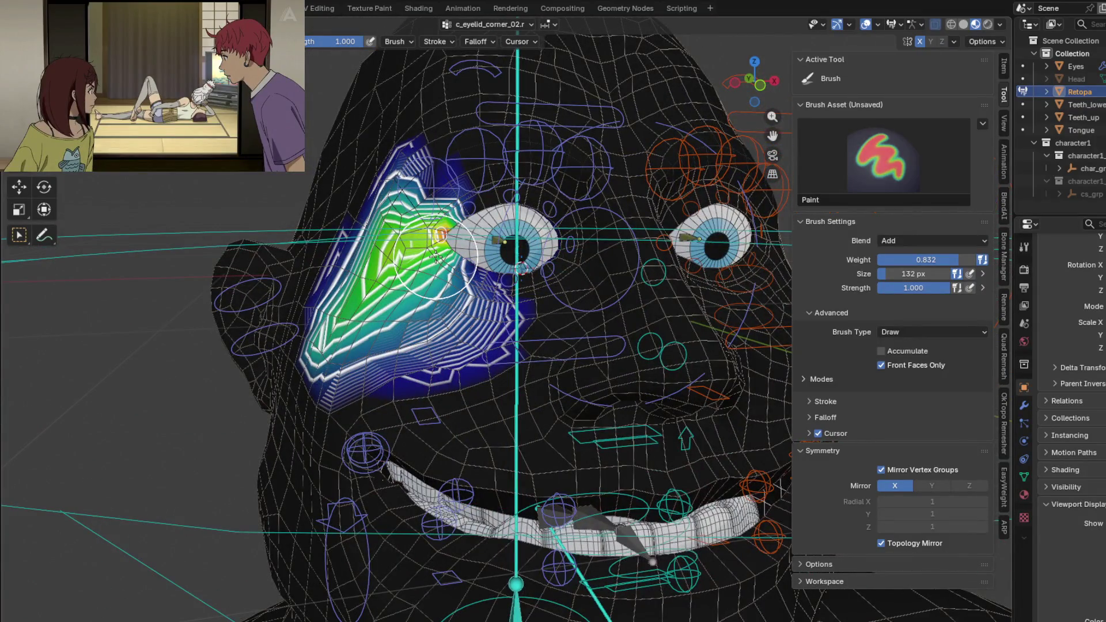
pyautogui.scroll(2, 427, 303)
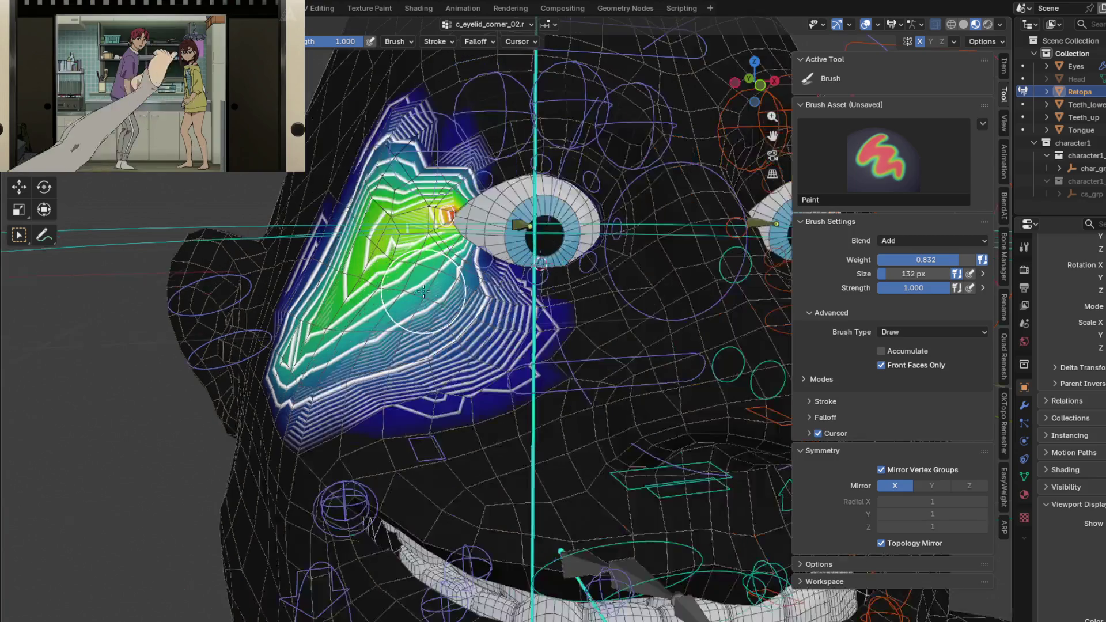
pyautogui.scroll(2, 533, 300)
pyautogui.moveTo(531, 300); pyautogui.dragTo(475, 442, button='middle')
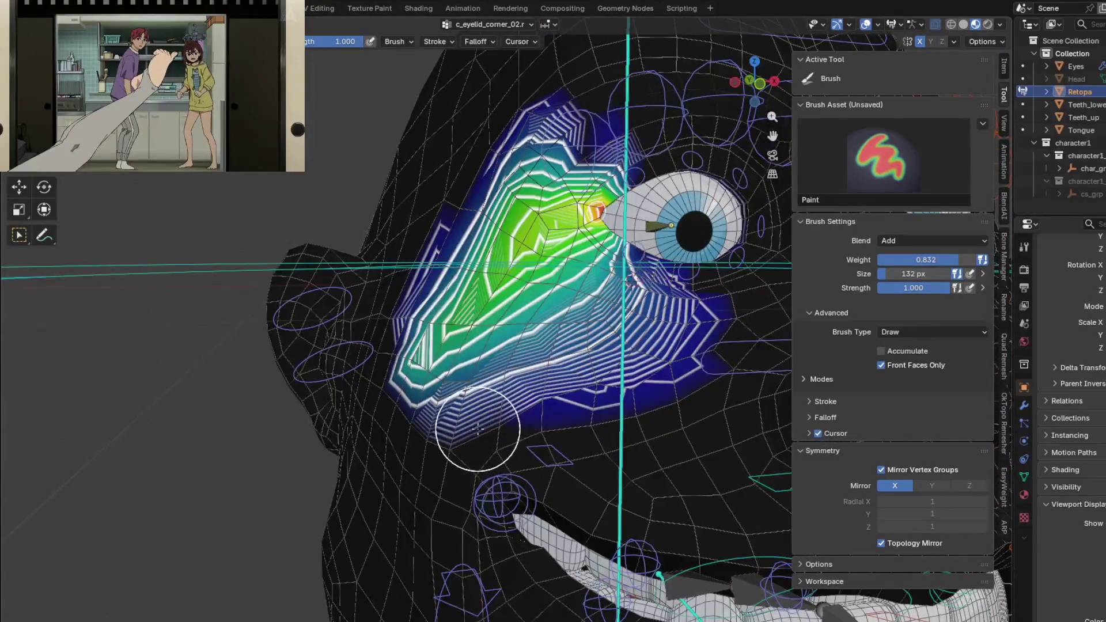
pyautogui.scroll(2, 482, 362)
pyautogui.moveTo(482, 362); pyautogui.dragTo(468, 402, button='middle')
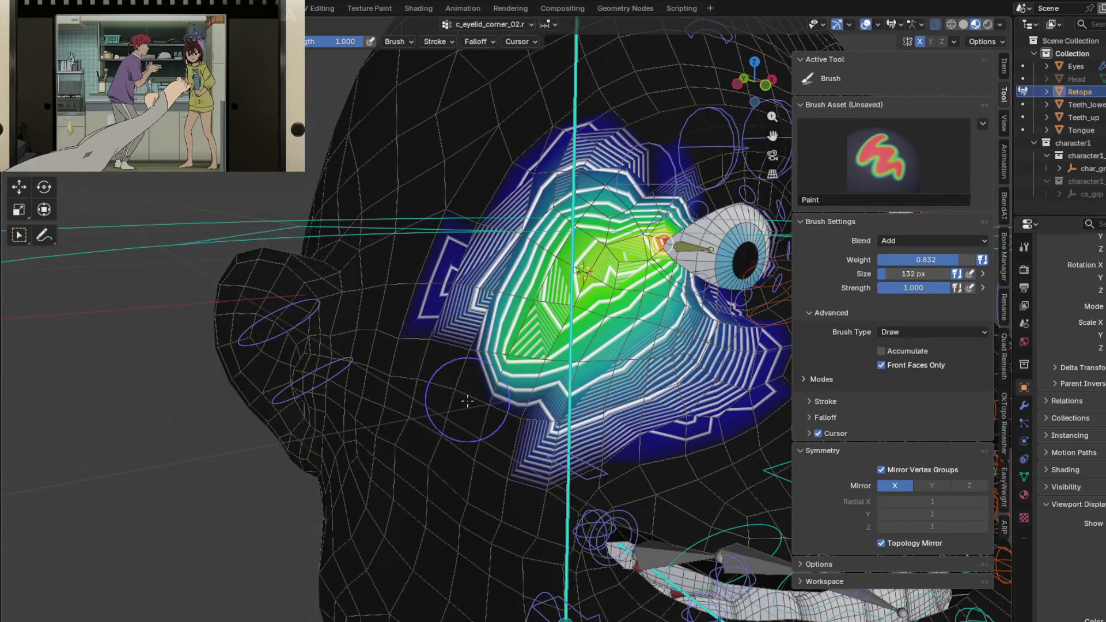
pyautogui.hotkey('ctrl', 'z')
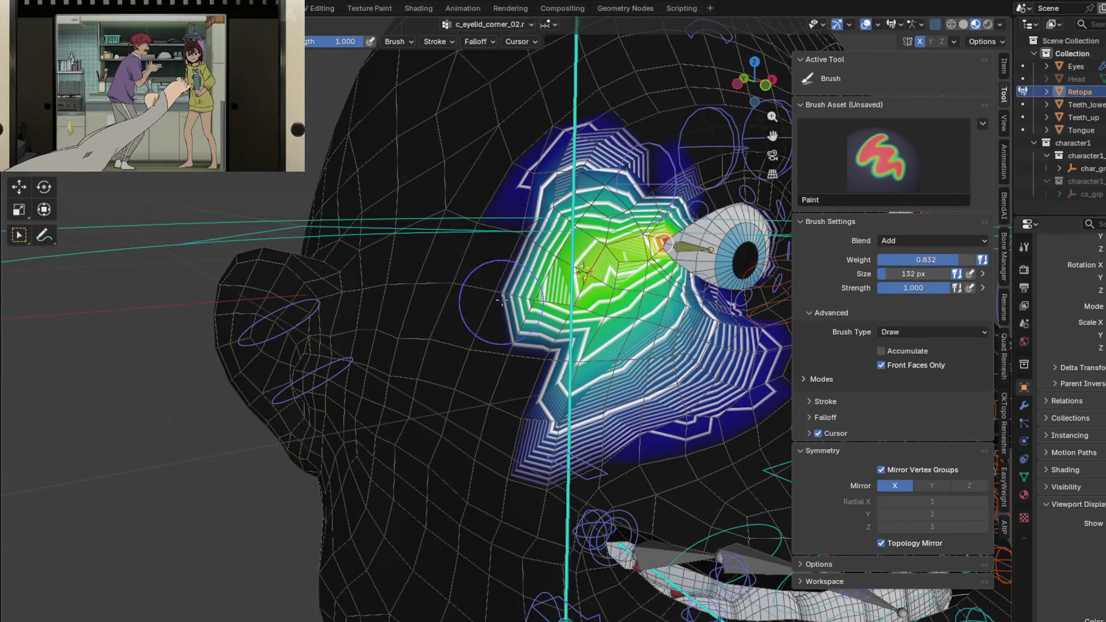
pyautogui.moveTo(505, 167); pyautogui.dragTo(498, 214, button='middle')
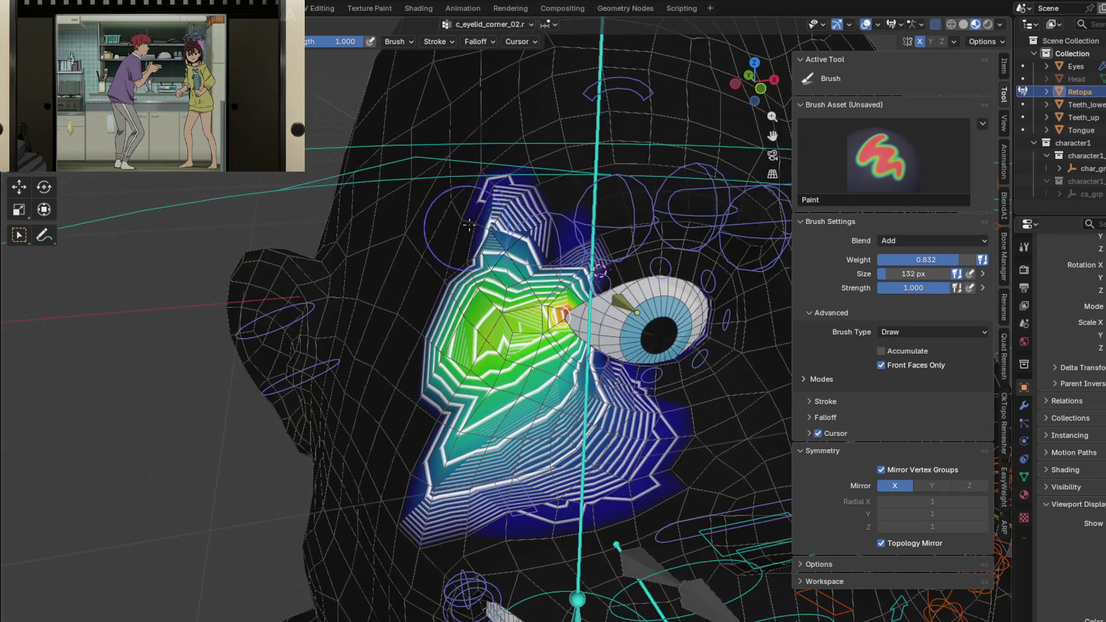
# - Remove weight from the top, lower part and lower-left lobe of the eyelid-corner patch
pyautogui.keyDown('ctrl'); pyautogui.moveTo(498, 214); pyautogui.dragTo(510, 219); pyautogui.keyUp('ctrl')
pyautogui.moveTo(461, 257); pyautogui.dragTo(406, 432, button='middle')
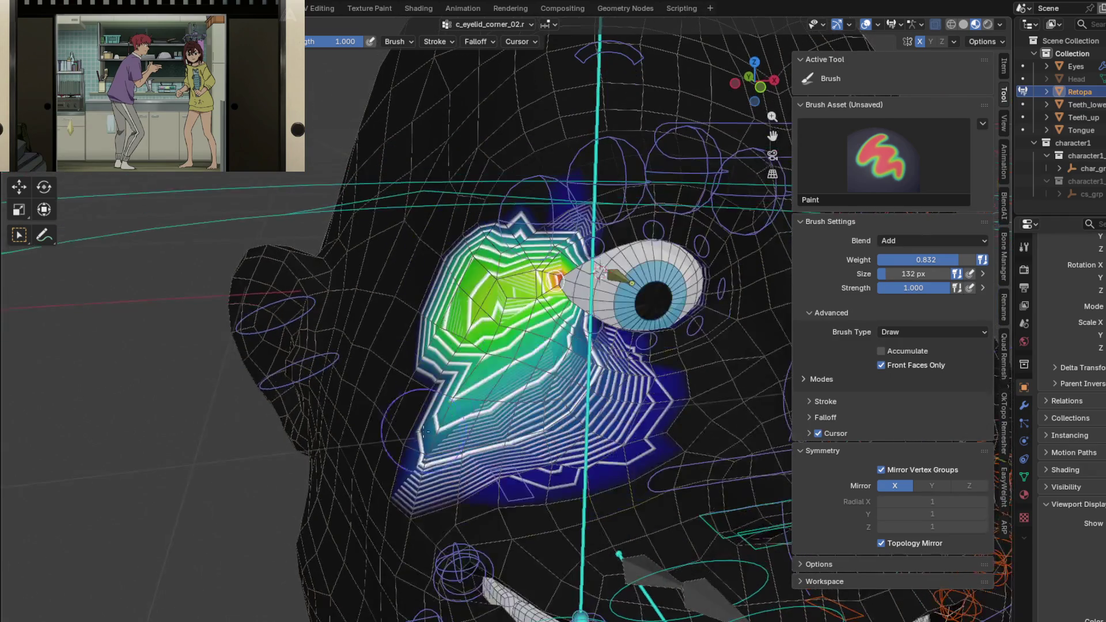
pyautogui.keyDown('ctrl'); pyautogui.moveTo(389, 458); pyautogui.dragTo(595, 462); pyautogui.keyUp('ctrl')
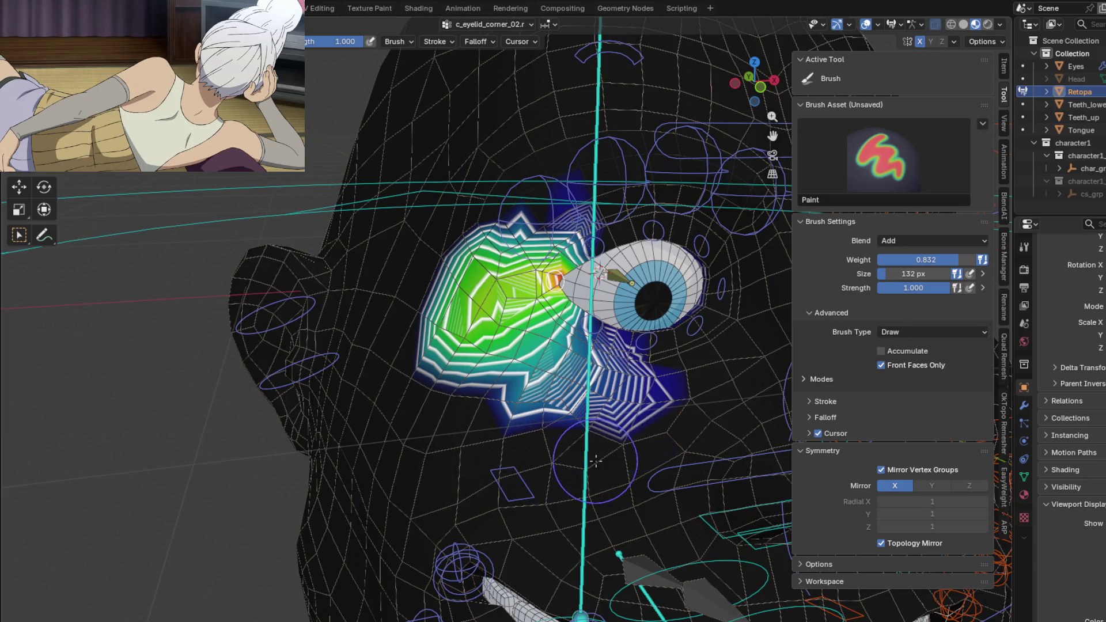
pyautogui.moveTo(601, 462); pyautogui.dragTo(586, 452, button='middle')
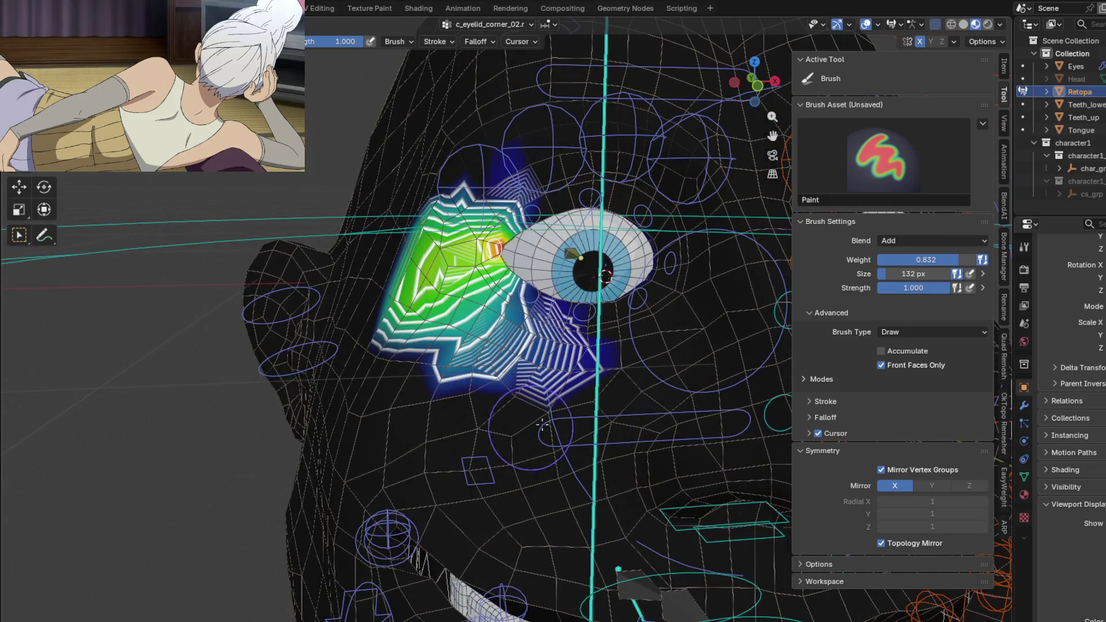
pyautogui.moveTo(419, 432)
pyautogui.mouseDown(button='middle')
pyautogui.moveTo(448, 409)
pyautogui.moveTo(346, 415)
pyautogui.mouseUp(button='middle')
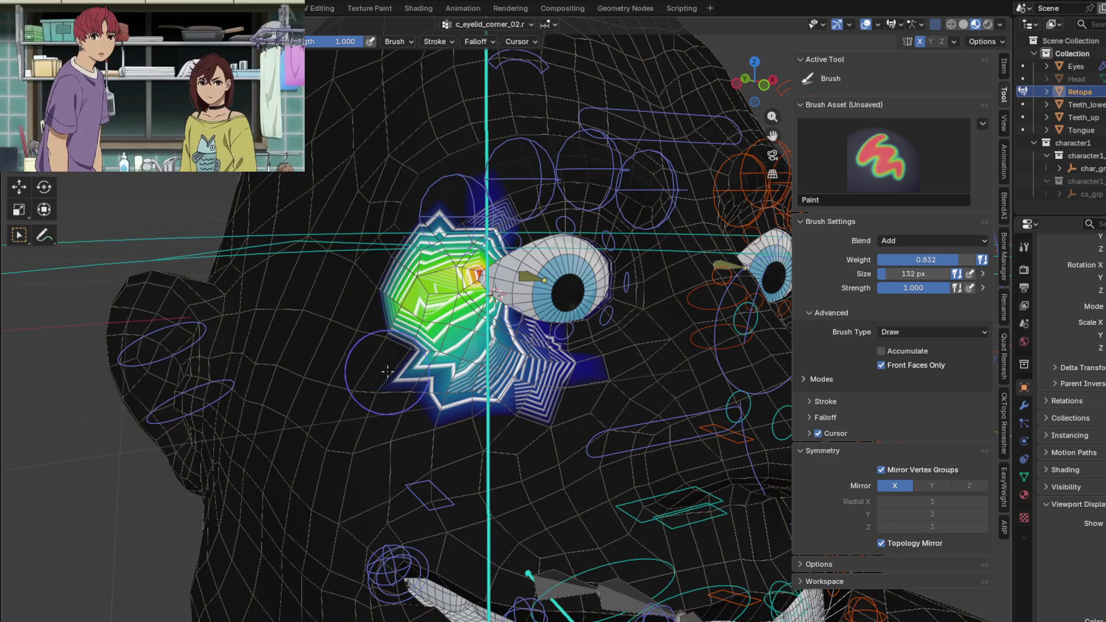
pyautogui.moveTo(393, 400)
pyautogui.keyDown('ctrl'); pyautogui.mouseDown()
pyautogui.moveTo(413, 381)
pyautogui.moveTo(377, 314)
pyautogui.mouseUp(); pyautogui.keyUp('ctrl')
pyautogui.moveTo(360, 277); pyautogui.dragTo(306, 259, button='middle')
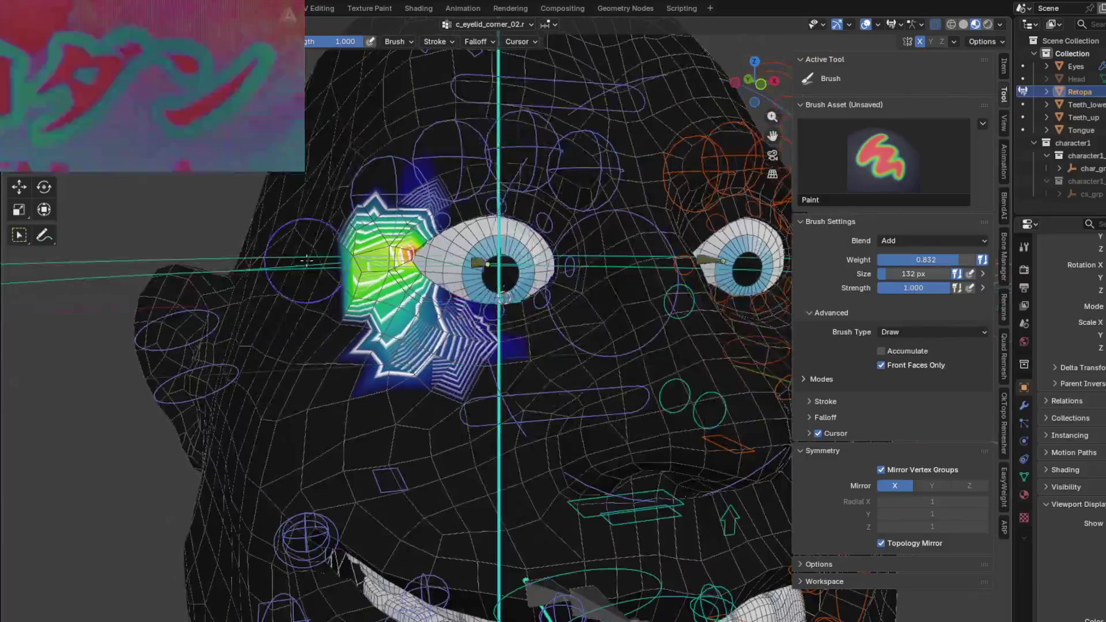
pyautogui.scroll(2, 503, 299)
pyautogui.scroll(2, 555, 314)
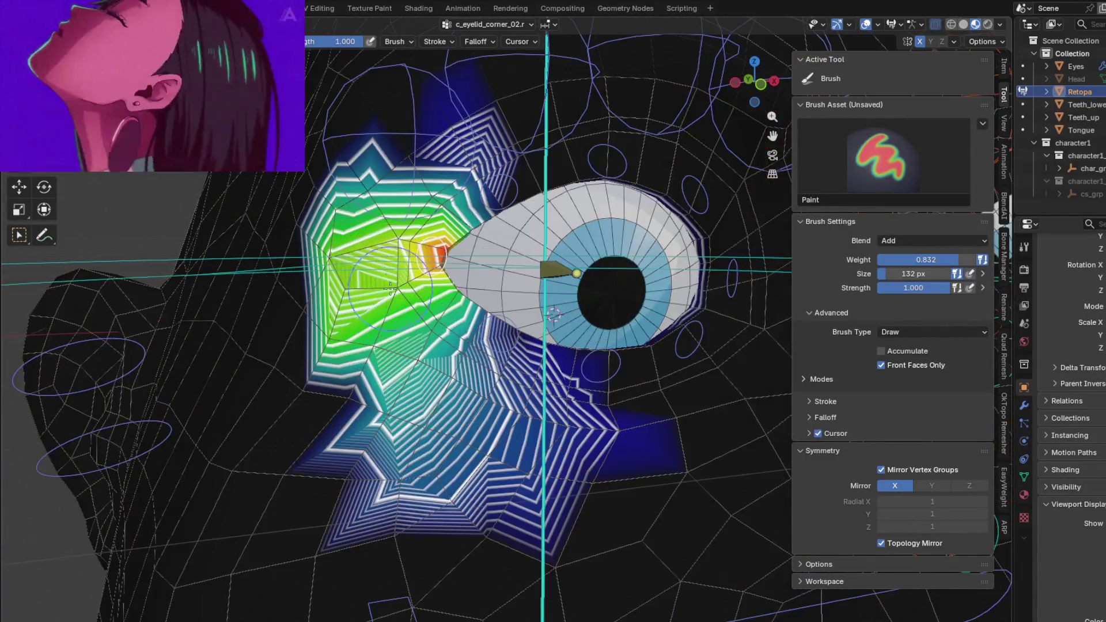
# - Erase weight along the lower-left edge and lower area of the eyelid-corner patch
pyautogui.keyDown('ctrl'); pyautogui.moveTo(346, 500); pyautogui.dragTo(439, 521); pyautogui.keyUp('ctrl')
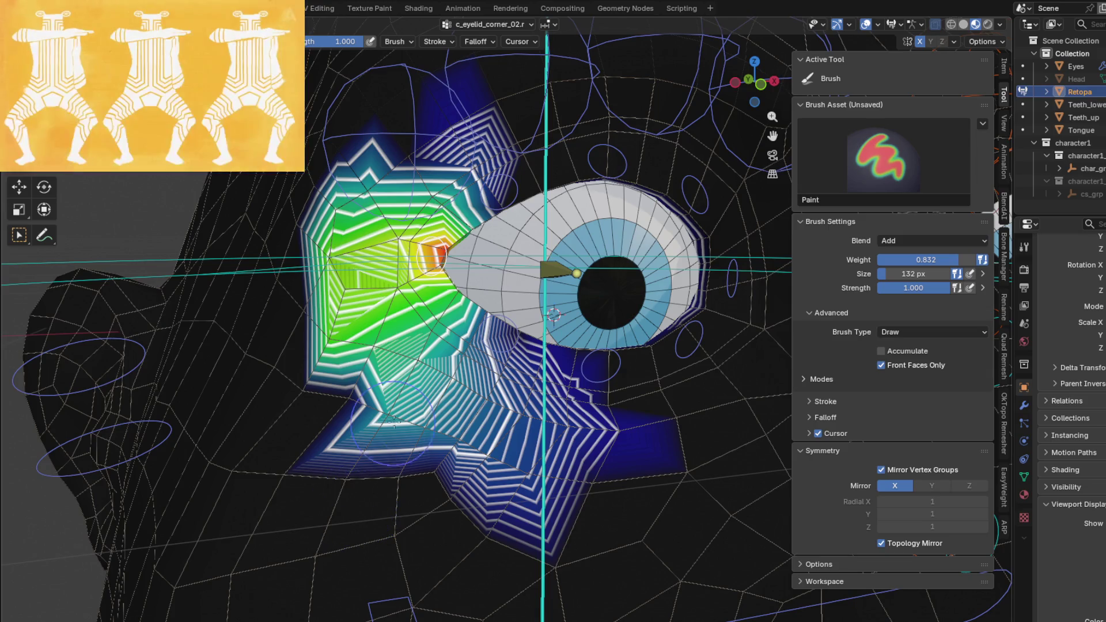
pyautogui.scroll(-2, 555, 315)
pyautogui.scroll(4, 548, 324)
pyautogui.scroll(-3, 540, 337)
pyautogui.scroll(2, 535, 345)
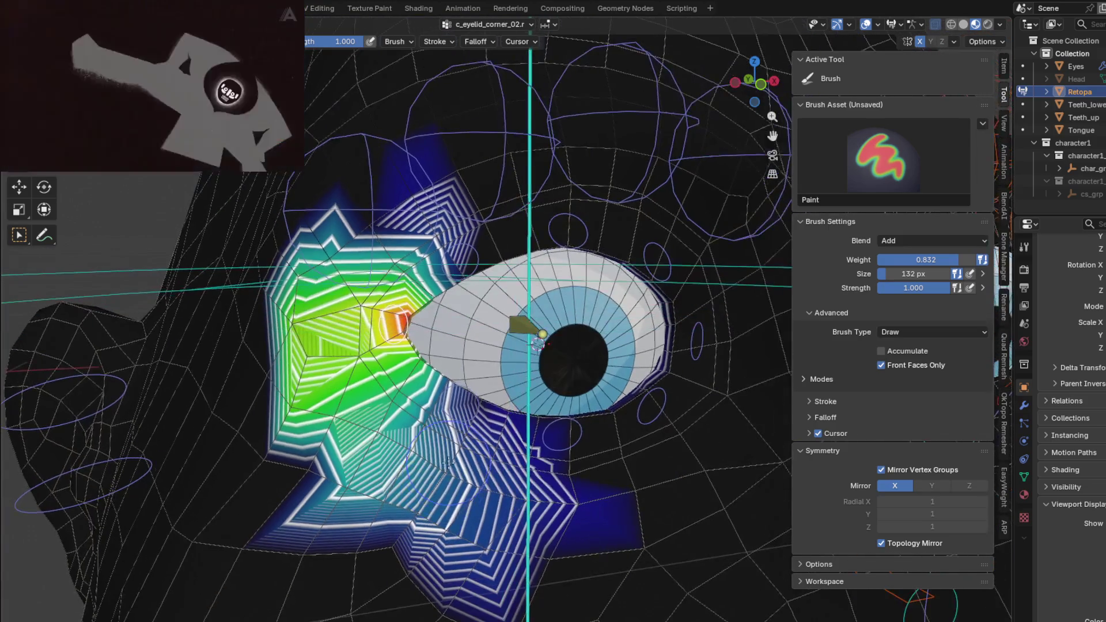
pyautogui.press('shift')
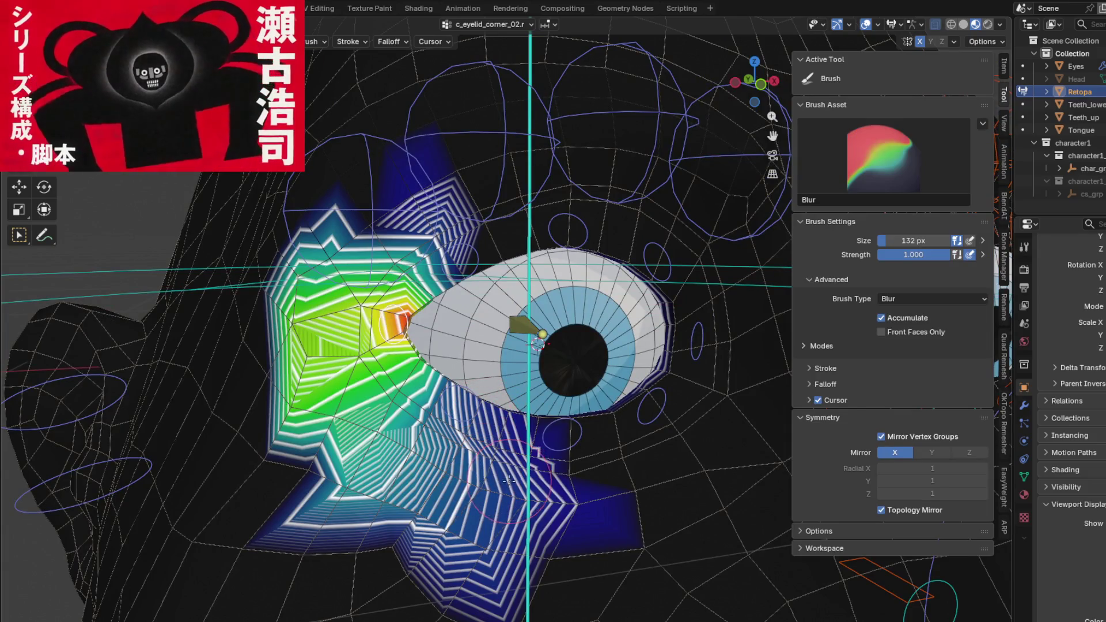
pyautogui.moveTo(381, 450)
pyautogui.mouseDown(button='middle')
pyautogui.moveTo(425, 456)
pyautogui.moveTo(381, 467)
pyautogui.moveTo(372, 502)
pyautogui.mouseUp(button='middle')
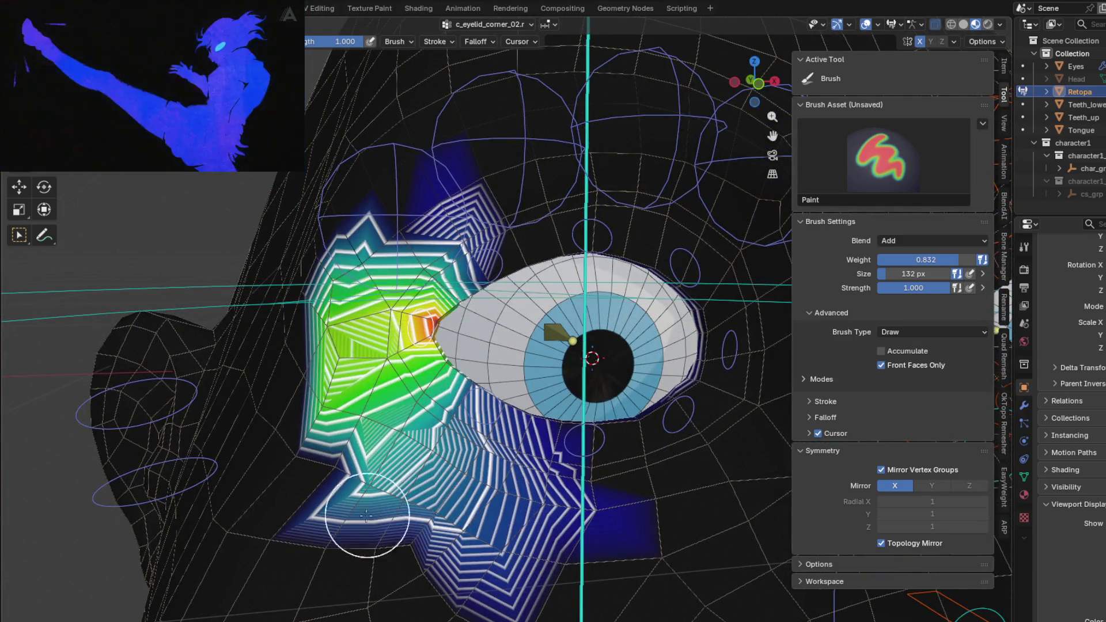
pyautogui.moveTo(366, 516)
pyautogui.keyDown('ctrl'); pyautogui.mouseDown()
pyautogui.moveTo(351, 512)
pyautogui.moveTo(499, 582)
pyautogui.mouseUp(); pyautogui.keyUp('ctrl')
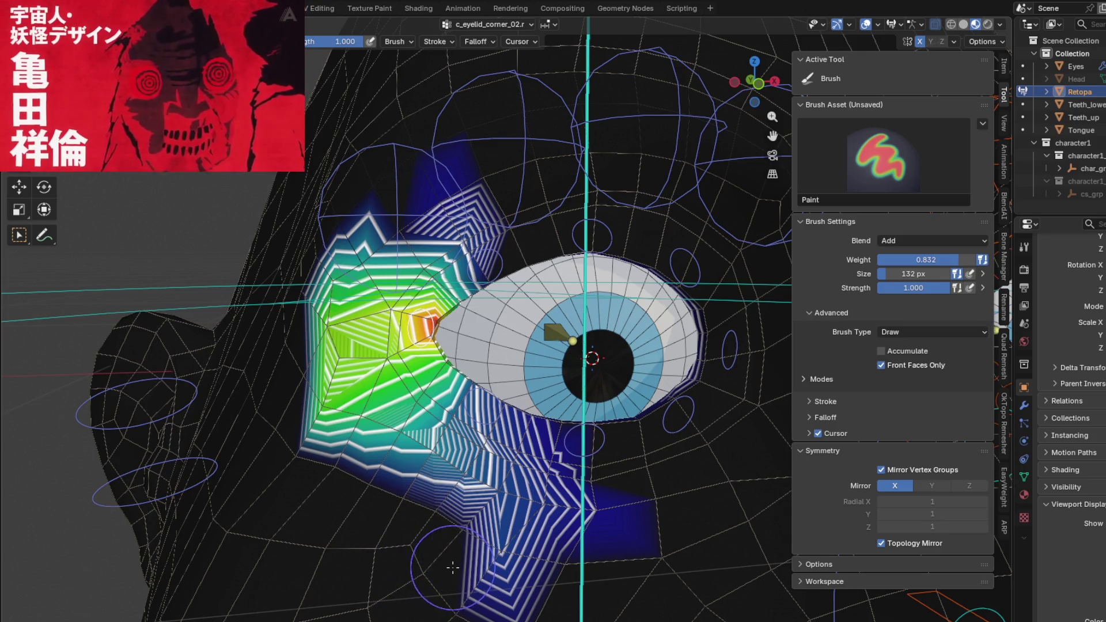
pyautogui.moveTo(499, 581); pyautogui.dragTo(453, 539, button='middle')
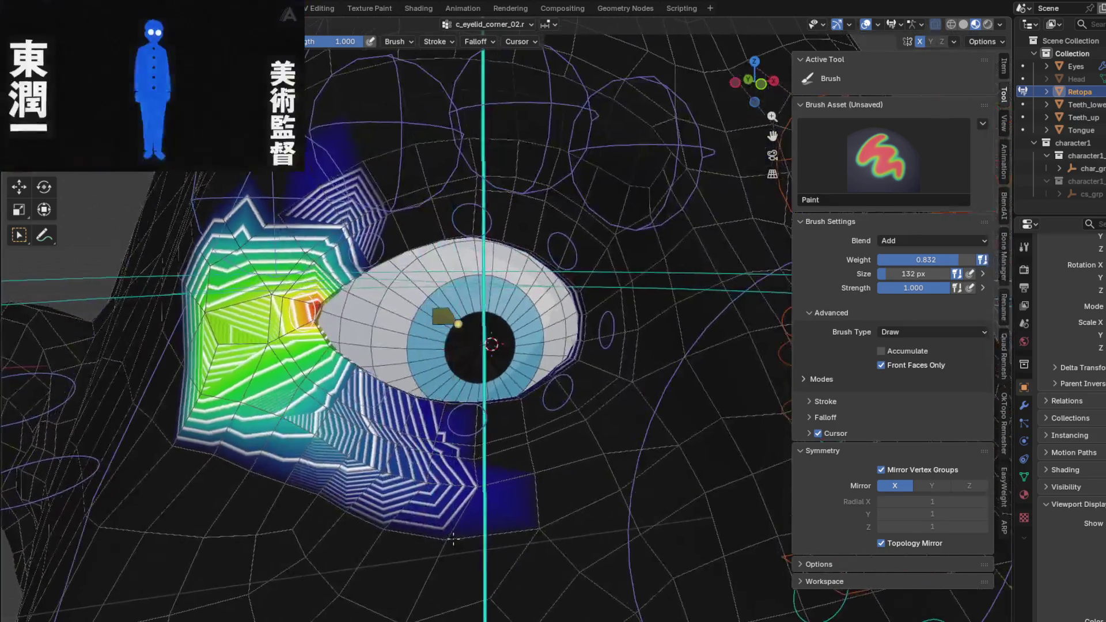
pyautogui.moveTo(495, 504); pyautogui.dragTo(456, 499, button='middle')
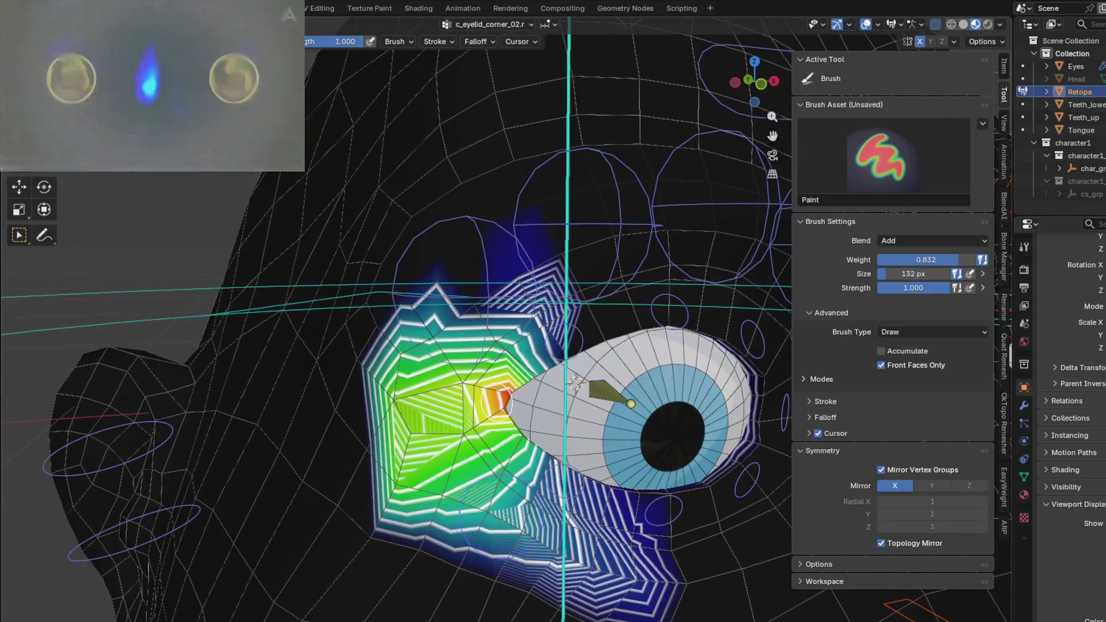
# - Blur the weight contours on the cheek below the eye and hide the eyeball mesh
pyautogui.press('shift')
pyautogui.moveTo(456, 499)
pyautogui.mouseDown()
pyautogui.moveTo(399, 361)
pyautogui.moveTo(504, 321)
pyautogui.moveTo(401, 497)
pyautogui.moveTo(430, 432)
pyautogui.moveTo(611, 524)
pyautogui.moveTo(610, 510)
pyautogui.mouseUp()
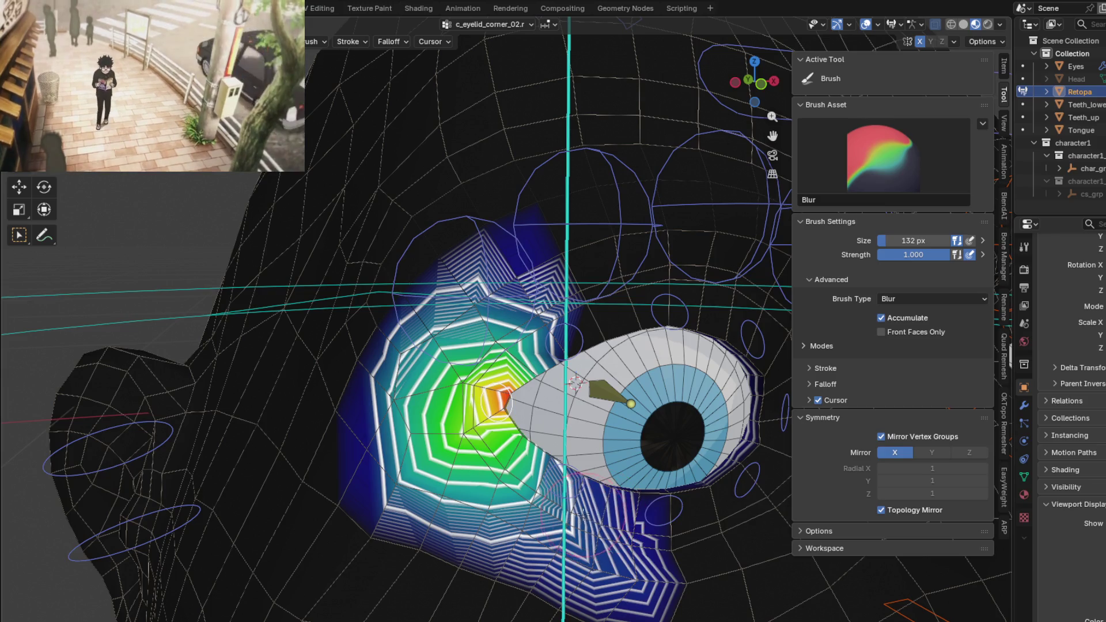
pyautogui.keyDown('shift'); pyautogui.moveTo(609, 510); pyautogui.dragTo(511, 519); pyautogui.keyUp('shift')
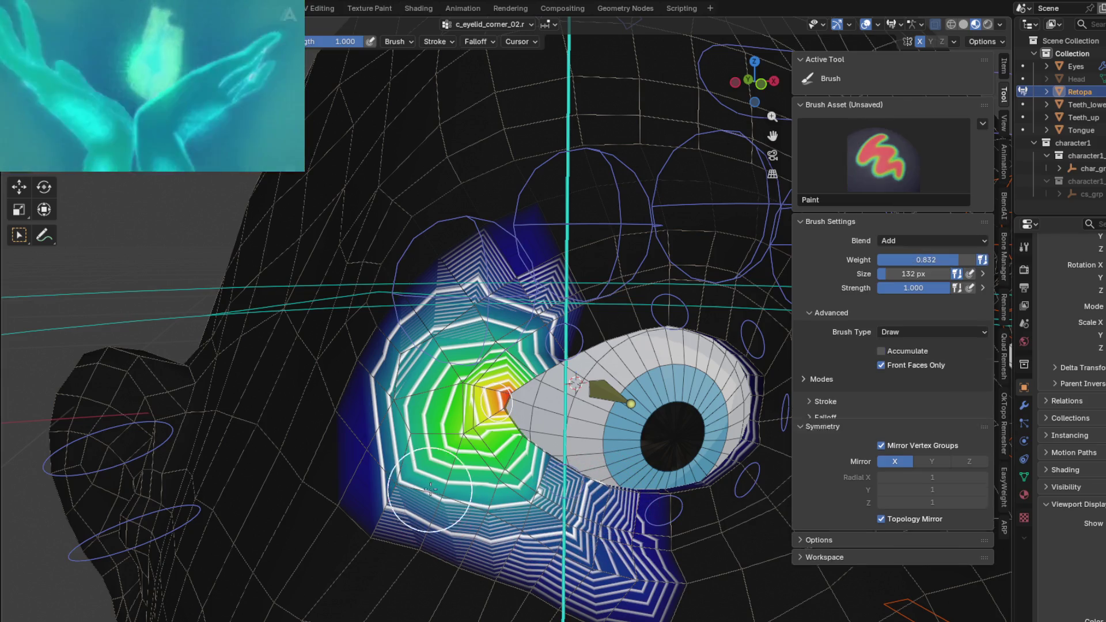
pyautogui.press('h')
pyautogui.moveTo(519, 363)
pyautogui.mouseDown(button='middle')
pyautogui.moveTo(470, 375)
pyautogui.moveTo(519, 398)
pyautogui.mouseUp(button='middle')
pyautogui.scroll(3, 471, 378)
pyautogui.scroll(-3, 519, 397)
pyautogui.scroll(-2, 581, 418)
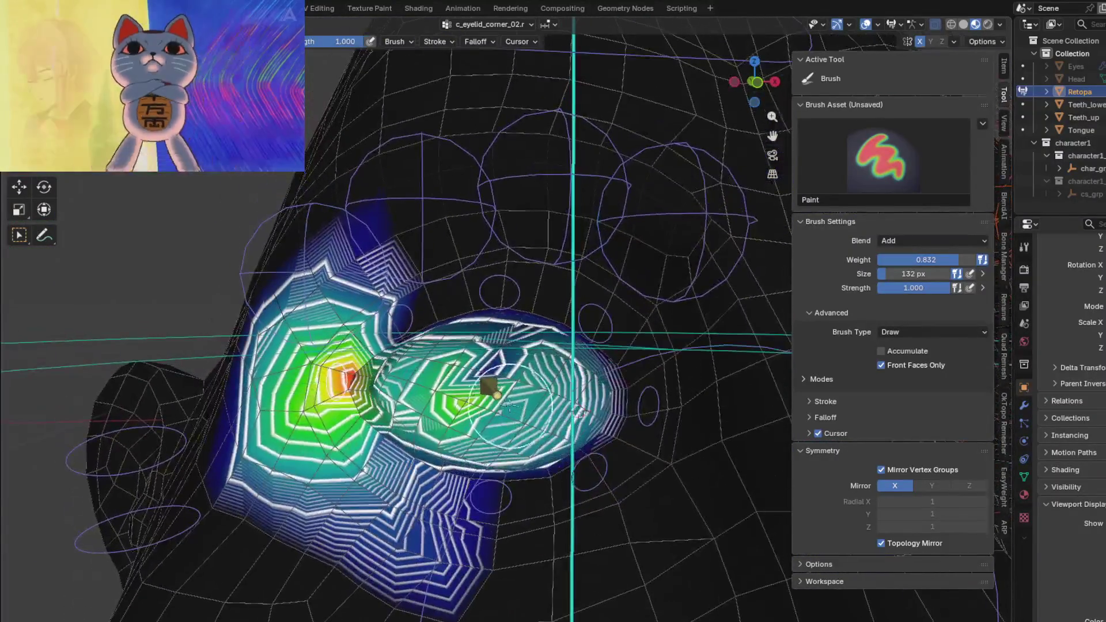
# - Make c_eye_ref_track.r the painted bone and show the Bone Manager tab in the N sidebar
pyautogui.keyDown('ctrl'); pyautogui.click(494, 386); pyautogui.keyUp('ctrl')
pyautogui.scroll(2, 510, 407)
pyautogui.moveTo(539, 405); pyautogui.dragTo(494, 394, button='middle')
pyautogui.moveTo(485, 443)
pyautogui.mouseDown(button='middle')
pyautogui.moveTo(424, 432)
pyautogui.moveTo(577, 466)
pyautogui.moveTo(508, 447)
pyautogui.mouseUp(button='middle')
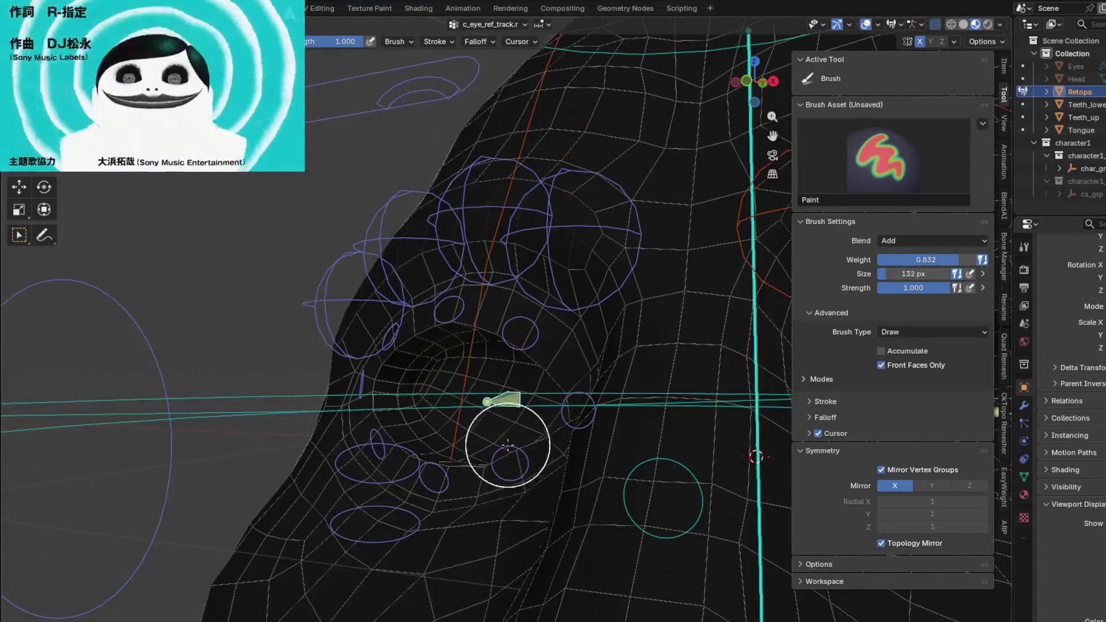
pyautogui.click(1003, 364)
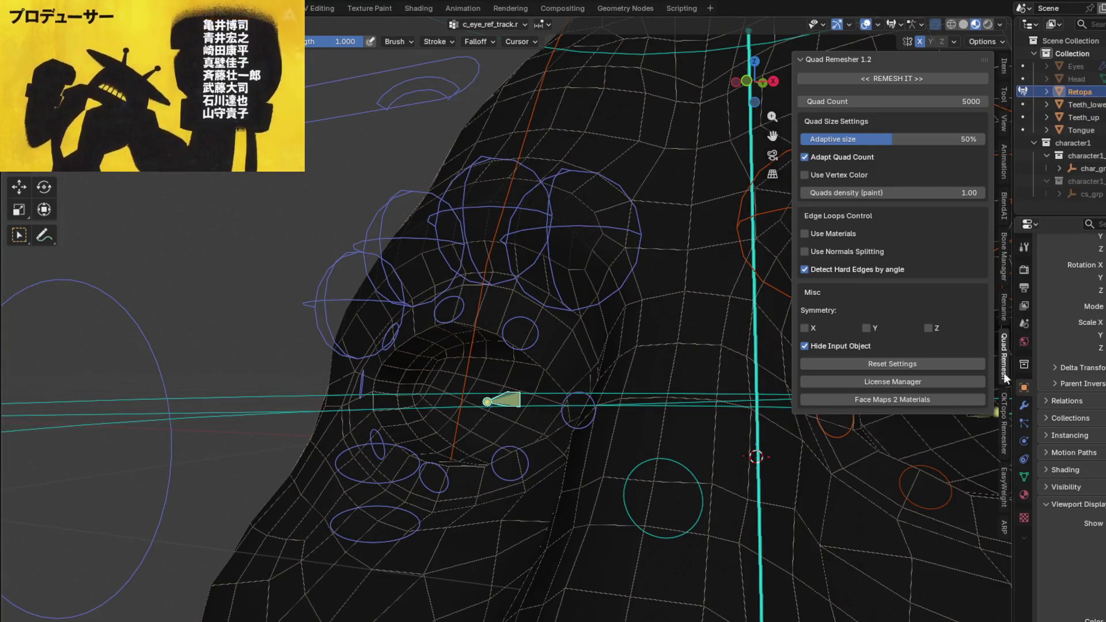
pyautogui.click(1006, 268)
pyautogui.moveTo(658, 346)
pyautogui.mouseDown(button='middle')
pyautogui.moveTo(541, 329)
pyautogui.moveTo(485, 363)
pyautogui.mouseUp(button='middle')
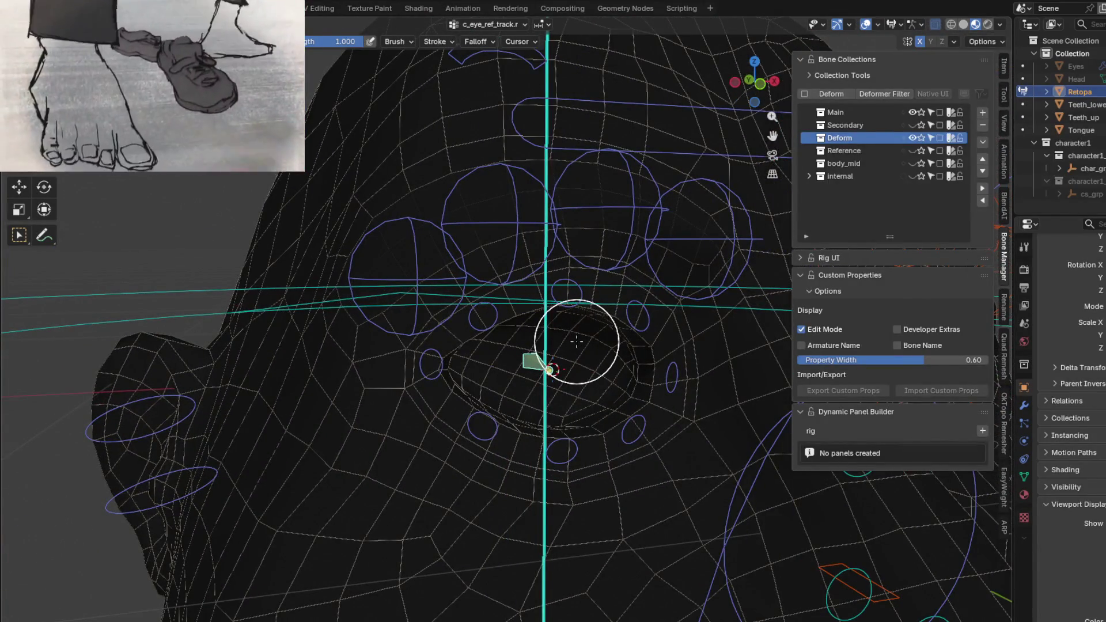
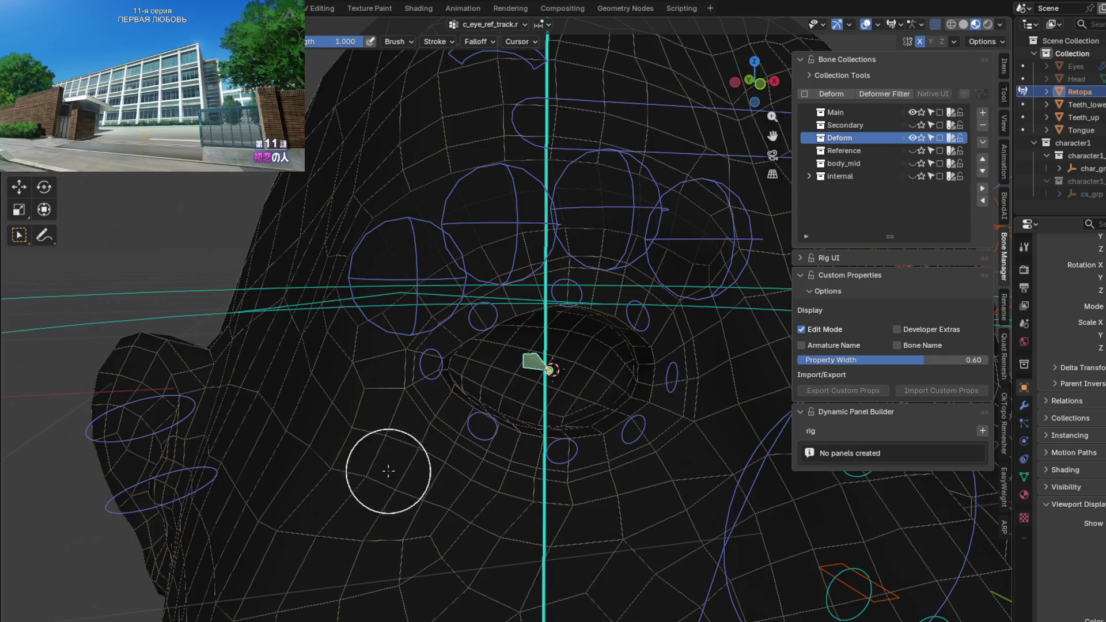
# - Enable the Deform bone collection so the facial deform bones show on the head
pyautogui.moveTo(389, 472); pyautogui.dragTo(553, 389, button='middle')
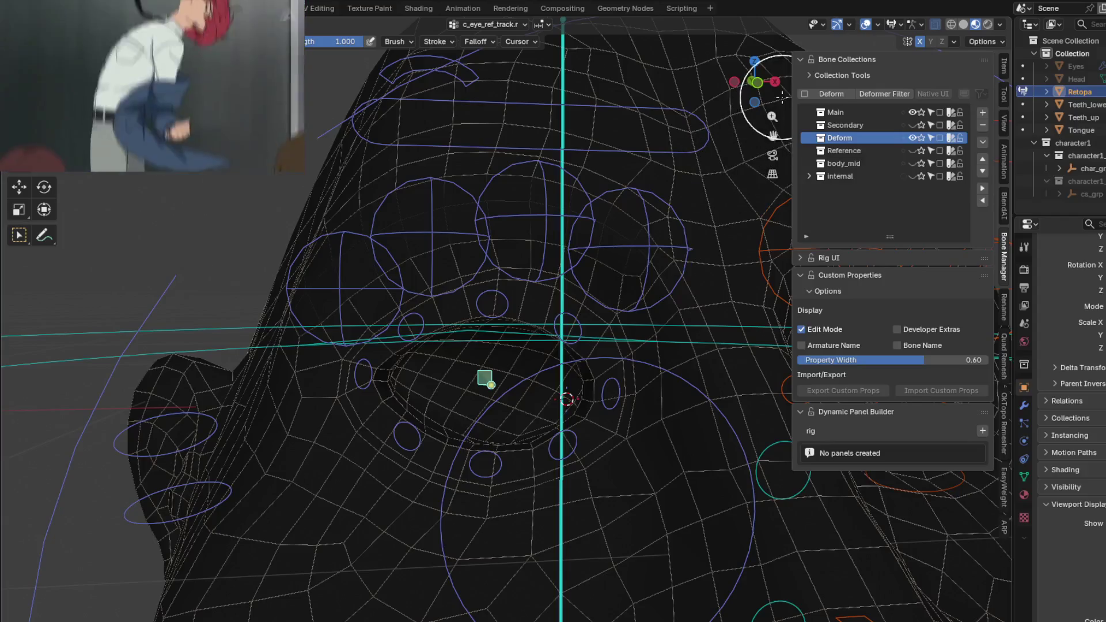
pyautogui.moveTo(605, 357); pyautogui.dragTo(371, 377, button='middle')
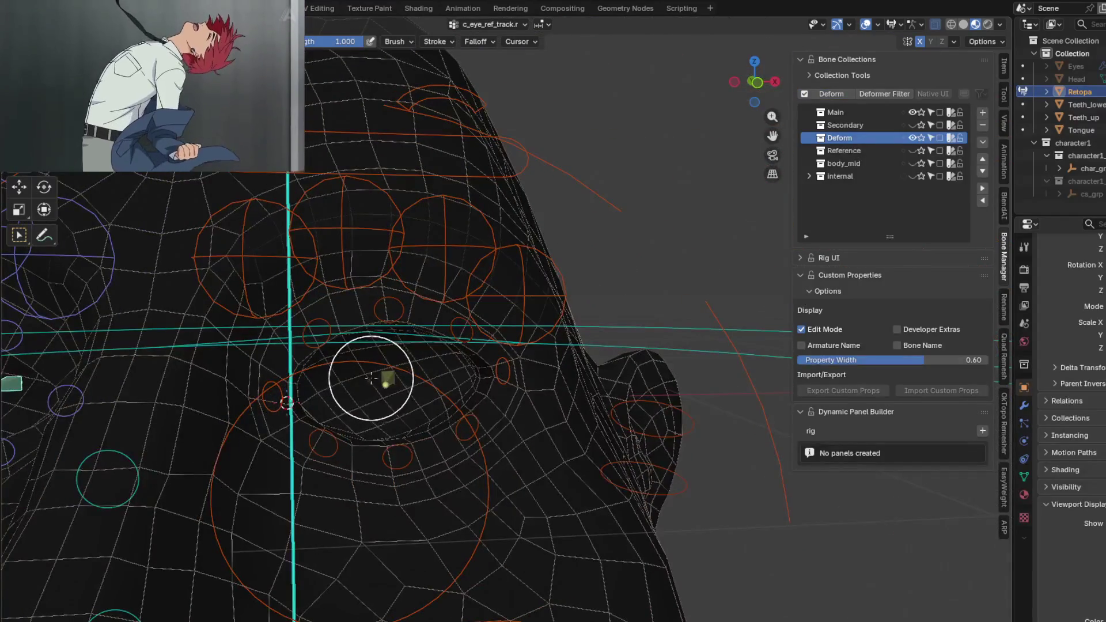
pyautogui.click(805, 94)
# - With brush settings shown in the Tool sidebar, paint full weight around the eye bone
pyautogui.moveTo(561, 303)
pyautogui.mouseDown(button='middle')
pyautogui.moveTo(518, 414)
pyautogui.moveTo(821, 330)
pyautogui.mouseUp(button='middle')
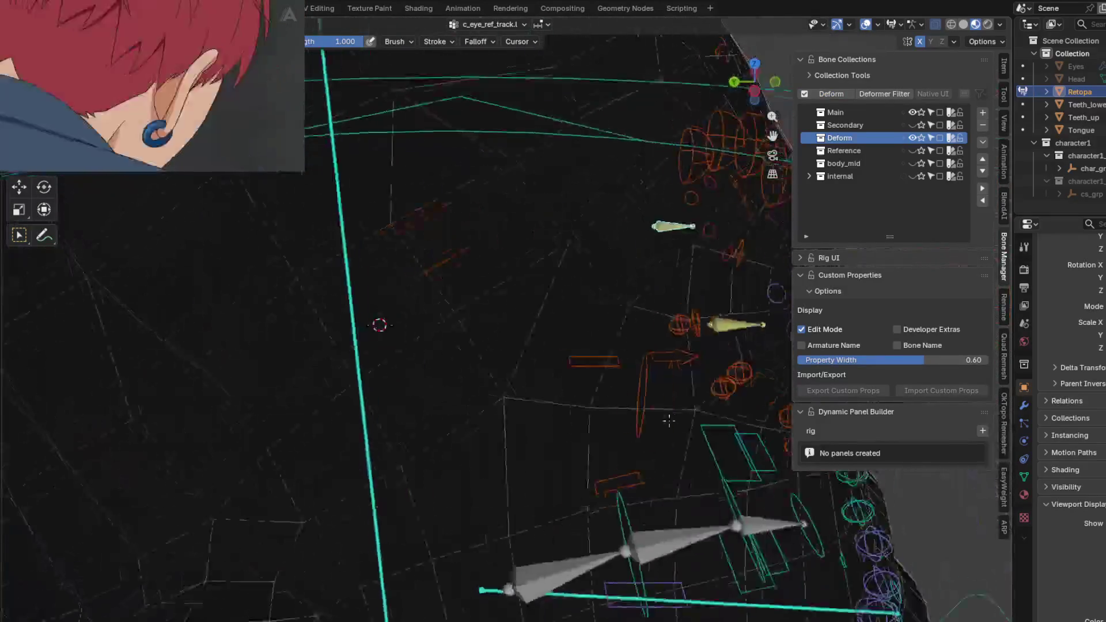
pyautogui.moveTo(622, 365)
pyautogui.mouseDown(button='middle')
pyautogui.moveTo(497, 402)
pyautogui.moveTo(333, 545)
pyautogui.moveTo(366, 401)
pyautogui.moveTo(293, 441)
pyautogui.moveTo(605, 383)
pyautogui.moveTo(441, 397)
pyautogui.mouseUp(button='middle')
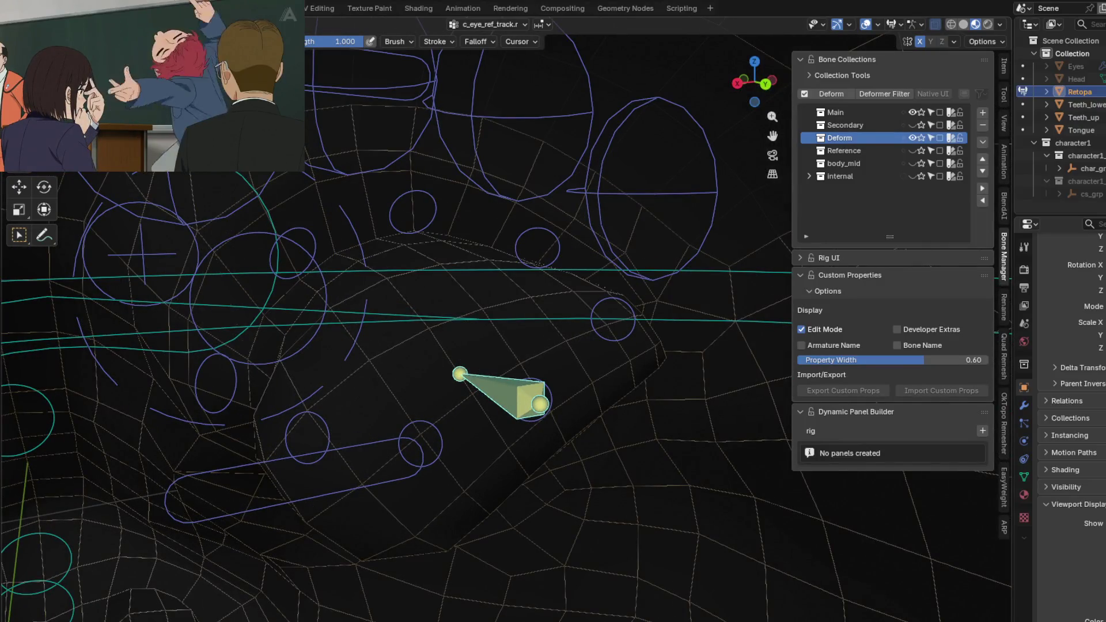
pyautogui.click(1004, 94)
pyautogui.moveTo(420, 424)
pyautogui.mouseDown()
pyautogui.moveTo(485, 380)
pyautogui.moveTo(404, 361)
pyautogui.moveTo(484, 302)
pyautogui.moveTo(554, 311)
pyautogui.moveTo(533, 373)
pyautogui.mouseUp()
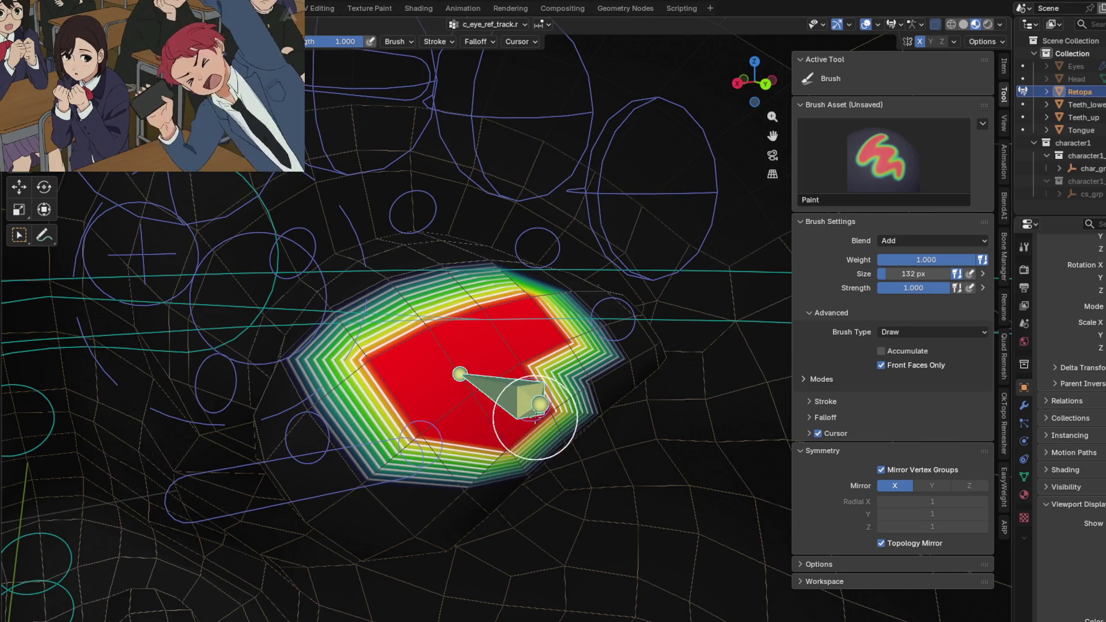
# - Enable face selection masking and grow the selection around the painted eye faces
pyautogui.moveTo(514, 395)
pyautogui.mouseDown(button='middle')
pyautogui.moveTo(470, 396)
pyautogui.moveTo(196, 312)
pyautogui.mouseUp(button='middle')
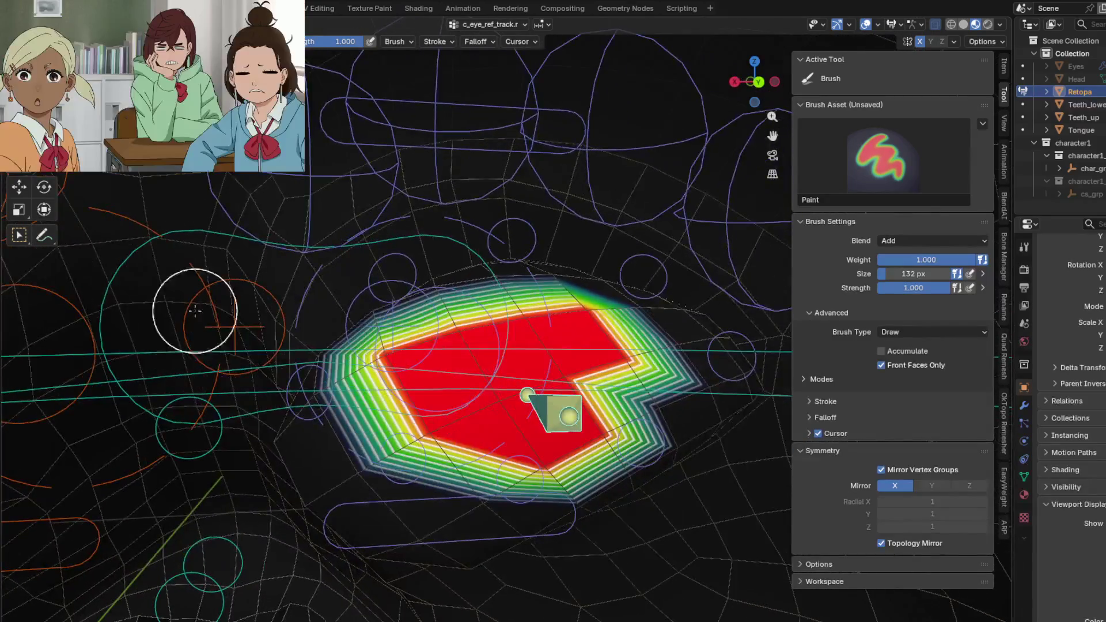
pyautogui.moveTo(584, 423); pyautogui.dragTo(507, 378, button='middle')
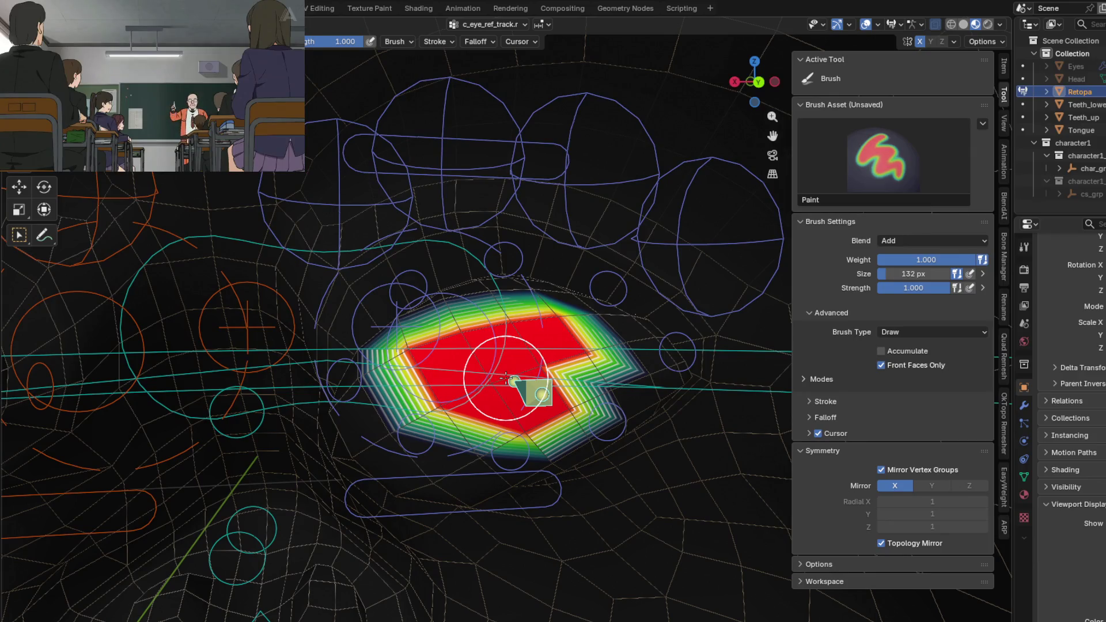
pyautogui.press('2')
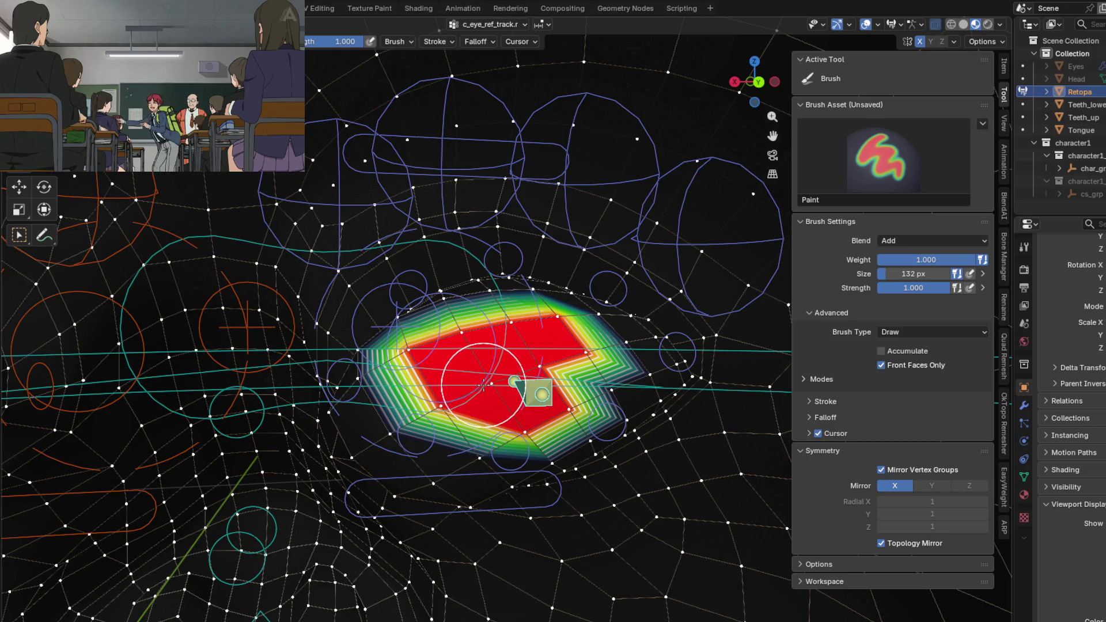
pyautogui.press('v')
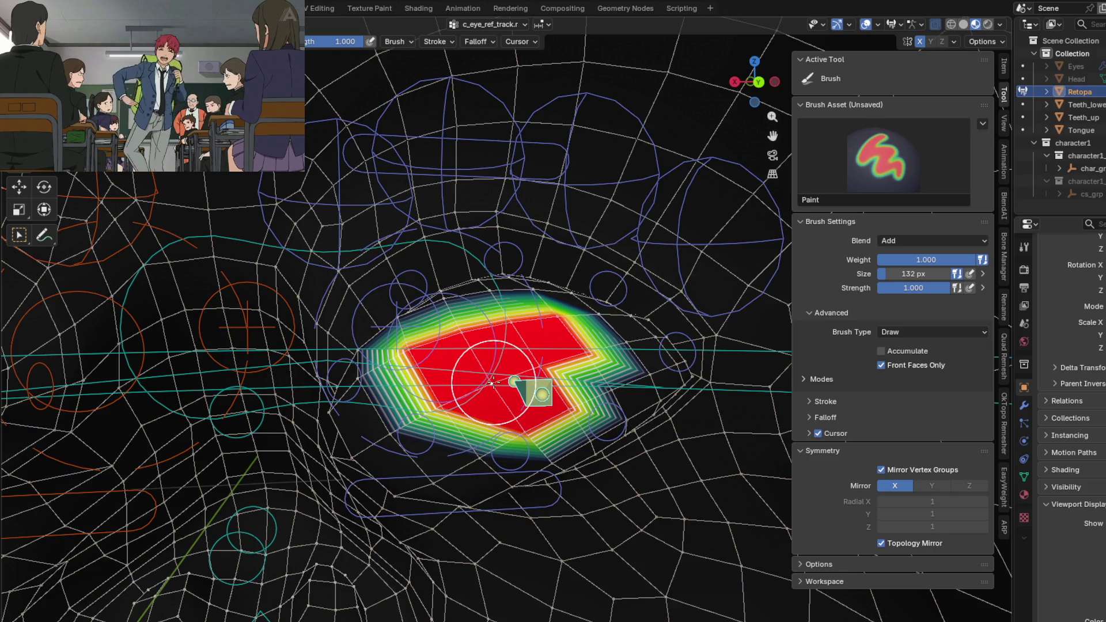
pyautogui.press('ctrl+KP_Add')
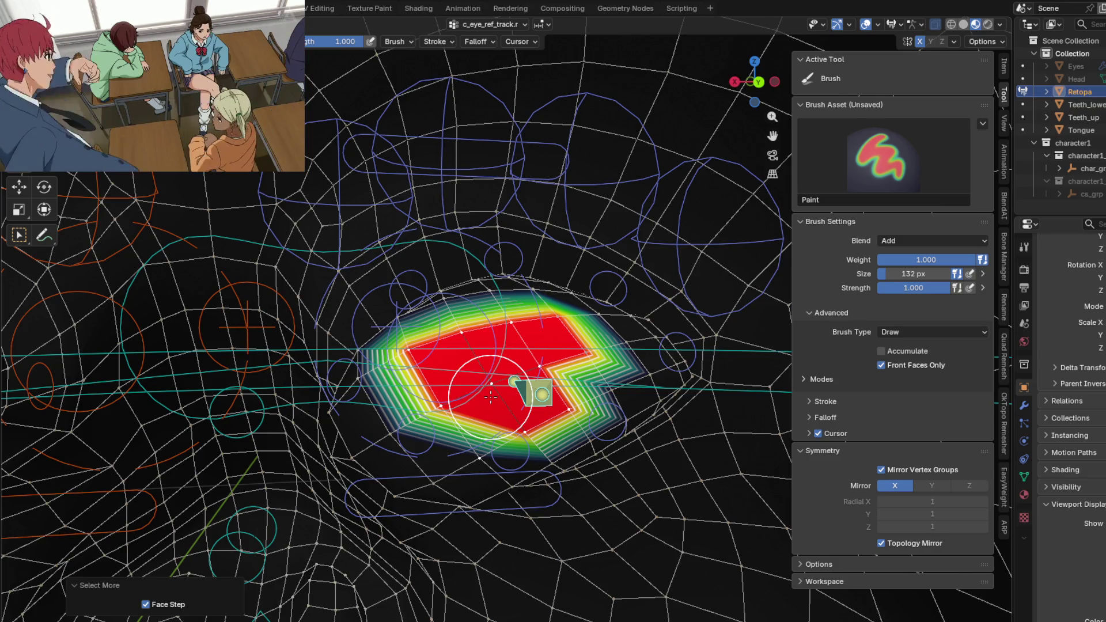
pyautogui.scroll(-2, 367, 380)
pyautogui.moveTo(529, 393)
pyautogui.mouseDown(button='middle')
pyautogui.moveTo(388, 381)
pyautogui.moveTo(557, 358)
pyautogui.moveTo(404, 398)
pyautogui.moveTo(457, 432)
pyautogui.moveTo(567, 343)
pyautogui.mouseUp(button='middle')
pyautogui.scroll(-4, 403, 398)
pyautogui.scroll(5, 457, 432)
pyautogui.scroll(-4, 551, 347)
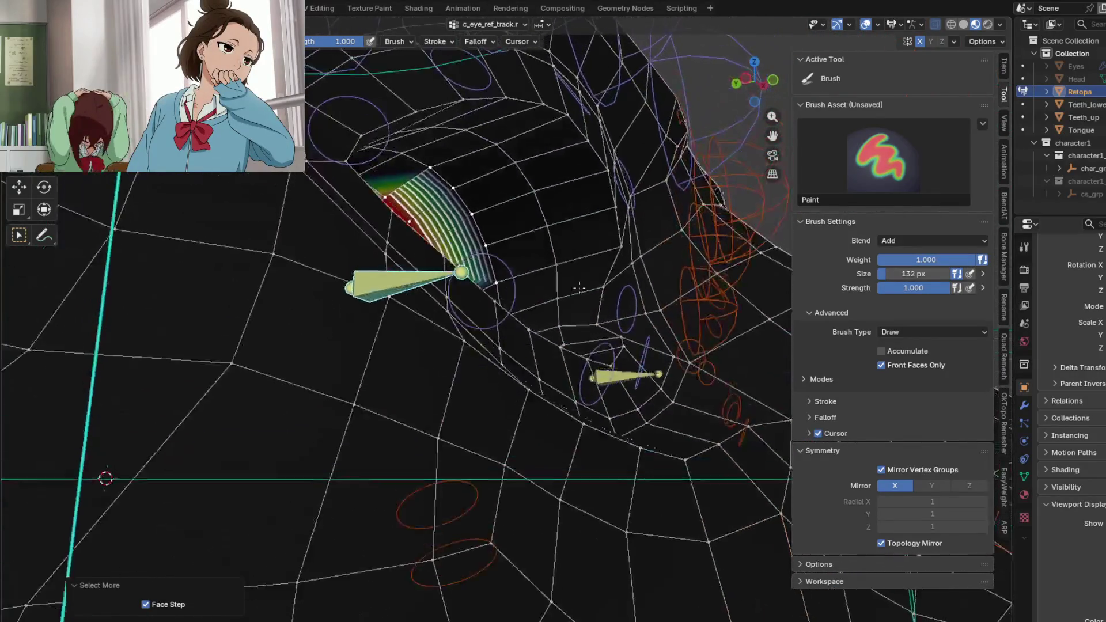
pyautogui.scroll(4, 568, 343)
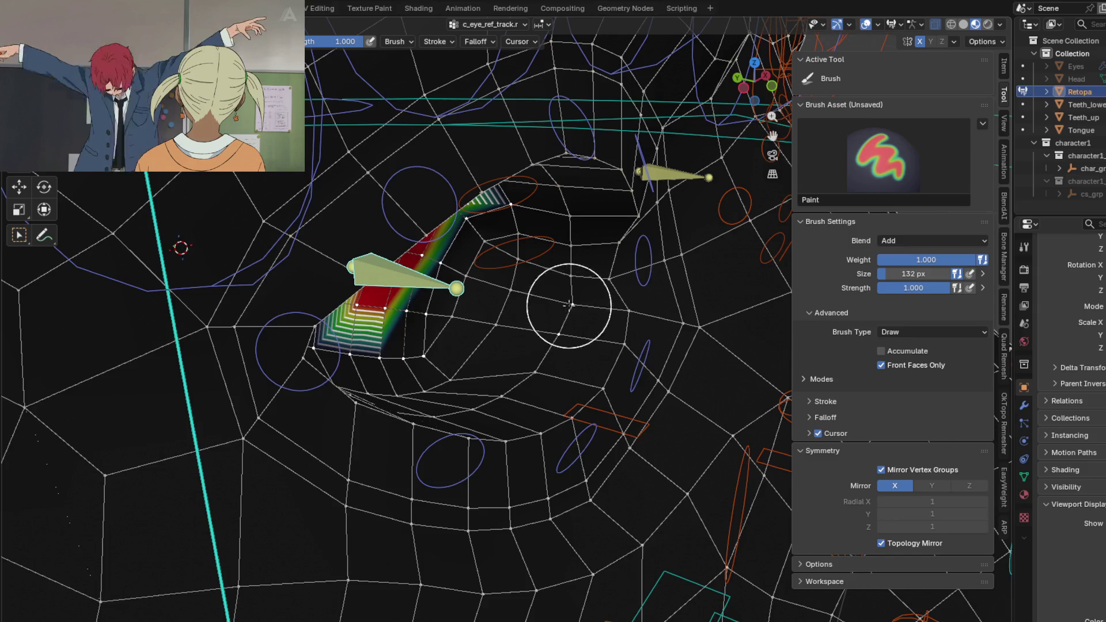
# - Switch the head mesh into Edit Mode and grow the eye face selection by another ring
pyautogui.moveTo(571, 278); pyautogui.dragTo(562, 271, button='middle')
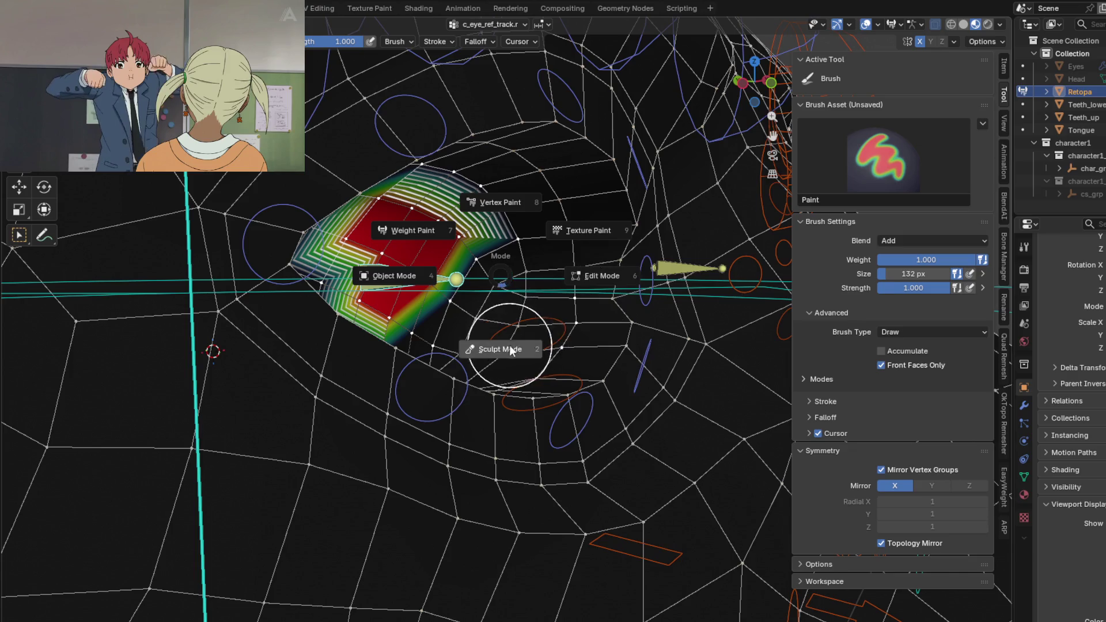
pyautogui.click(591, 278)
pyautogui.moveTo(592, 278)
pyautogui.mouseDown(button='middle')
pyautogui.moveTo(370, 316)
pyautogui.moveTo(365, 271)
pyautogui.moveTo(579, 232)
pyautogui.moveTo(460, 287)
pyautogui.moveTo(456, 274)
pyautogui.mouseUp(button='middle')
pyautogui.press('ctrl+KP_Add')
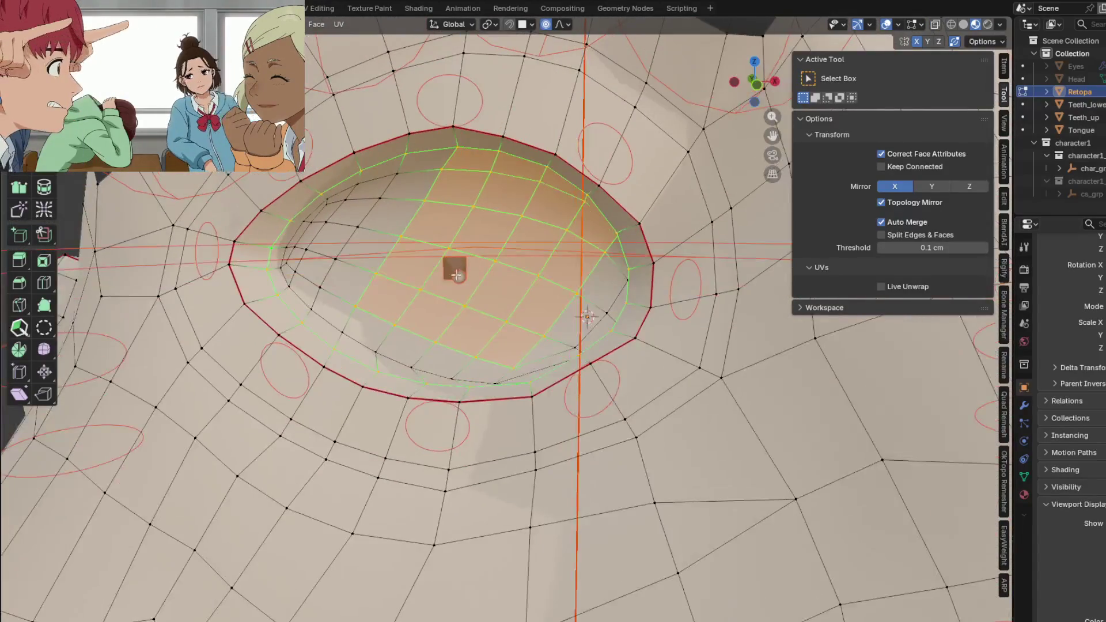
# - Select Loop Inner-Region to fill the eye loop's enclosed faces, then return to Weight Paint
pyautogui.click(174, 24)
pyautogui.moveTo(206, 223)
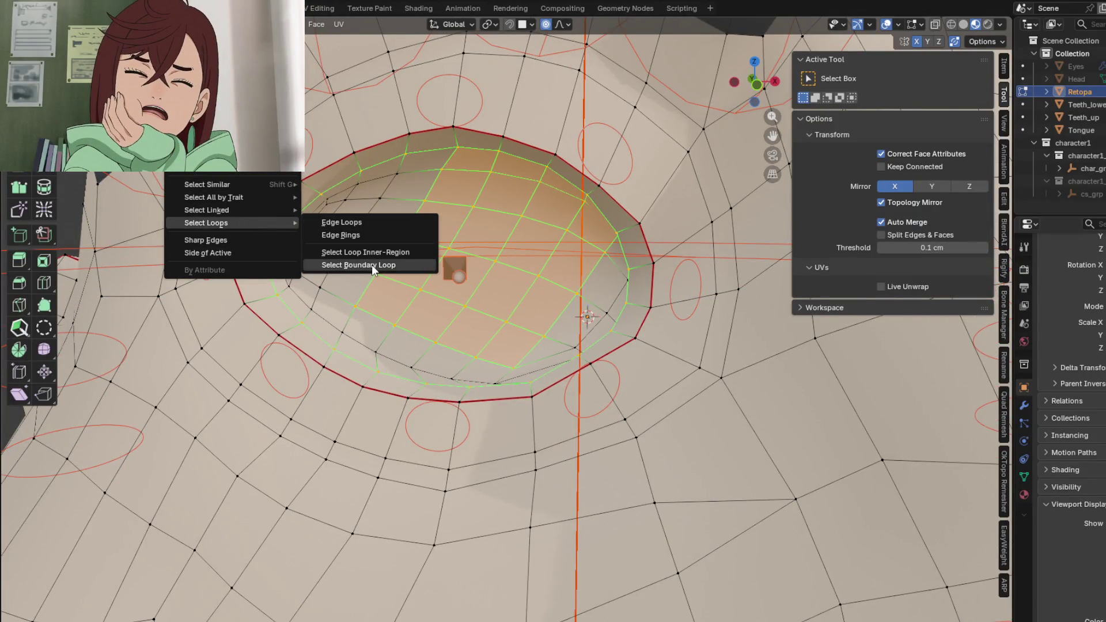
pyautogui.click(374, 252)
pyautogui.moveTo(374, 253)
pyautogui.mouseDown(button='middle')
pyautogui.moveTo(496, 252)
pyautogui.moveTo(337, 199)
pyautogui.moveTo(418, 263)
pyautogui.mouseUp(button='middle')
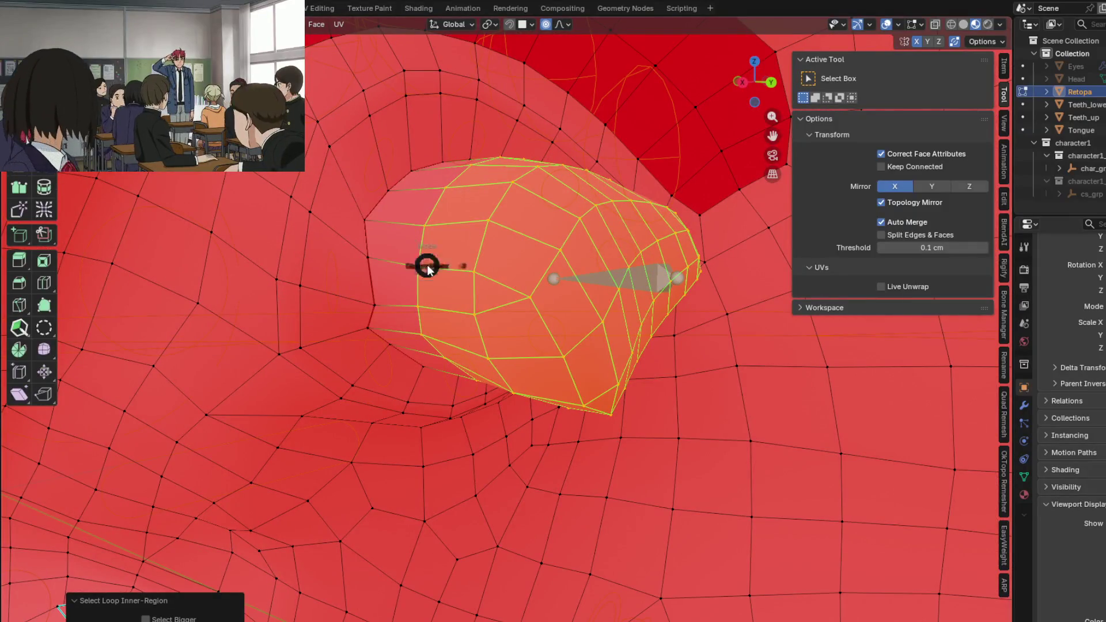
pyautogui.hotkey('ctrl', 'Tab')
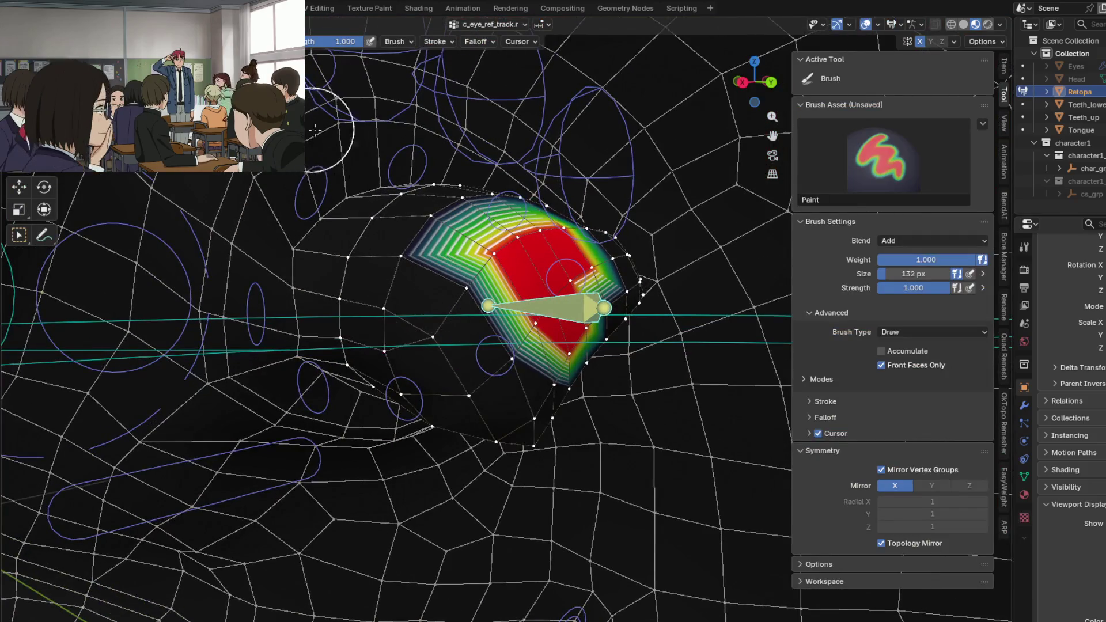
# - Use Weights > Set Weight to give the selected eyeball region full weight
pyautogui.click(220, 24)
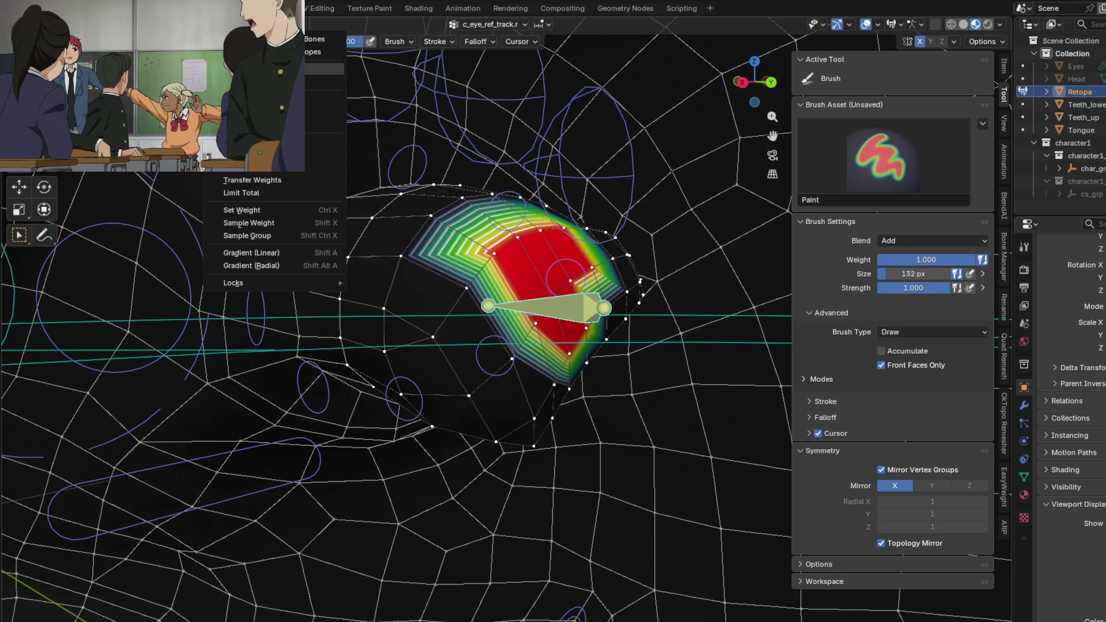
pyautogui.click(279, 210)
pyautogui.moveTo(501, 298)
pyautogui.mouseDown(button='middle')
pyautogui.moveTo(375, 269)
pyautogui.moveTo(198, 355)
pyautogui.mouseUp(button='middle')
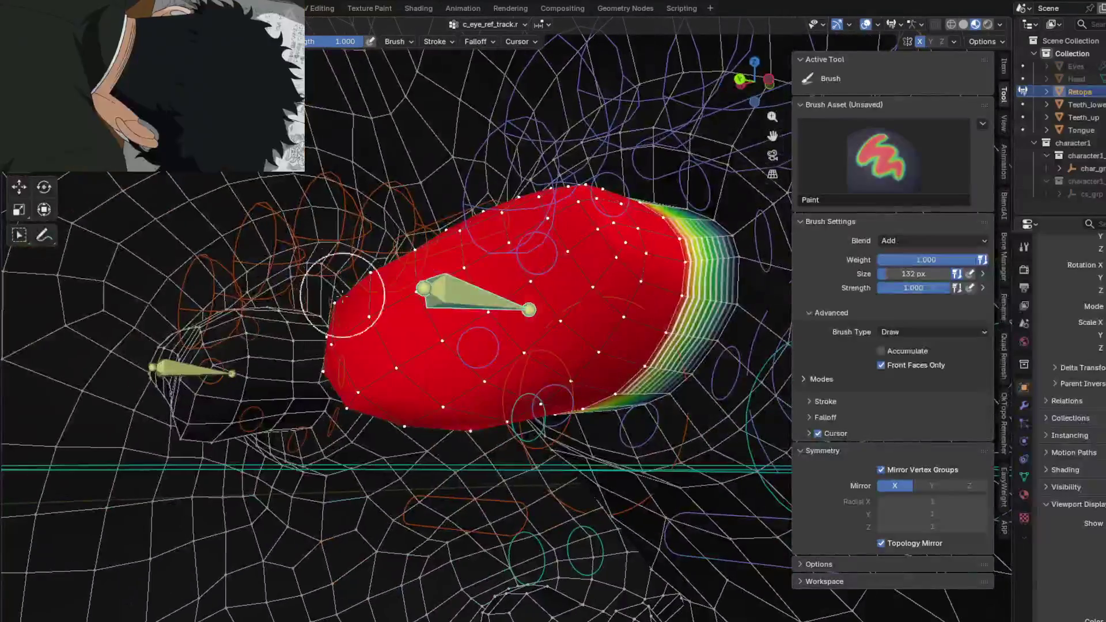
# - Turn off selection masking and compare a neighbouring bone's weights with the painted eyeball
pyautogui.press('v')
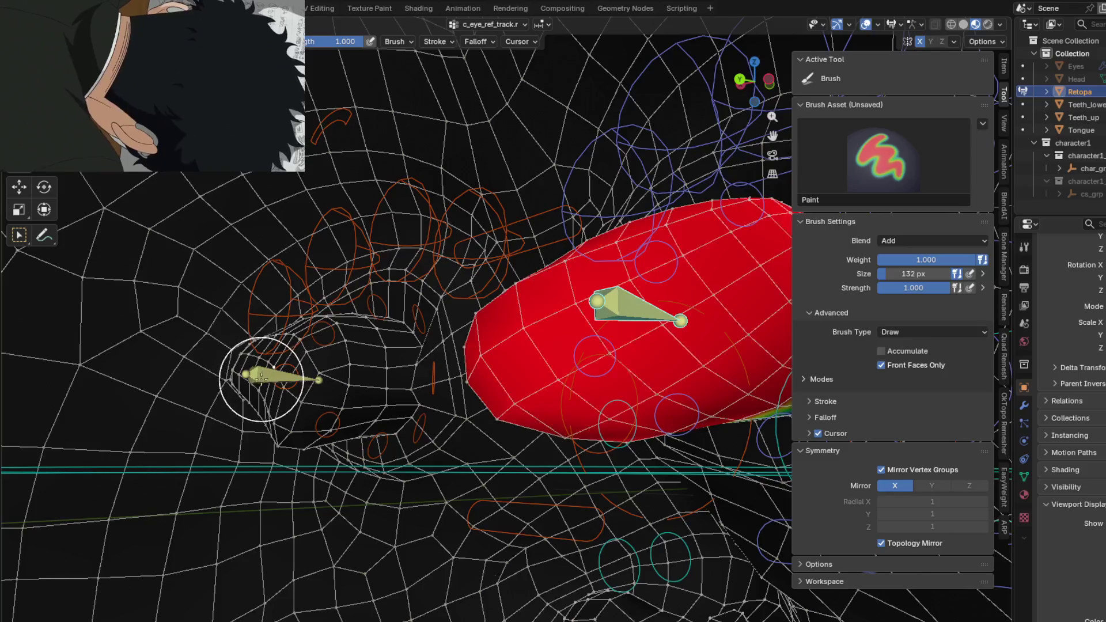
pyautogui.keyDown('ctrl'); pyautogui.click(259, 376); pyautogui.keyUp('ctrl')
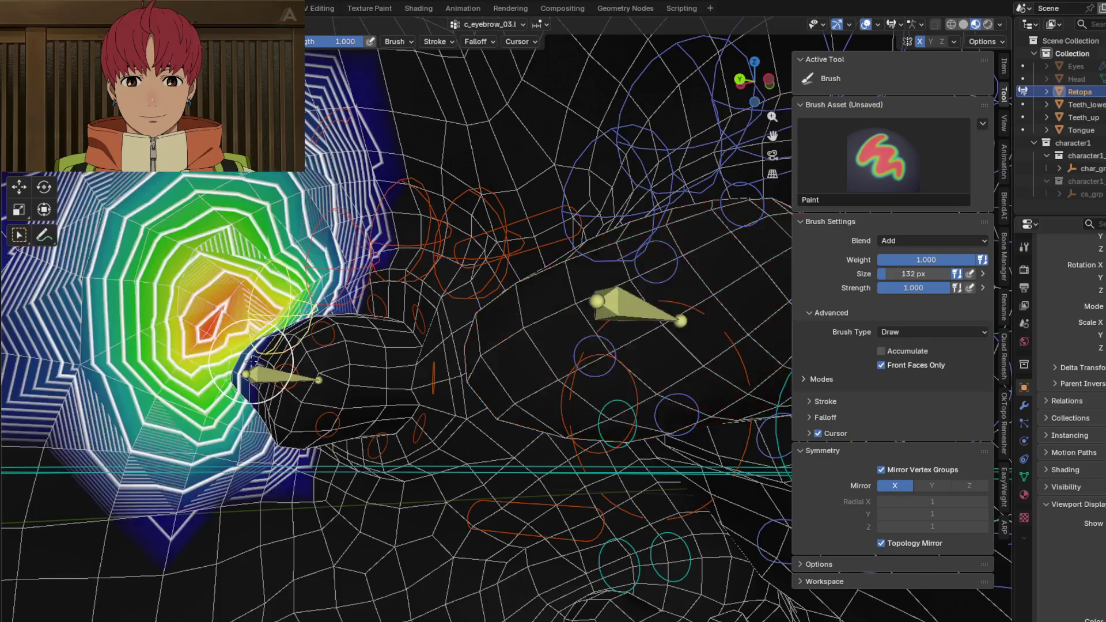
pyautogui.moveTo(260, 376)
pyautogui.mouseDown(button='middle')
pyautogui.moveTo(638, 429)
pyautogui.moveTo(469, 381)
pyautogui.mouseUp(button='middle')
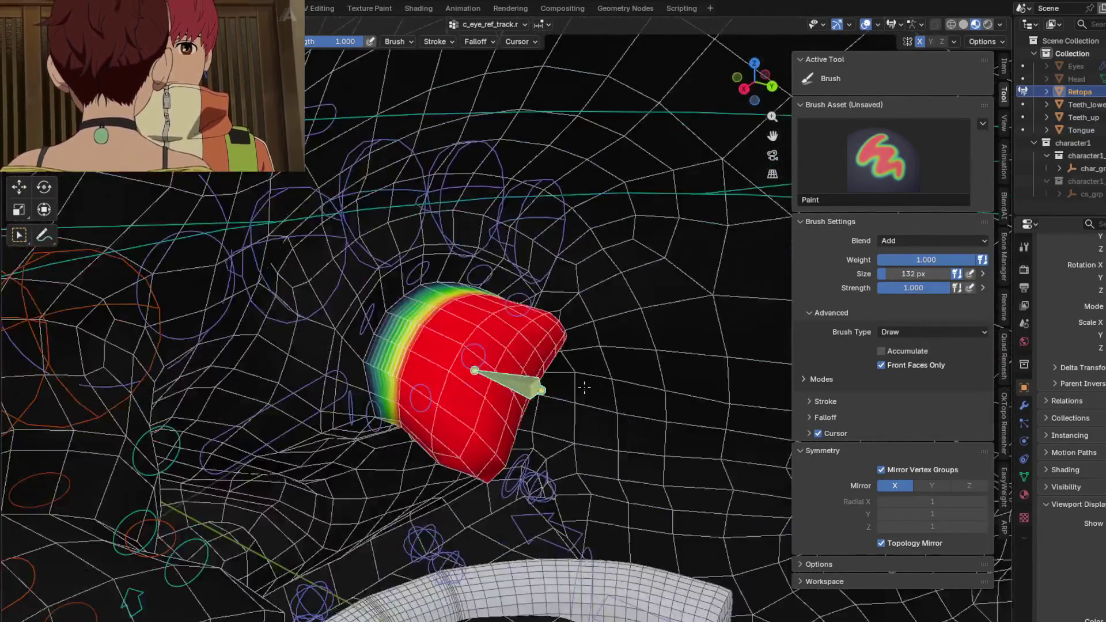
pyautogui.moveTo(469, 380); pyautogui.dragTo(469, 371, button='middle')
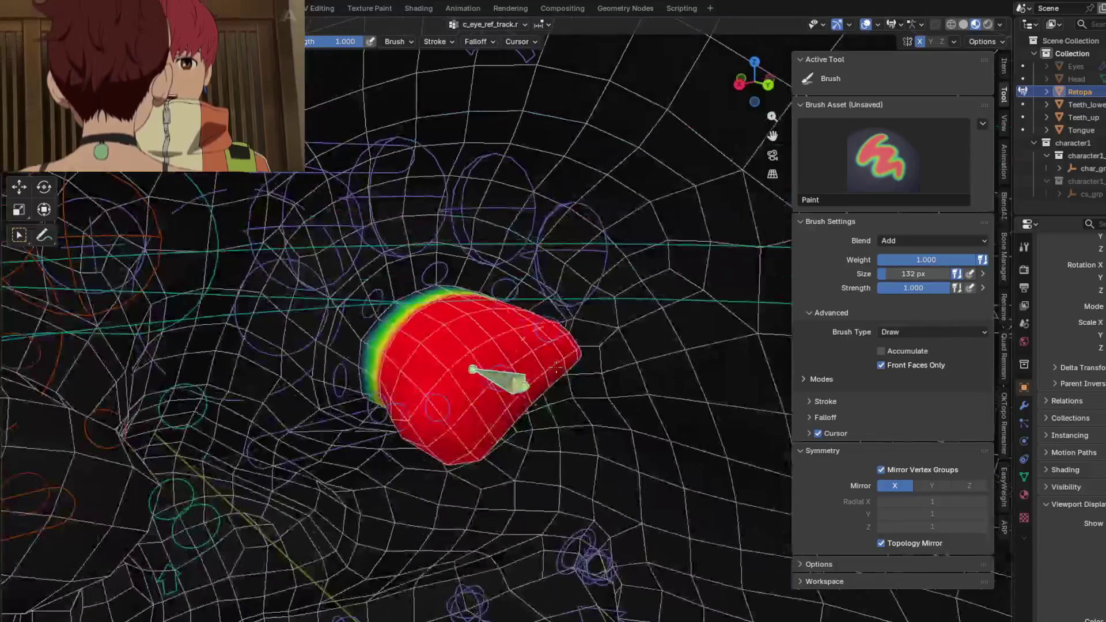
pyautogui.scroll(5, 469, 370)
pyautogui.scroll(-5, 570, 369)
pyautogui.moveTo(570, 369)
pyautogui.mouseDown(button='middle')
pyautogui.moveTo(635, 320)
pyautogui.moveTo(597, 414)
pyautogui.moveTo(602, 370)
pyautogui.moveTo(714, 376)
pyautogui.moveTo(568, 367)
pyautogui.mouseUp(button='middle')
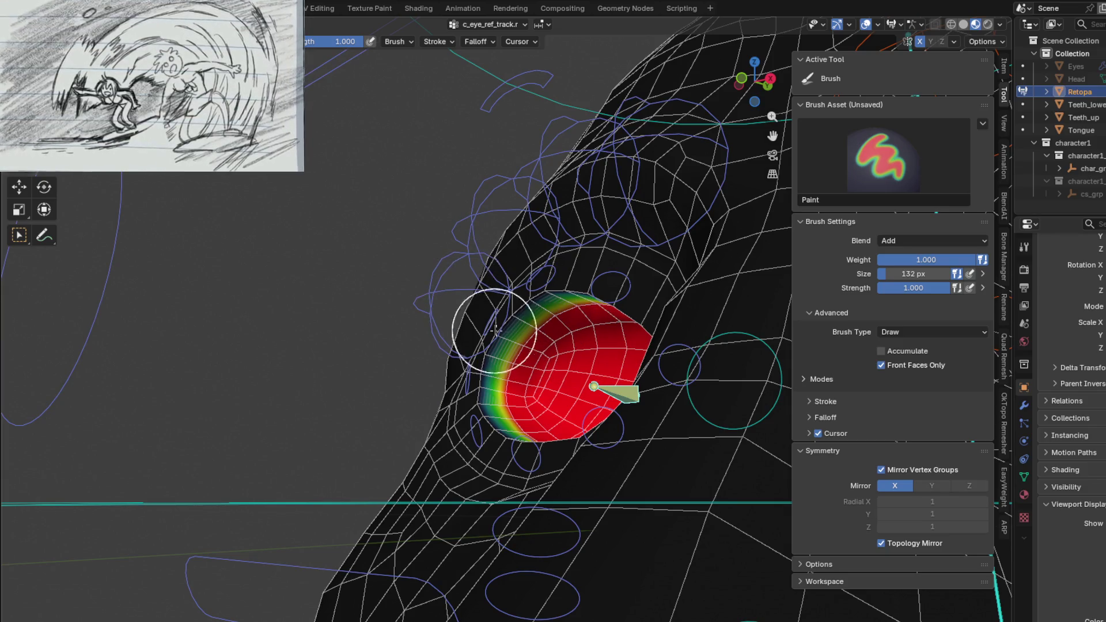
# - Compare the lower eyelid bone's weights against the eye tracking bone's
pyautogui.moveTo(495, 330)
pyautogui.mouseDown(button='middle')
pyautogui.moveTo(445, 440)
pyautogui.moveTo(529, 346)
pyautogui.moveTo(555, 347)
pyautogui.mouseUp(button='middle')
pyautogui.keyDown('ctrl'); pyautogui.click(444, 422); pyautogui.keyUp('ctrl')
pyautogui.scroll(5, 529, 346)
pyautogui.keyDown('ctrl'); pyautogui.click(529, 338); pyautogui.keyUp('ctrl')
pyautogui.scroll(3, 554, 346)
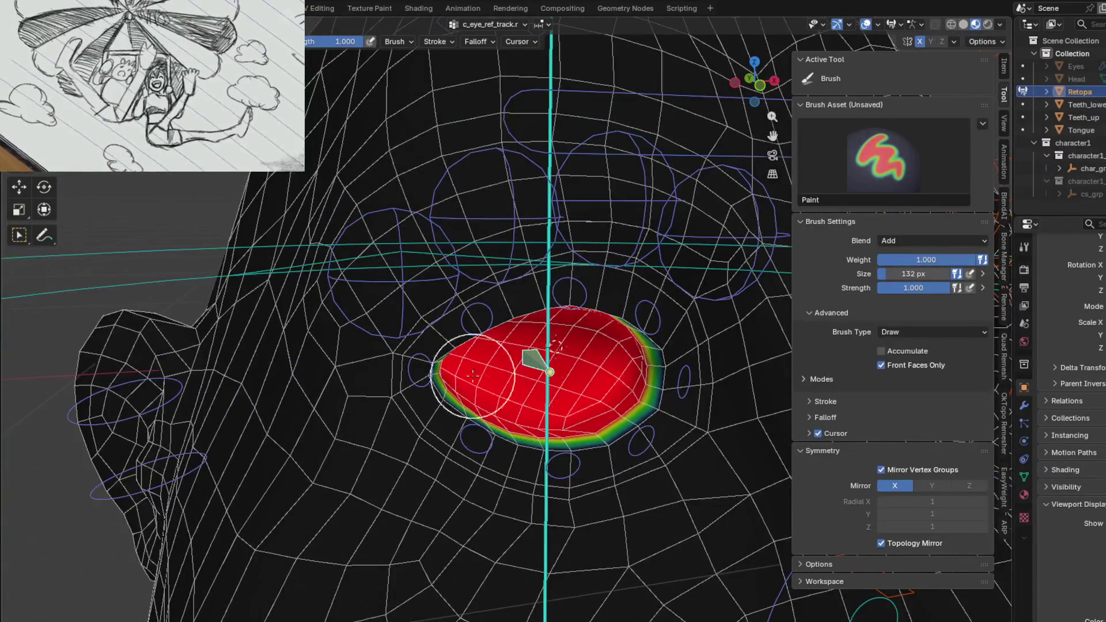
pyautogui.moveTo(588, 426); pyautogui.dragTo(393, 424, button='middle')
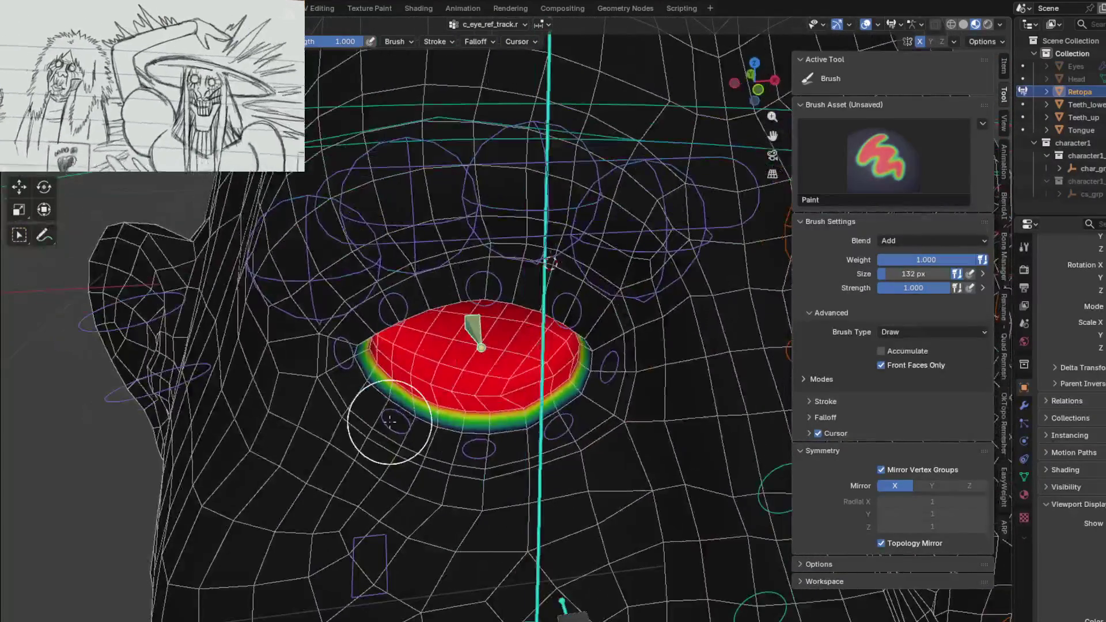
pyautogui.keyDown('ctrl'); pyautogui.click(393, 424); pyautogui.keyUp('ctrl')
# - Paint c_eyelid_bot_03 weight along the lower eyelid, then enter Edit Mode
pyautogui.moveTo(551, 263)
pyautogui.mouseDown(button='middle')
pyautogui.moveTo(540, 362)
pyautogui.moveTo(501, 363)
pyautogui.mouseUp(button='middle')
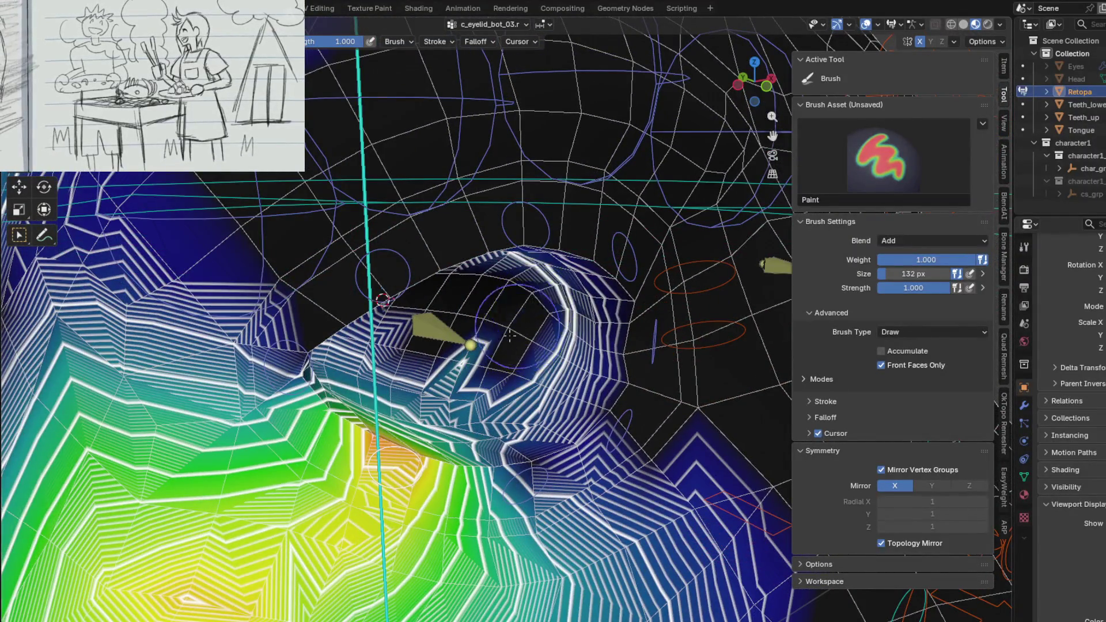
pyautogui.moveTo(510, 335); pyautogui.dragTo(483, 374)
pyautogui.moveTo(525, 352)
pyautogui.mouseDown(button='middle')
pyautogui.moveTo(393, 316)
pyautogui.moveTo(440, 354)
pyautogui.moveTo(514, 370)
pyautogui.mouseUp(button='middle')
pyautogui.press('Tab')
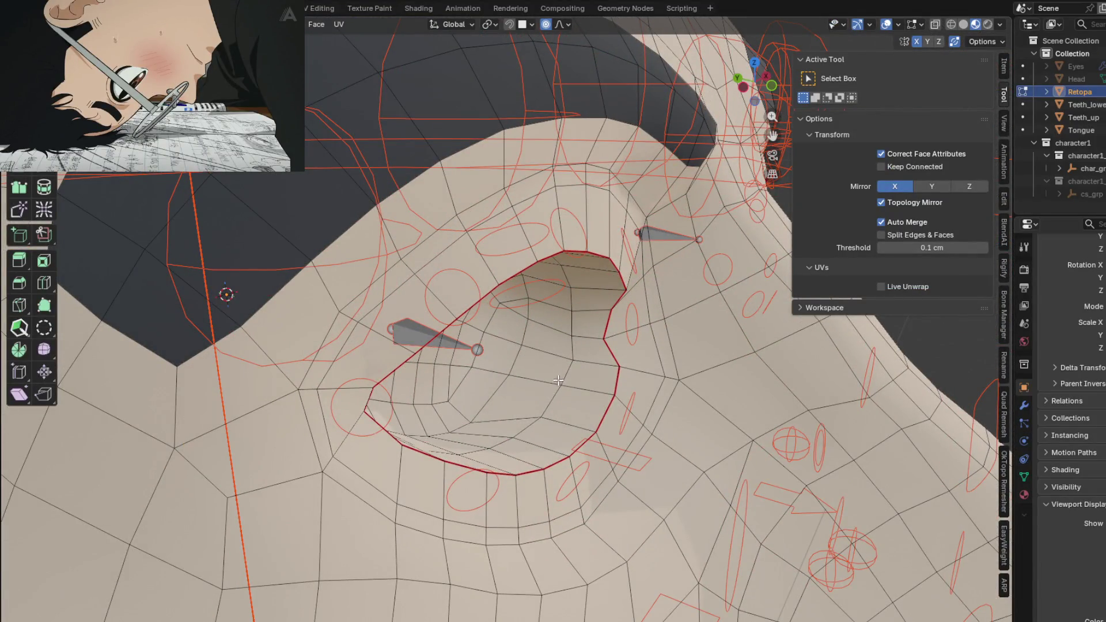
# - Select Loop Inner-Region for the eye-socket faces and return to Weight Paint mode
pyautogui.moveTo(565, 374); pyautogui.dragTo(525, 359, button='middle')
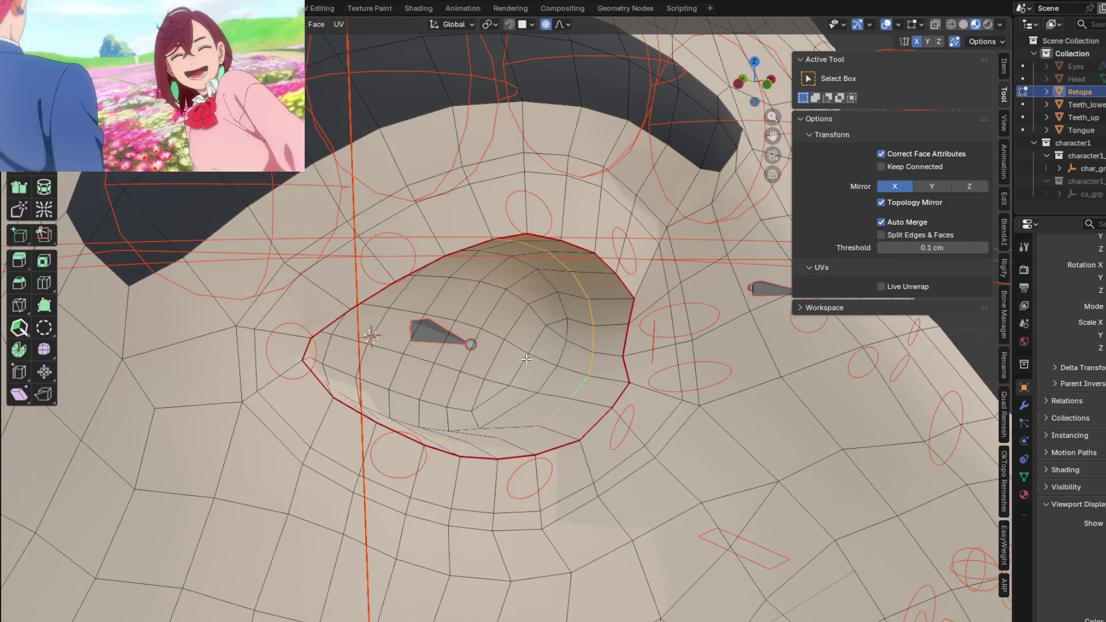
pyautogui.click(169, 24)
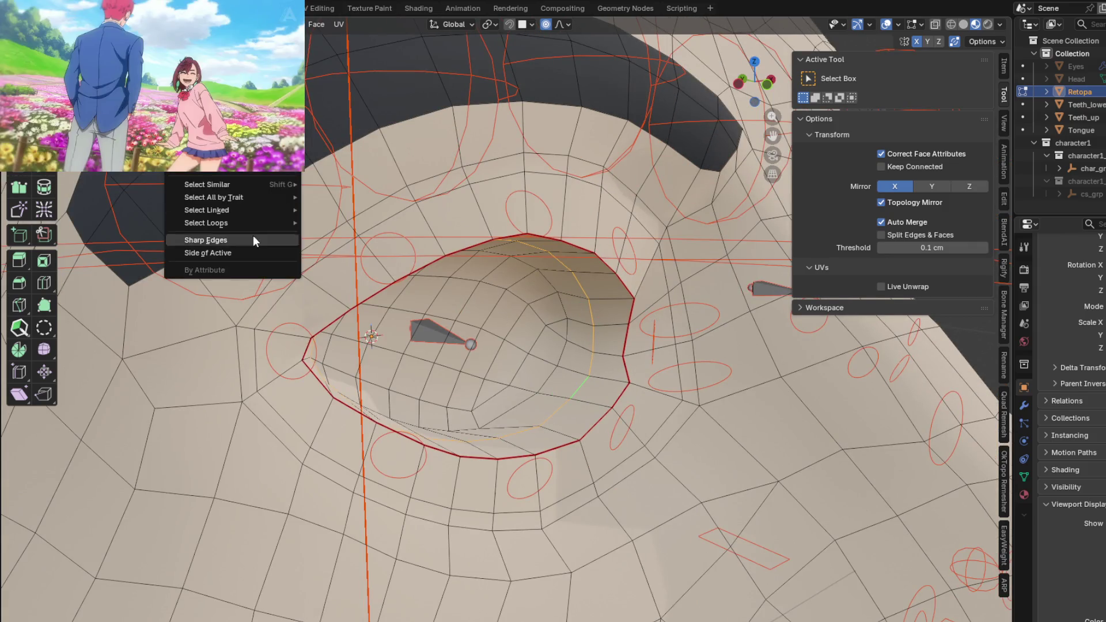
pyautogui.moveTo(206, 223)
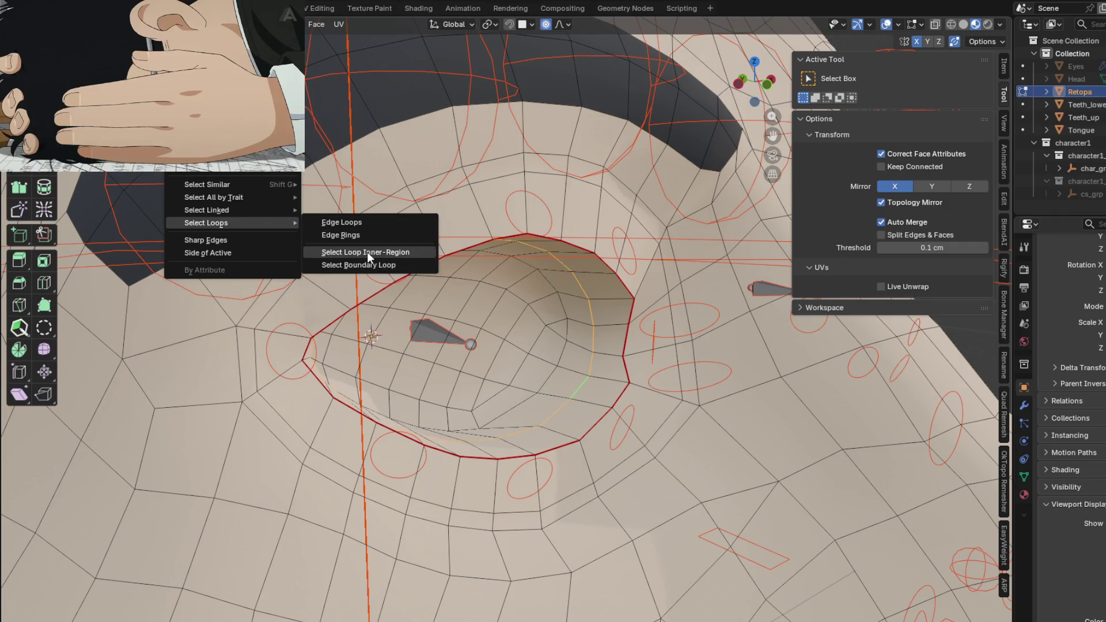
pyautogui.click(364, 253)
pyautogui.press('KP_Decimal')
pyautogui.moveTo(476, 363); pyautogui.dragTo(362, 175, button='middle')
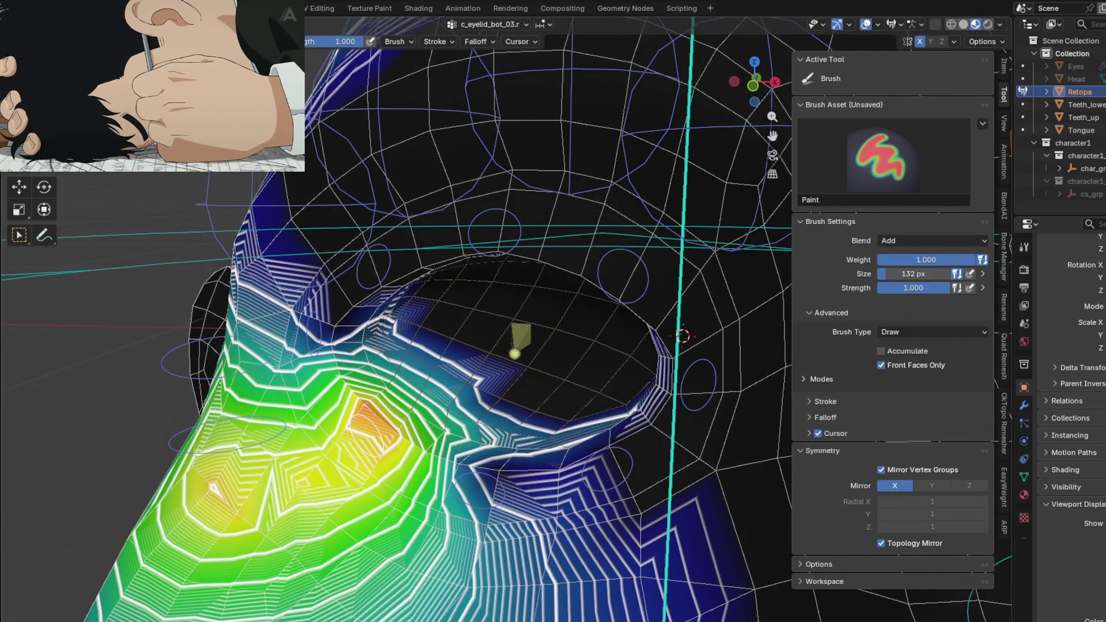
# - Fill the selected eye-socket region with zero weight via Weights > Set Weight and check the result
pyautogui.moveTo(398, 328); pyautogui.dragTo(450, 312, button='middle')
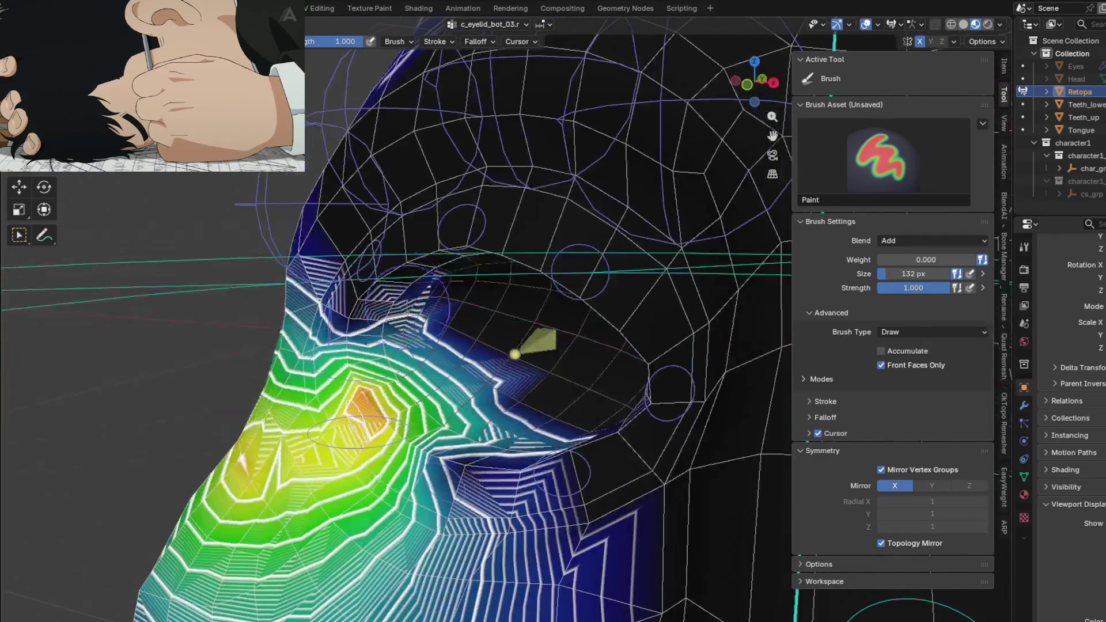
pyautogui.click(199, 40)
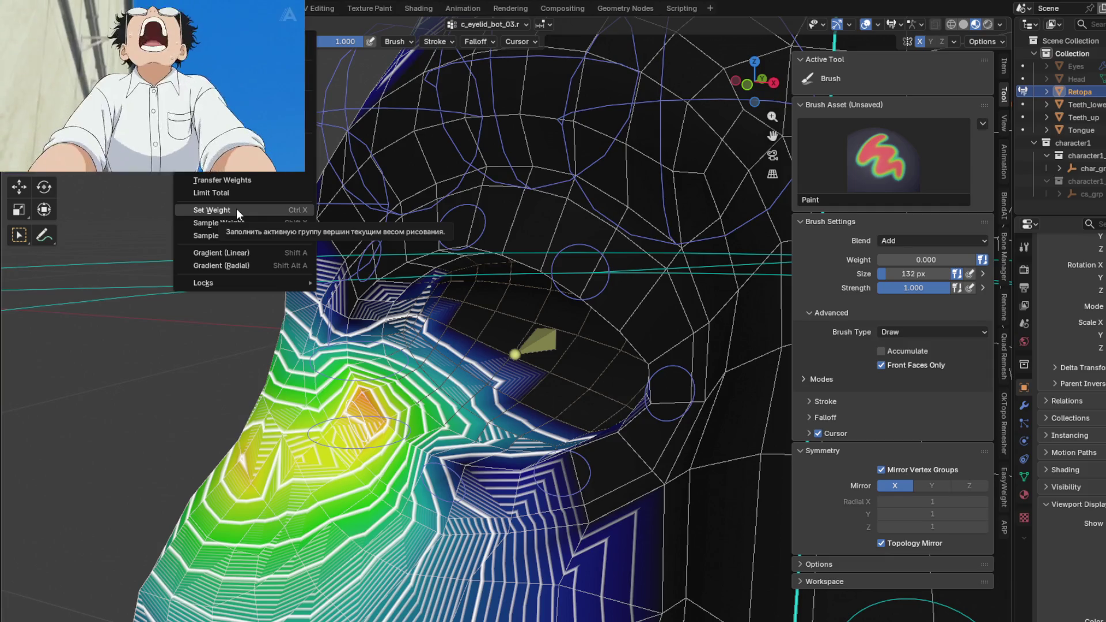
pyautogui.click(212, 210)
pyautogui.hotkey('ctrl', 'z')
pyautogui.moveTo(605, 433)
pyautogui.mouseDown(button='middle')
pyautogui.moveTo(690, 523)
pyautogui.moveTo(729, 523)
pyautogui.moveTo(444, 386)
pyautogui.mouseUp(button='middle')
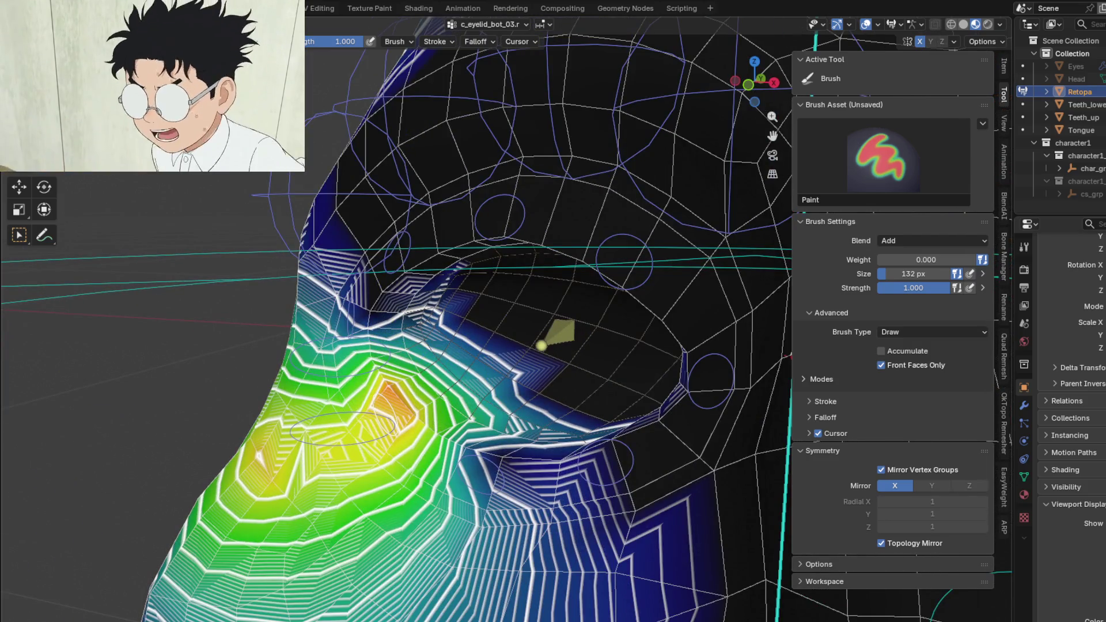
pyautogui.click(195, 24)
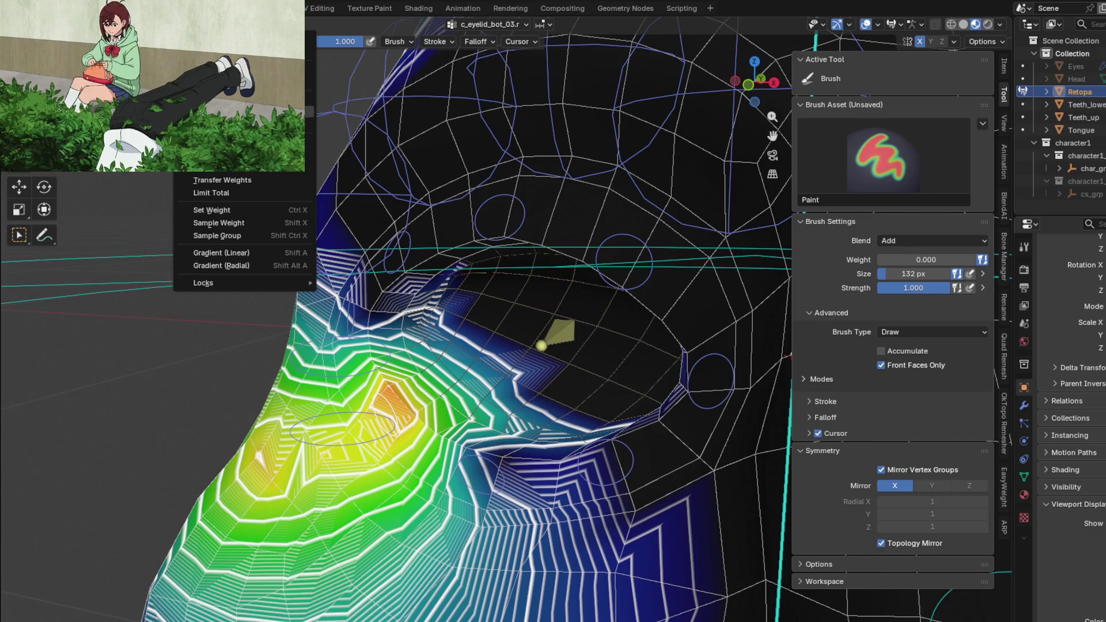
pyautogui.moveTo(226, 208)
pyautogui.mouseDown(button='middle')
pyautogui.moveTo(517, 353)
pyautogui.moveTo(520, 341)
pyautogui.moveTo(375, 296)
pyautogui.mouseUp(button='middle')
# - Flip between c_eye_ref_track and c_eyelid_bot_03 weights, settling on c_eye_ref_track
pyautogui.hotkey('alt', 'q')
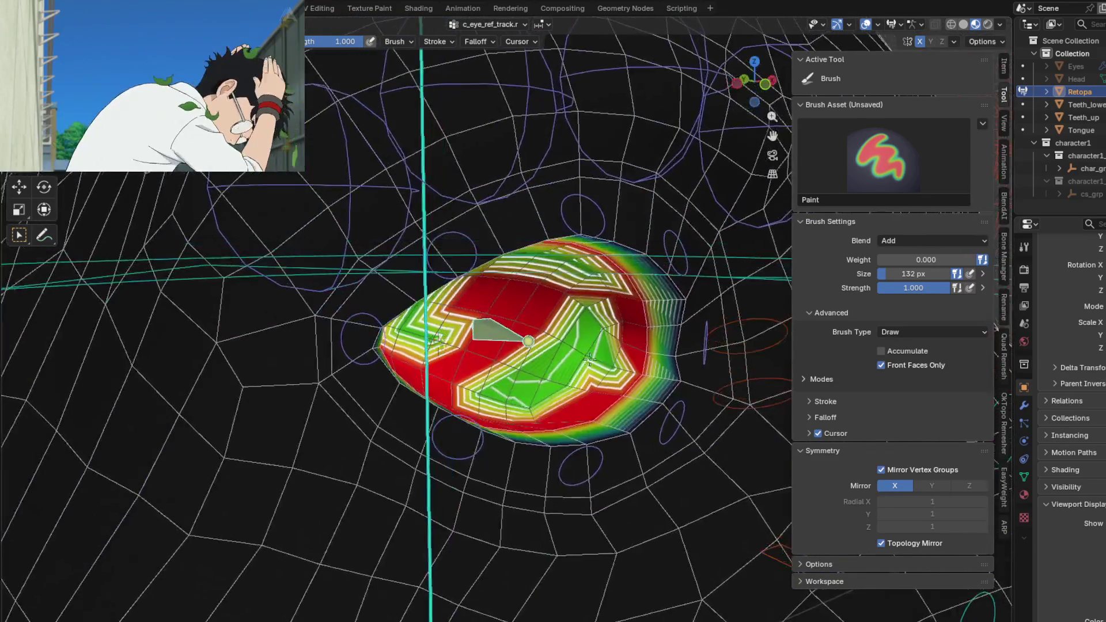
pyautogui.moveTo(585, 320); pyautogui.dragTo(457, 398, button='middle')
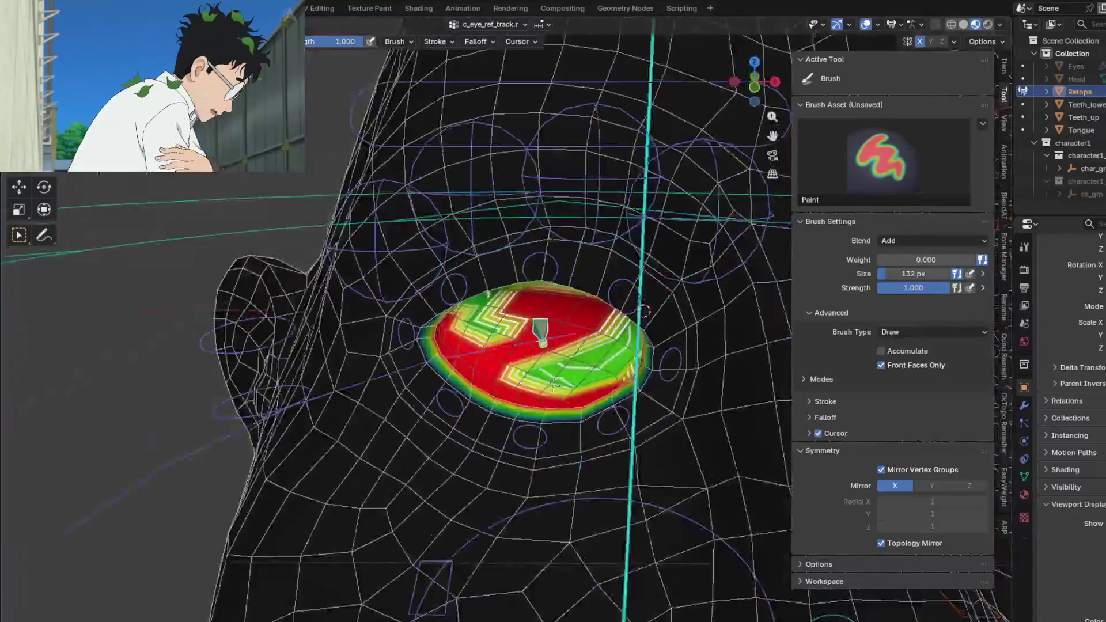
pyautogui.hotkey('alt', 'q')
pyautogui.moveTo(560, 346)
pyautogui.mouseDown(button='middle')
pyautogui.moveTo(507, 317)
pyautogui.moveTo(471, 332)
pyautogui.moveTo(486, 295)
pyautogui.mouseUp(button='middle')
pyautogui.hotkey('alt', 'q')
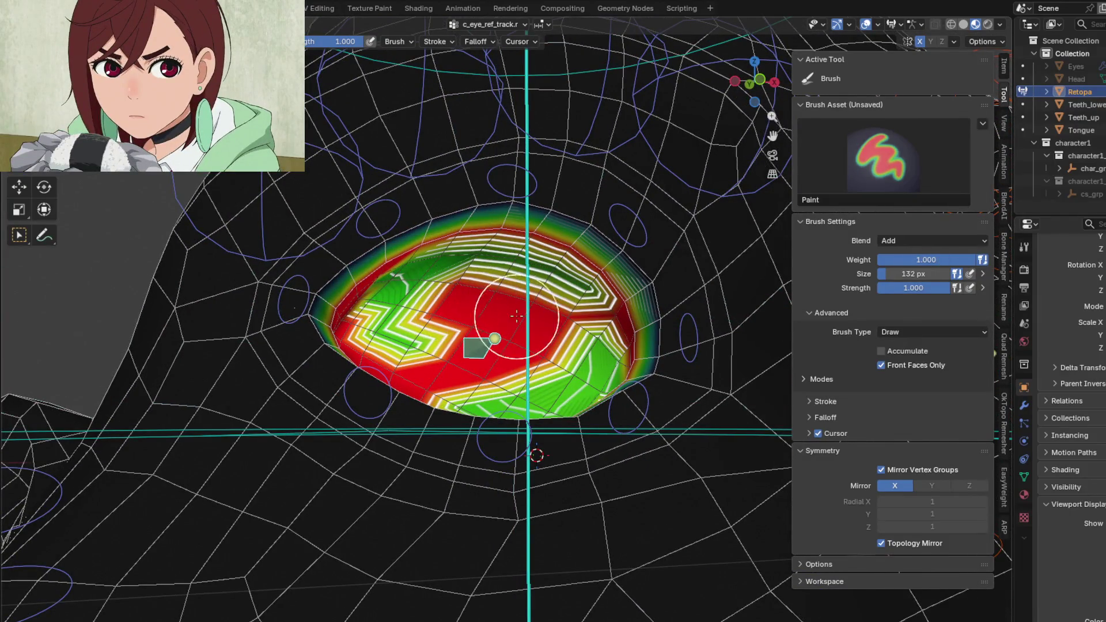
pyautogui.scroll(3, 516, 317)
# - Paint full 1.0 weight over every remaining green patch of the eye for c_eye_ref_track
pyautogui.moveTo(469, 296); pyautogui.dragTo(593, 276)
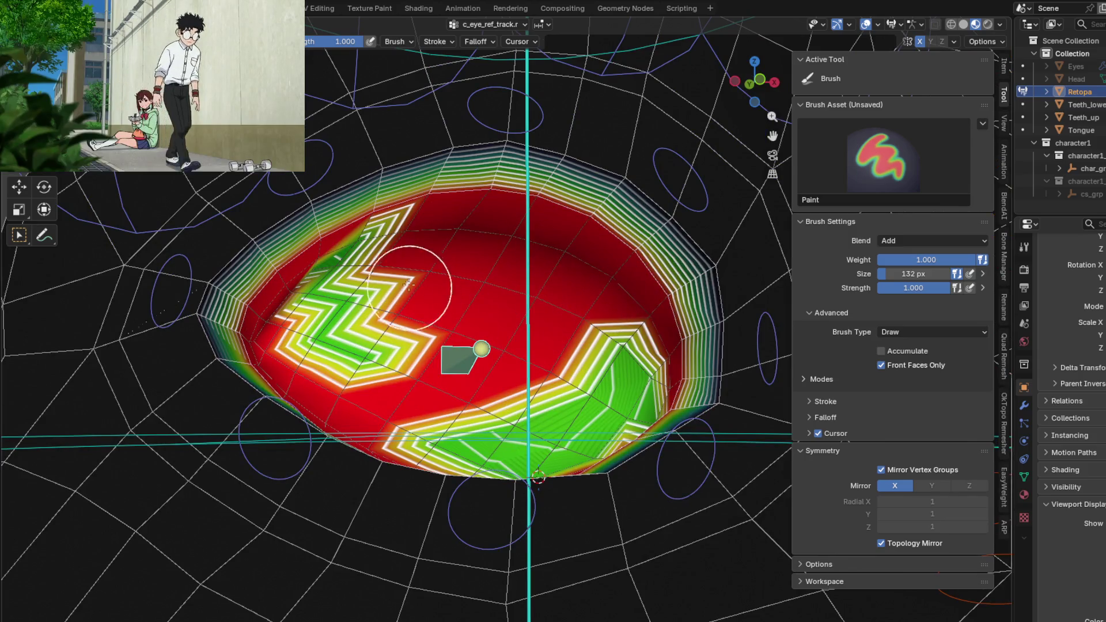
pyautogui.moveTo(378, 248)
pyautogui.mouseDown()
pyautogui.moveTo(321, 309)
pyautogui.moveTo(371, 407)
pyautogui.mouseUp()
pyautogui.moveTo(371, 408); pyautogui.dragTo(436, 390, button='middle')
pyautogui.moveTo(435, 392)
pyautogui.mouseDown()
pyautogui.moveTo(506, 381)
pyautogui.moveTo(576, 330)
pyautogui.moveTo(493, 358)
pyautogui.mouseUp()
pyautogui.moveTo(494, 358); pyautogui.dragTo(585, 353, button='middle')
pyautogui.scroll(-3, 440, 456)
pyautogui.scroll(3, 454, 488)
# - Check c_eyelid_bot_02's weights and glance through the sidebar tabs and weight paint Options
pyautogui.keyDown('ctrl'); pyautogui.click(454, 488); pyautogui.keyUp('ctrl')
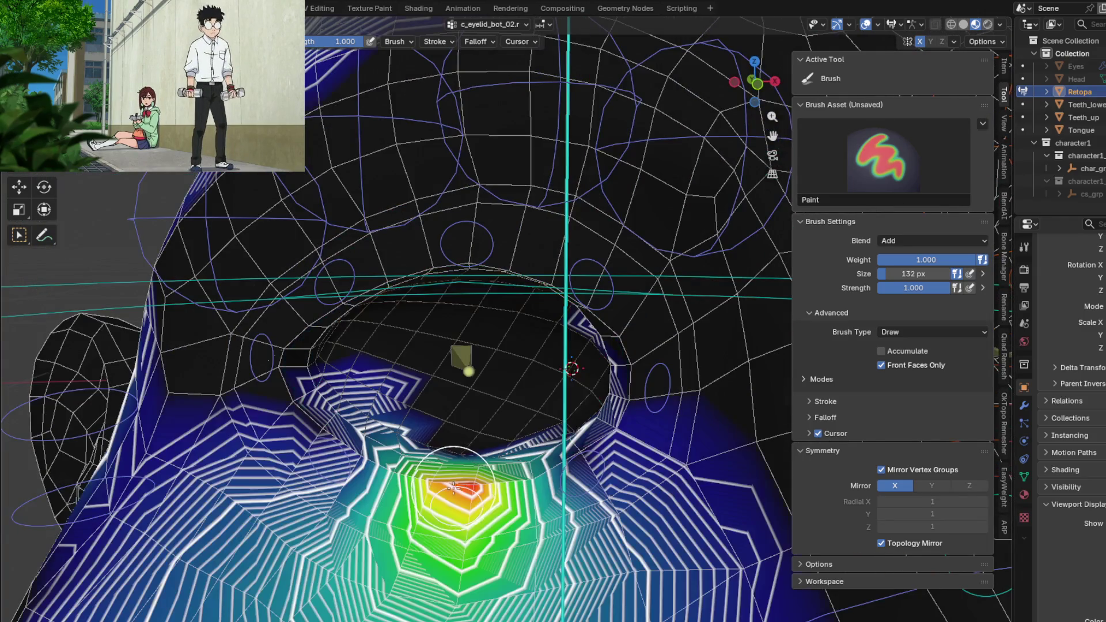
pyautogui.moveTo(482, 443); pyautogui.dragTo(433, 415, button='middle')
pyautogui.scroll(2, 432, 416)
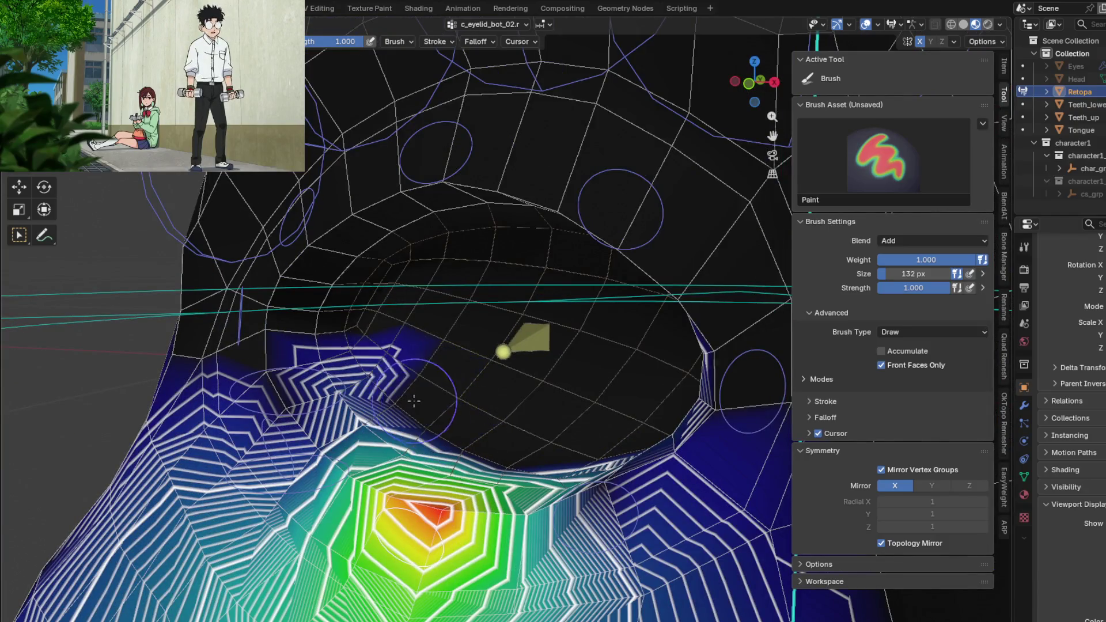
pyautogui.click(1007, 70)
pyautogui.click(1004, 95)
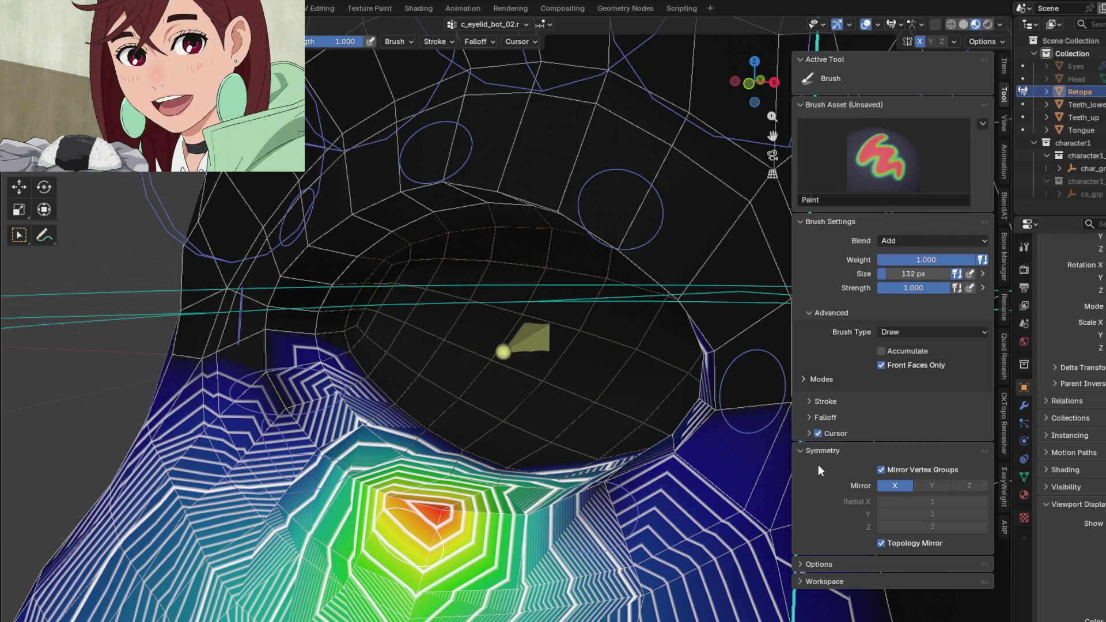
pyautogui.click(992, 43)
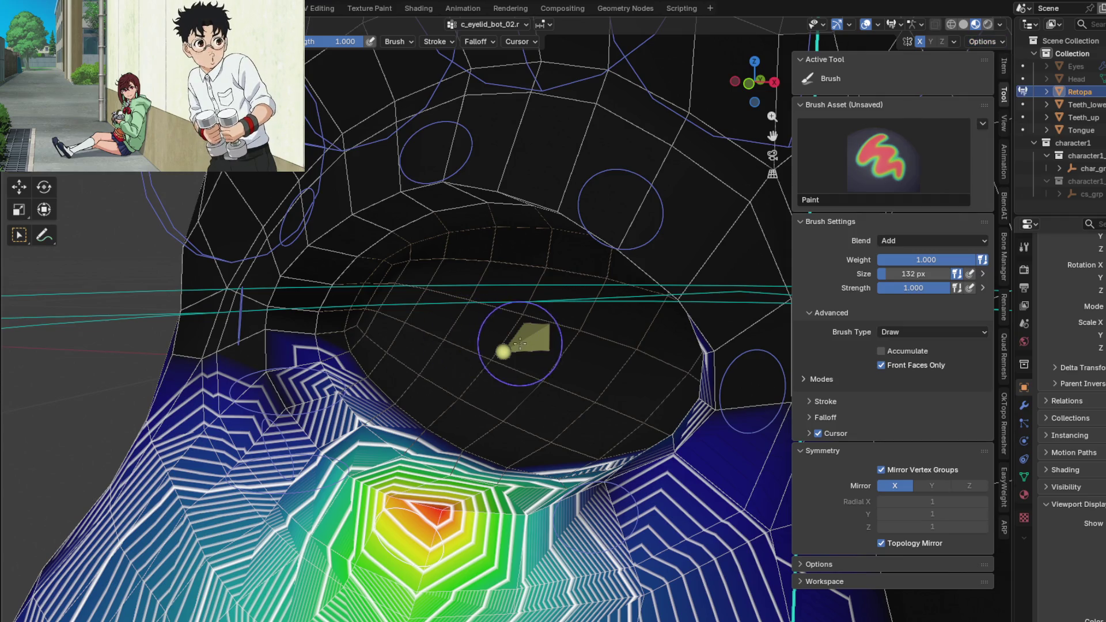
# - Inspect the c_eye_ref_track and c_eyelid_bot_01 weights around the lower eyelid
pyautogui.moveTo(786, 150); pyautogui.dragTo(605, 260, button='middle')
pyautogui.moveTo(514, 434); pyautogui.dragTo(482, 405, button='middle')
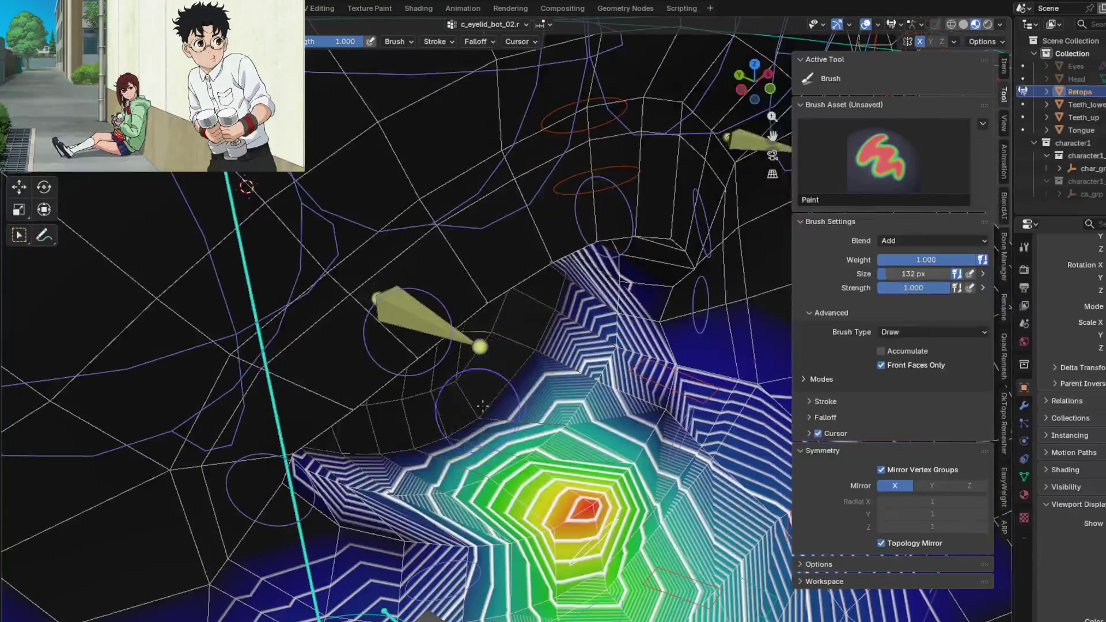
pyautogui.scroll(3, 534, 341)
pyautogui.scroll(2, 535, 340)
pyautogui.moveTo(535, 341)
pyautogui.mouseDown(button='middle')
pyautogui.moveTo(553, 363)
pyautogui.moveTo(494, 341)
pyautogui.mouseUp(button='middle')
pyautogui.keyDown('ctrl'); pyautogui.click(498, 337); pyautogui.keyUp('ctrl')
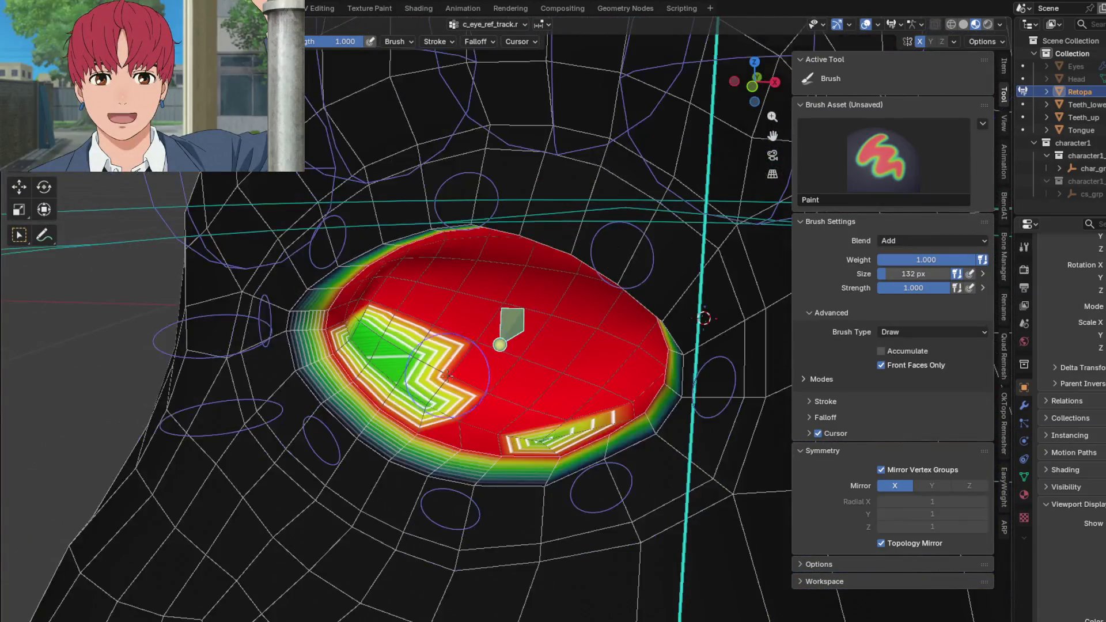
pyautogui.moveTo(377, 321)
pyautogui.mouseDown(button='middle')
pyautogui.moveTo(481, 359)
pyautogui.moveTo(530, 332)
pyautogui.moveTo(438, 355)
pyautogui.mouseUp(button='middle')
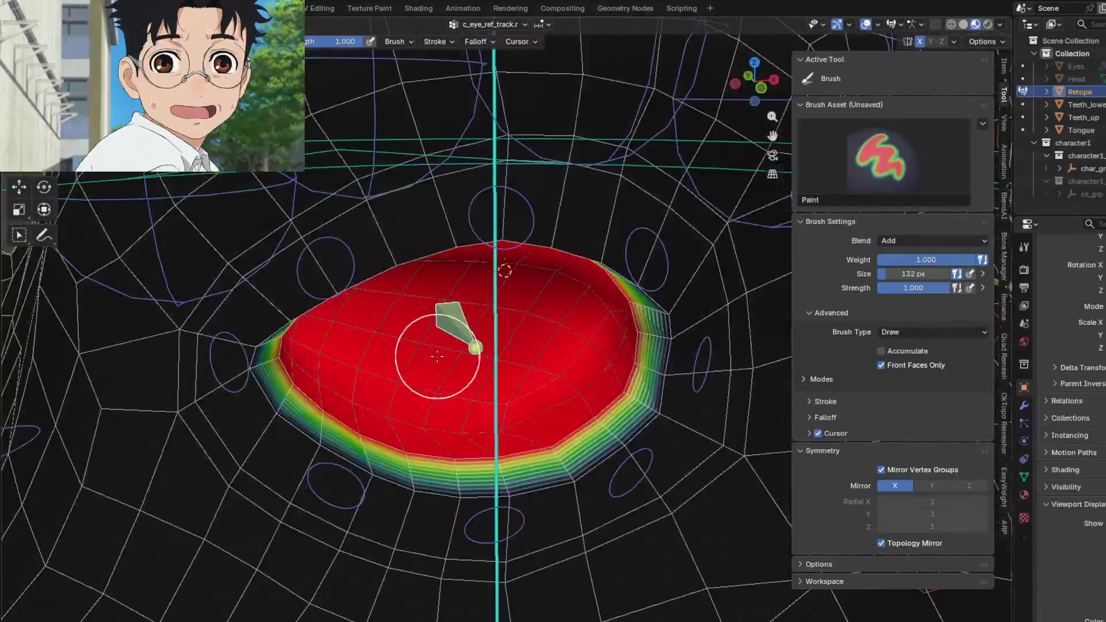
pyautogui.keyDown('ctrl'); pyautogui.click(622, 486); pyautogui.keyUp('ctrl')
pyautogui.moveTo(621, 486)
pyautogui.mouseDown(button='middle')
pyautogui.moveTo(506, 426)
pyautogui.moveTo(475, 344)
pyautogui.mouseUp(button='middle')
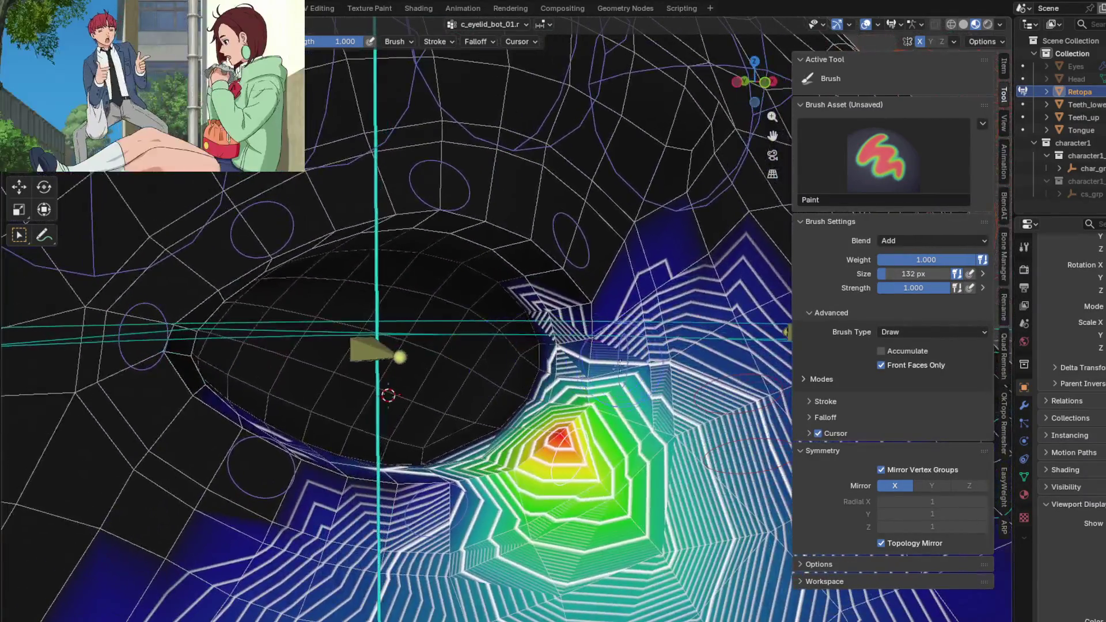
# - Zoom in on the eye corner and show the c_eye_ref_track.r weights
pyautogui.moveTo(389, 345); pyautogui.dragTo(519, 363, button='middle')
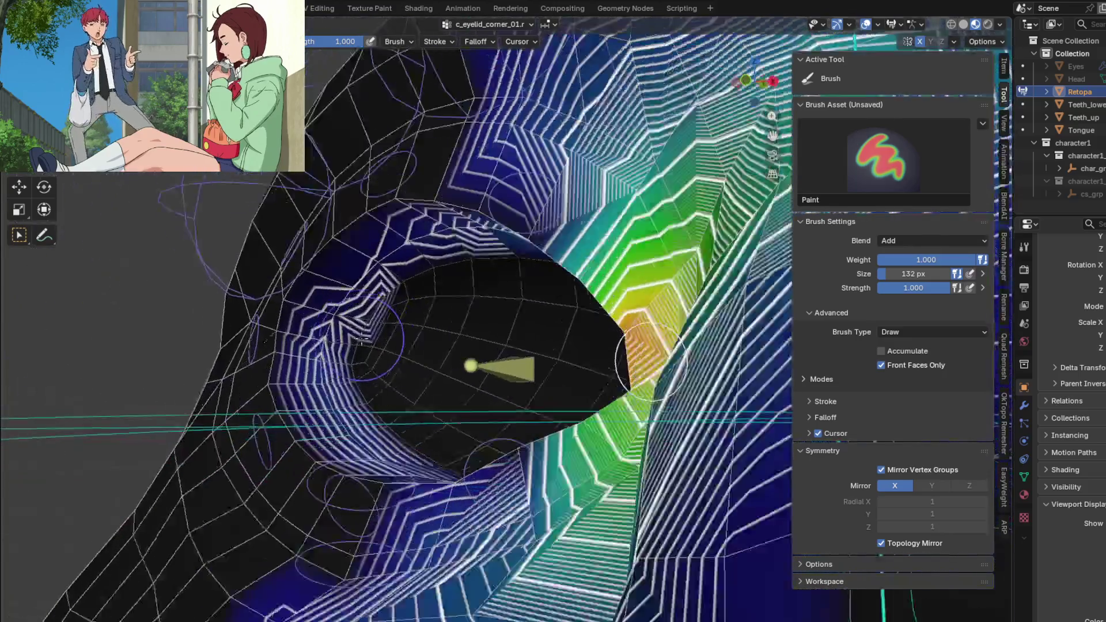
pyautogui.moveTo(653, 358); pyautogui.dragTo(434, 434, button='middle')
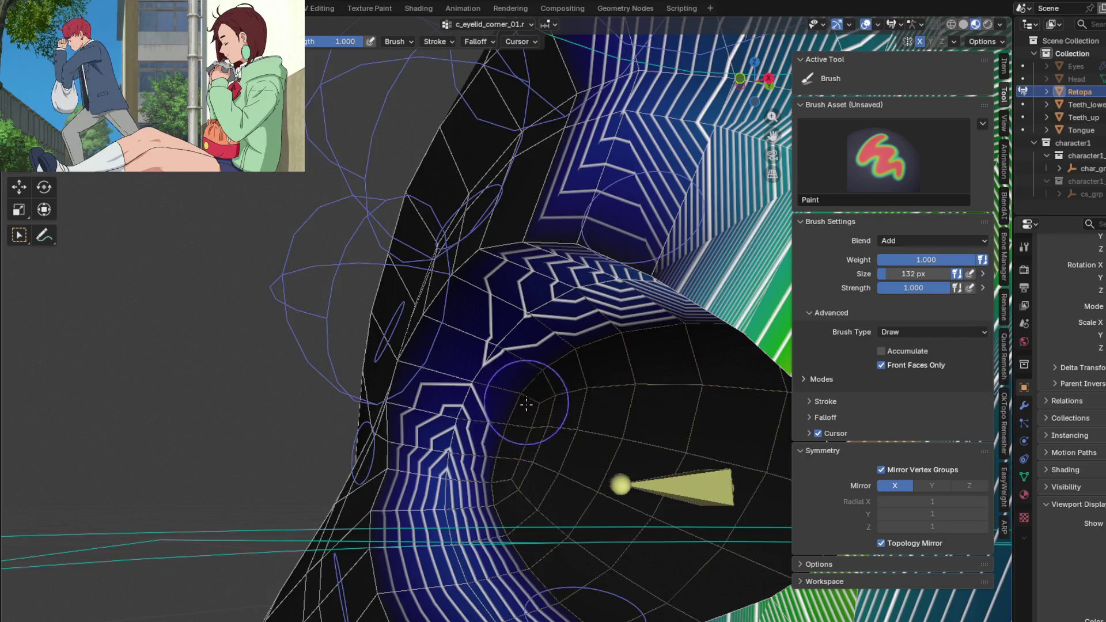
pyautogui.moveTo(527, 404)
pyautogui.mouseDown(button='middle')
pyautogui.moveTo(558, 435)
pyautogui.moveTo(509, 533)
pyautogui.moveTo(503, 316)
pyautogui.moveTo(475, 297)
pyautogui.moveTo(662, 235)
pyautogui.moveTo(87, 403)
pyautogui.mouseUp(button='middle')
pyautogui.keyDown('ctrl'); pyautogui.click(503, 317); pyautogui.keyUp('ctrl')
# - Review c_eyelid_top_01–03.r and c_eyelid_corner_02.r weights in turn around the eye corner
pyautogui.keyDown('ctrl'); pyautogui.click(662, 244); pyautogui.keyUp('ctrl')
pyautogui.keyDown('ctrl'); pyautogui.click(630, 336); pyautogui.keyUp('ctrl')
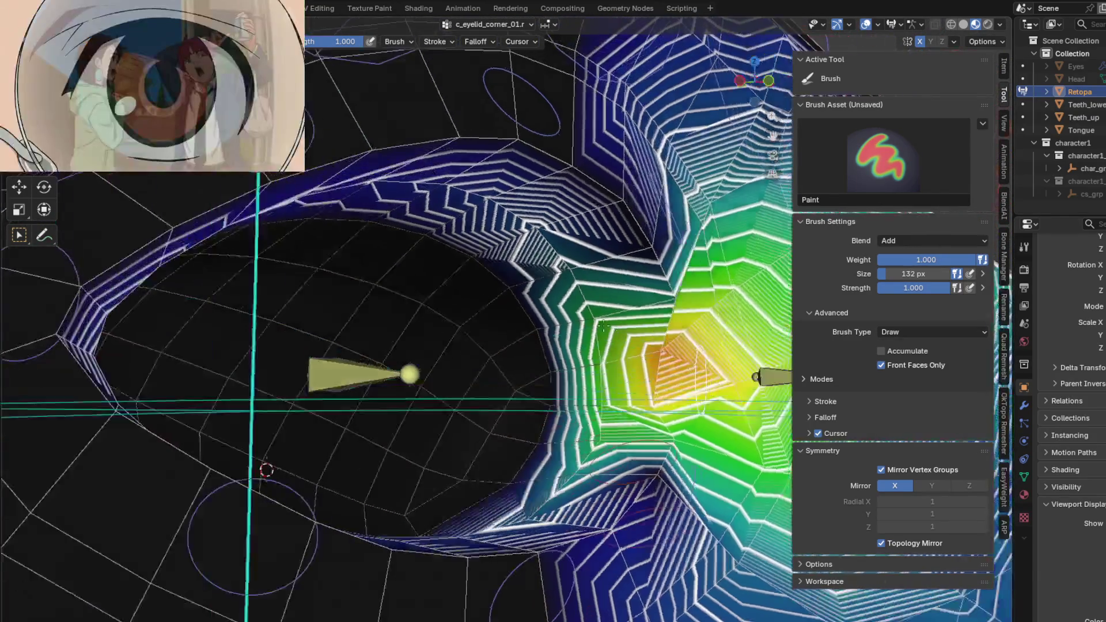
pyautogui.moveTo(630, 336)
pyautogui.mouseDown(button='middle')
pyautogui.moveTo(501, 164)
pyautogui.moveTo(365, 231)
pyautogui.moveTo(366, 288)
pyautogui.moveTo(415, 313)
pyautogui.moveTo(304, 347)
pyautogui.moveTo(428, 377)
pyautogui.moveTo(541, 314)
pyautogui.moveTo(459, 310)
pyautogui.moveTo(481, 340)
pyautogui.moveTo(461, 363)
pyautogui.mouseUp(button='middle')
pyautogui.keyDown('ctrl'); pyautogui.click(366, 288); pyautogui.keyUp('ctrl')
pyautogui.keyDown('ctrl'); pyautogui.click(474, 326); pyautogui.keyUp('ctrl')
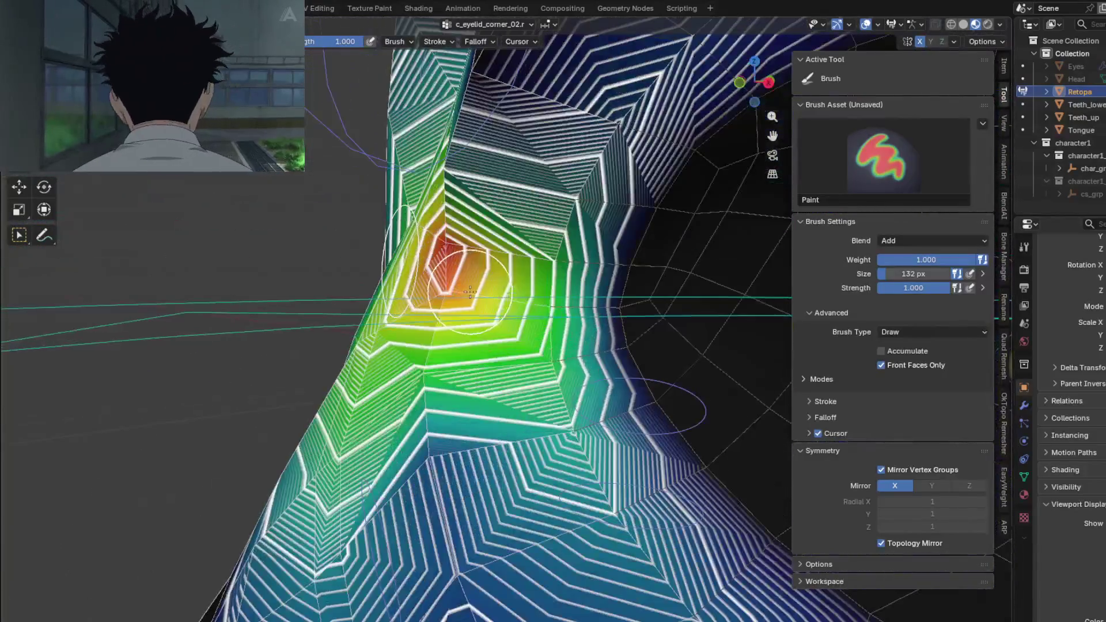
pyautogui.moveTo(470, 292); pyautogui.dragTo(492, 265, button='middle')
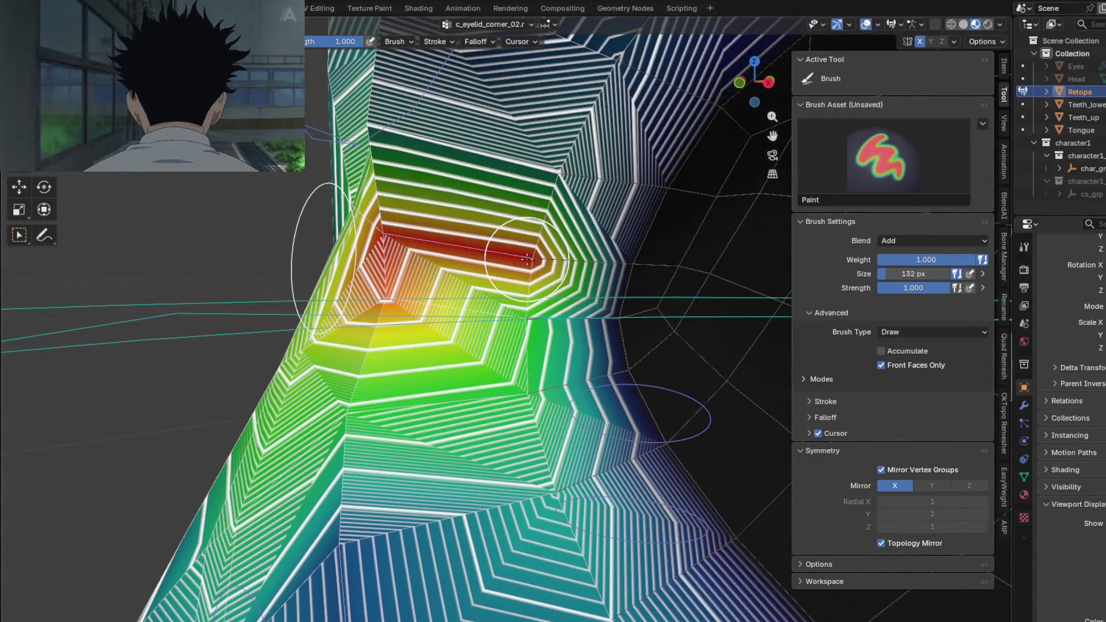
pyautogui.moveTo(524, 307); pyautogui.dragTo(513, 322, button='middle')
pyautogui.moveTo(451, 377)
pyautogui.mouseDown(button='middle')
pyautogui.moveTo(367, 398)
pyautogui.moveTo(370, 347)
pyautogui.moveTo(395, 308)
pyautogui.moveTo(412, 307)
pyautogui.moveTo(556, 458)
pyautogui.moveTo(604, 436)
pyautogui.mouseUp(button='middle')
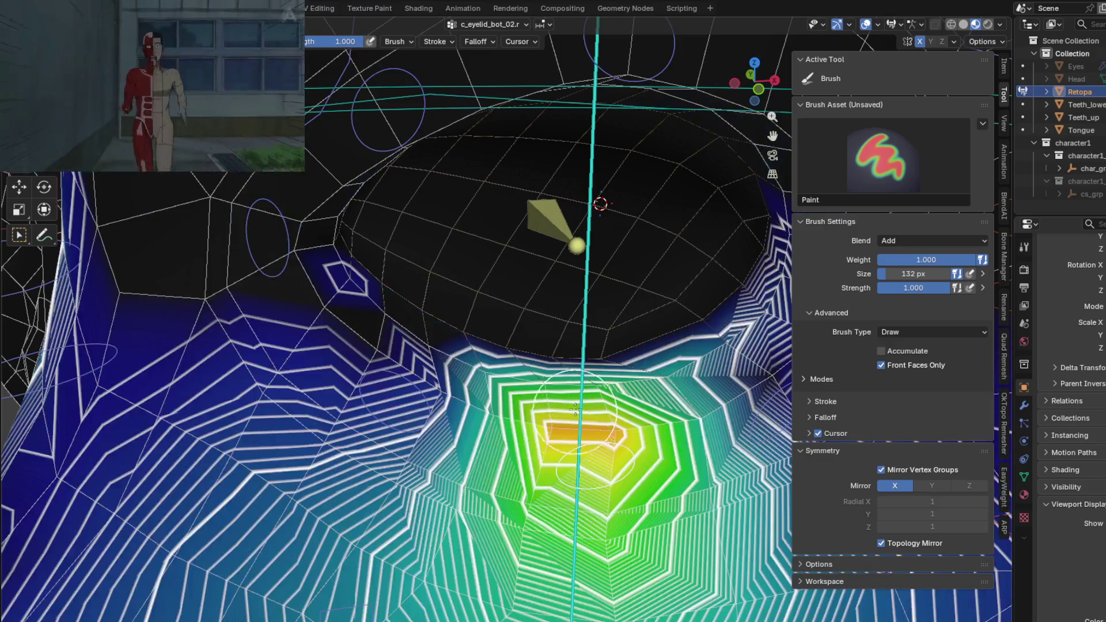
# - Paint stronger full weight across the lower eyelid centre for c_eyelid_bot_02.r
pyautogui.moveTo(571, 451); pyautogui.dragTo(489, 270, button='middle')
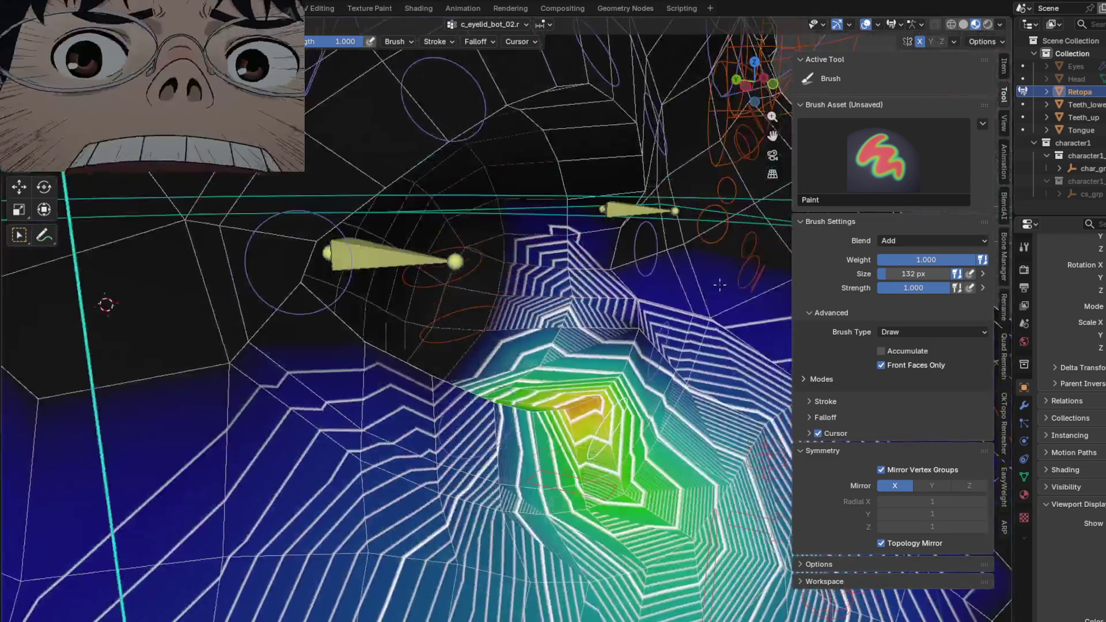
pyautogui.moveTo(493, 269); pyautogui.dragTo(107, 302, button='middle')
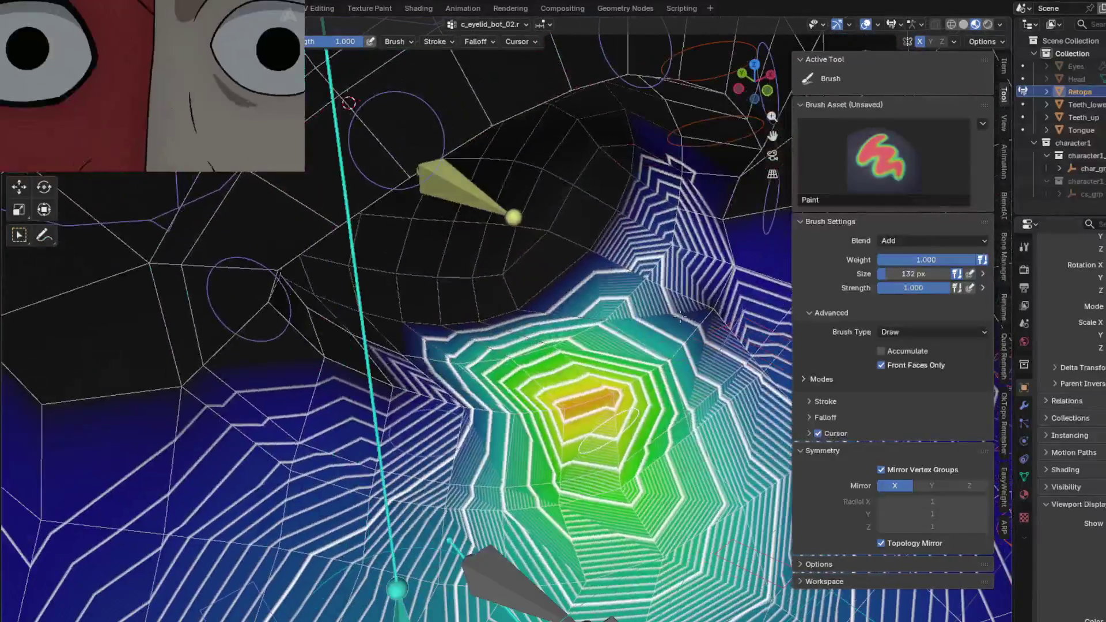
pyautogui.hotkey('shift', 'space')
pyautogui.hotkey('shift', 'space')
pyautogui.moveTo(607, 432); pyautogui.dragTo(564, 348, button='middle')
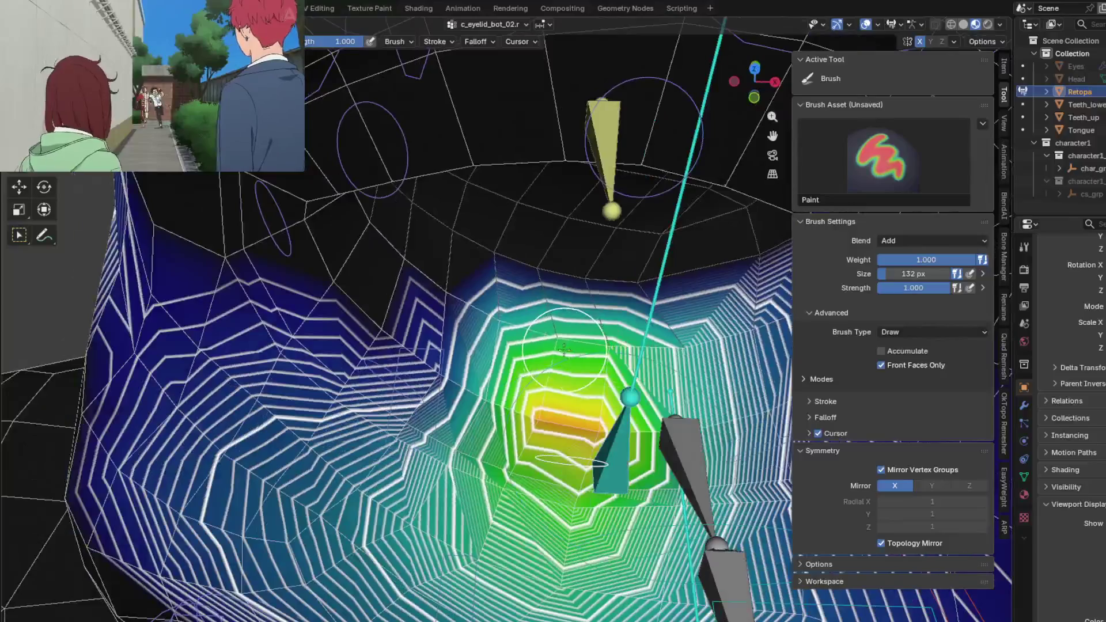
pyautogui.click(592, 348)
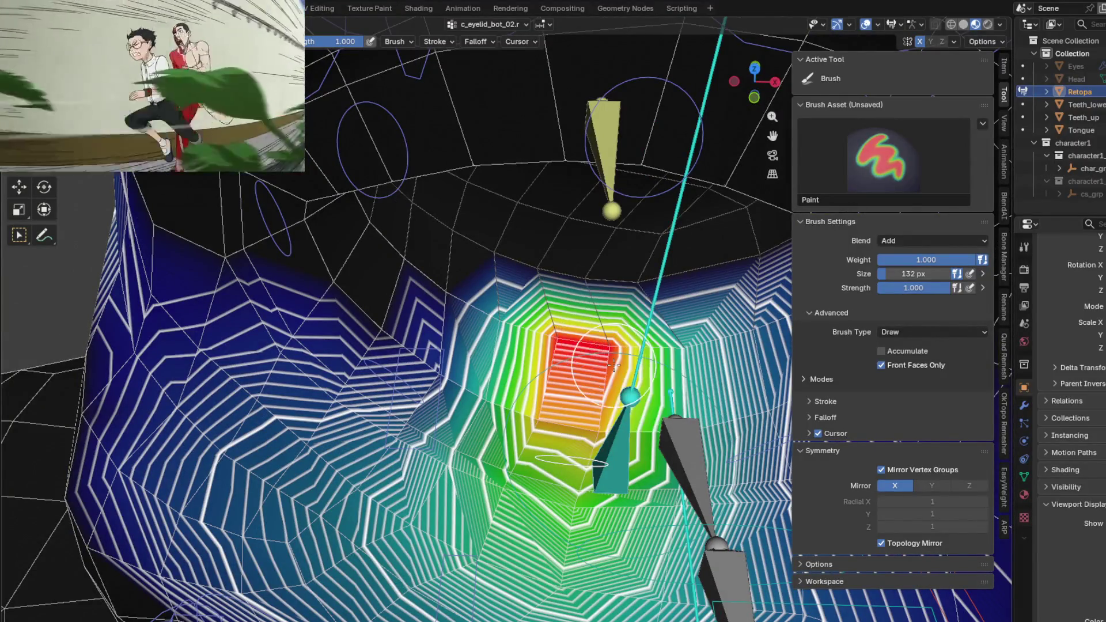
pyautogui.moveTo(592, 349)
pyautogui.mouseDown(button='middle')
pyautogui.moveTo(466, 291)
pyautogui.moveTo(259, 301)
pyautogui.mouseUp(button='middle')
# - Inspect the c_eyelid_bot_01.r weights around the eyelid corner and eye socket
pyautogui.keyDown('ctrl'); pyautogui.click(525, 314); pyautogui.keyUp('ctrl')
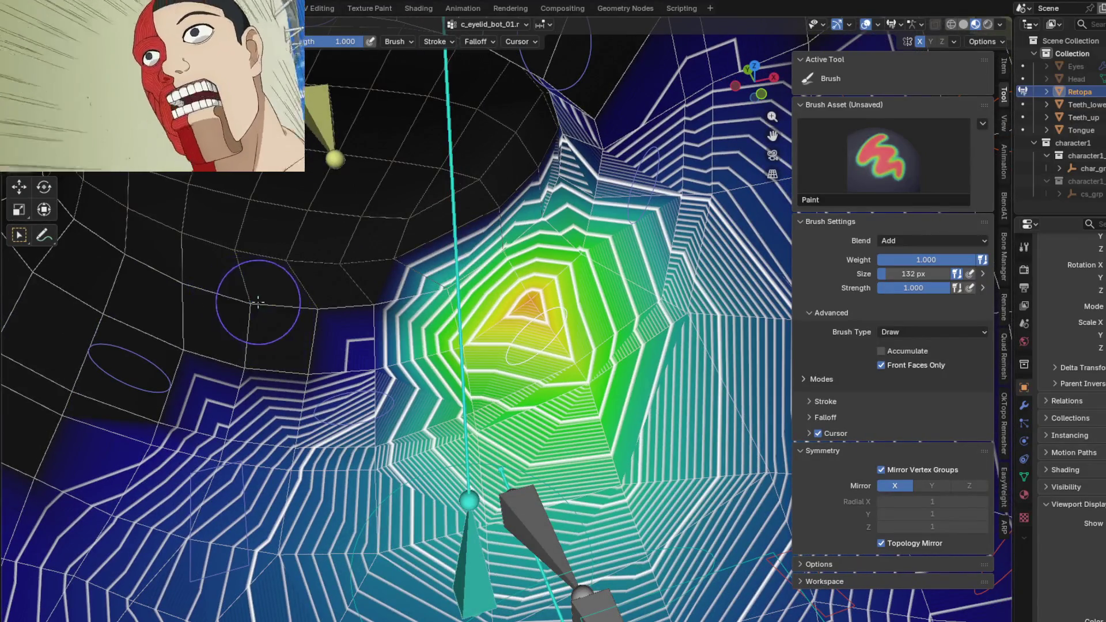
pyautogui.moveTo(503, 291)
pyautogui.mouseDown(button='middle')
pyautogui.moveTo(523, 297)
pyautogui.moveTo(575, 216)
pyautogui.moveTo(469, 380)
pyautogui.mouseUp(button='middle')
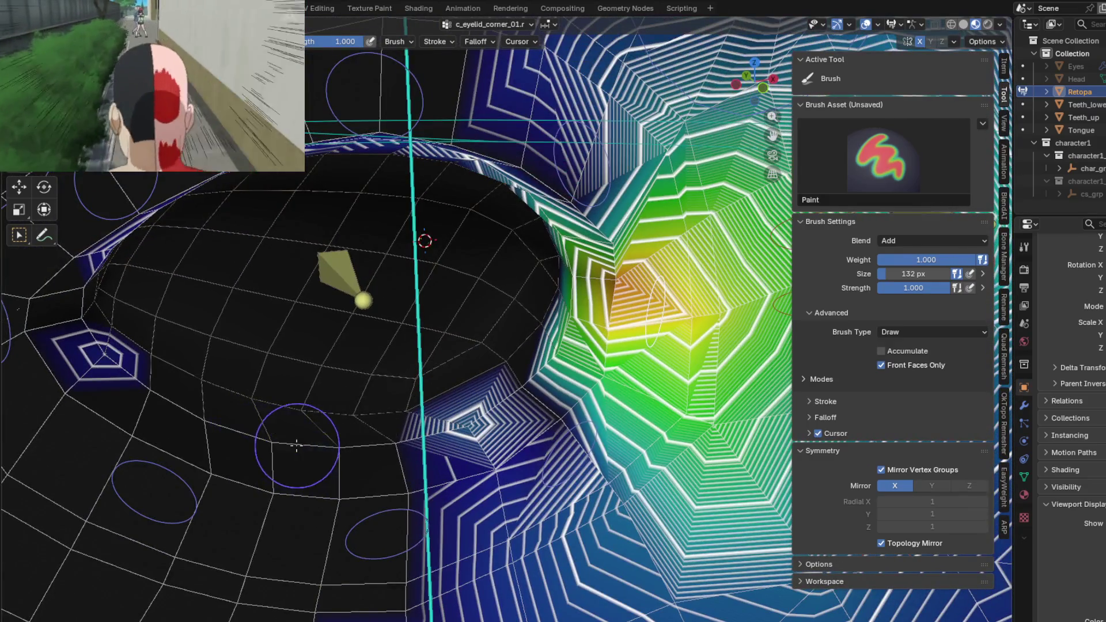
pyautogui.moveTo(121, 374); pyautogui.dragTo(218, 307, button='middle')
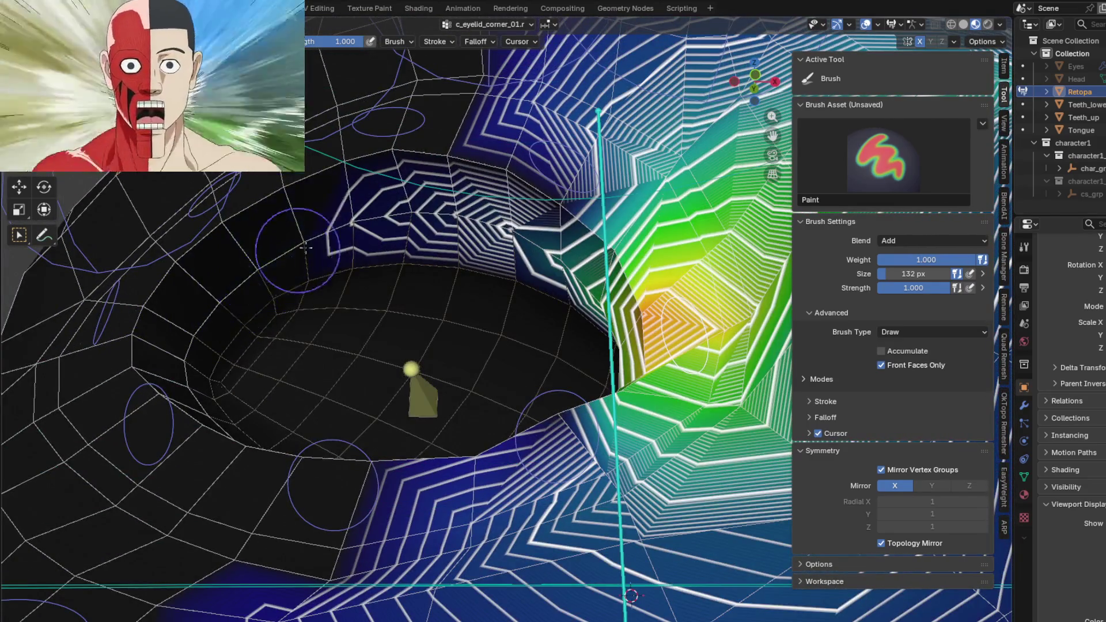
pyautogui.moveTo(387, 220)
pyautogui.mouseDown(button='middle')
pyautogui.moveTo(432, 401)
pyautogui.moveTo(454, 415)
pyautogui.mouseUp(button='middle')
pyautogui.moveTo(513, 454)
pyautogui.mouseDown(button='middle')
pyautogui.moveTo(584, 452)
pyautogui.moveTo(580, 321)
pyautogui.mouseUp(button='middle')
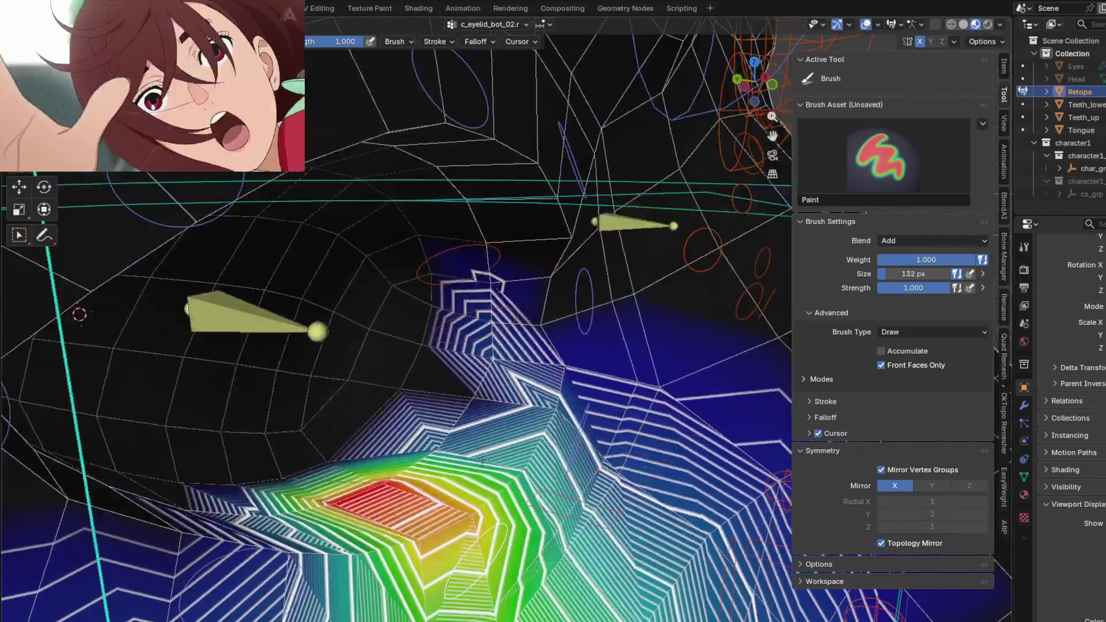
pyautogui.scroll(1, 519, 309)
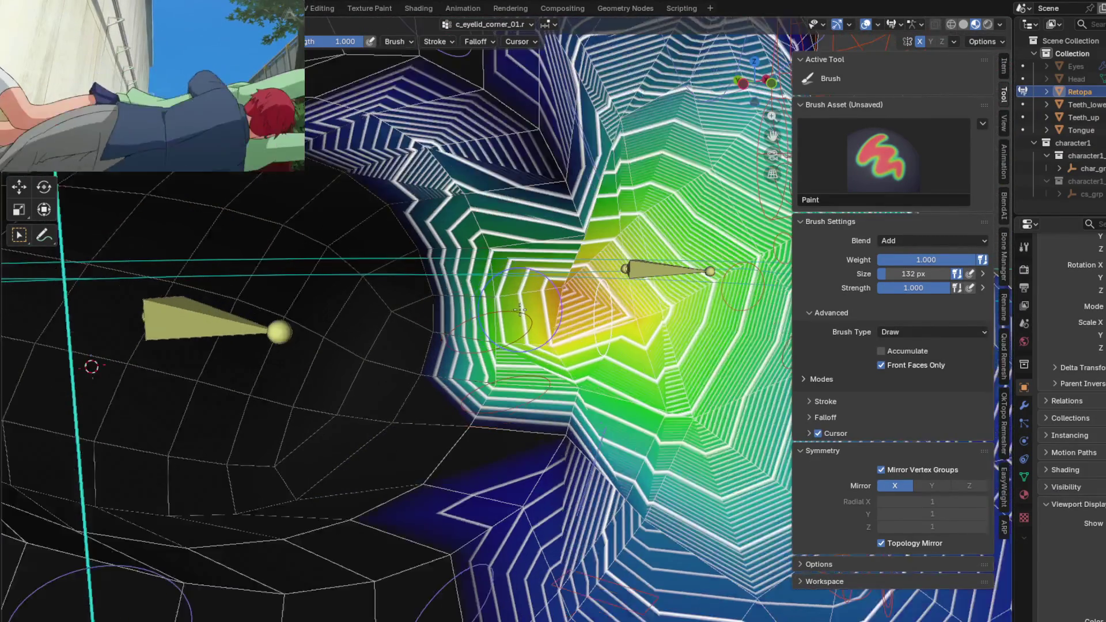
pyautogui.scroll(2, 513, 301)
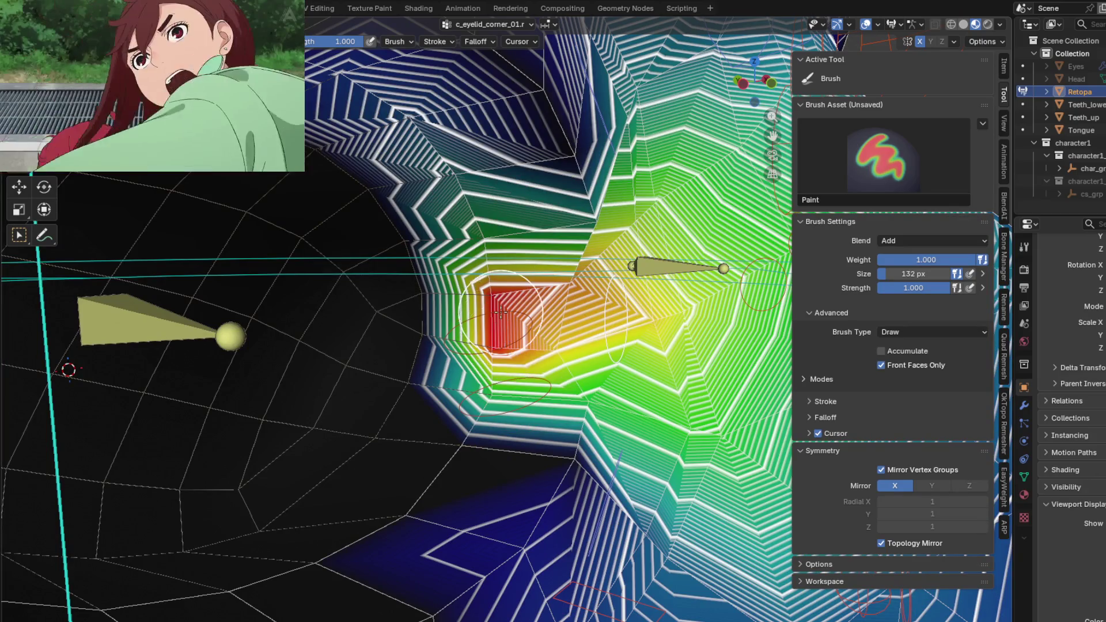
pyautogui.moveTo(501, 312); pyautogui.dragTo(468, 226, button='middle')
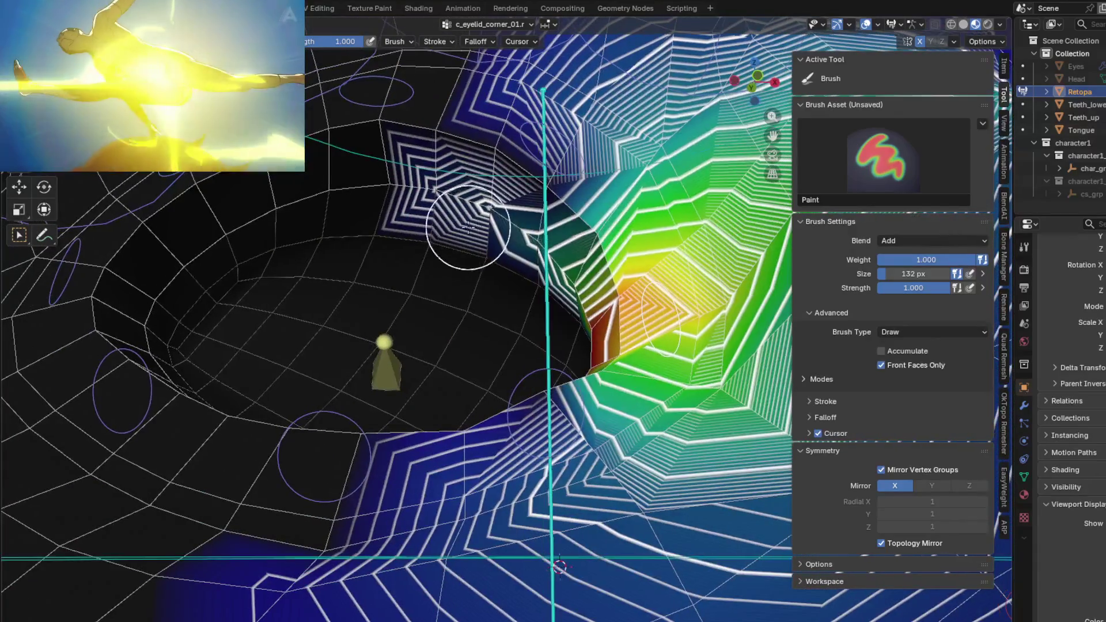
# - Check the head.x and c_eyelid_top_01.r weights above the eye
pyautogui.keyDown('ctrl'); pyautogui.click(547, 152); pyautogui.keyUp('ctrl')
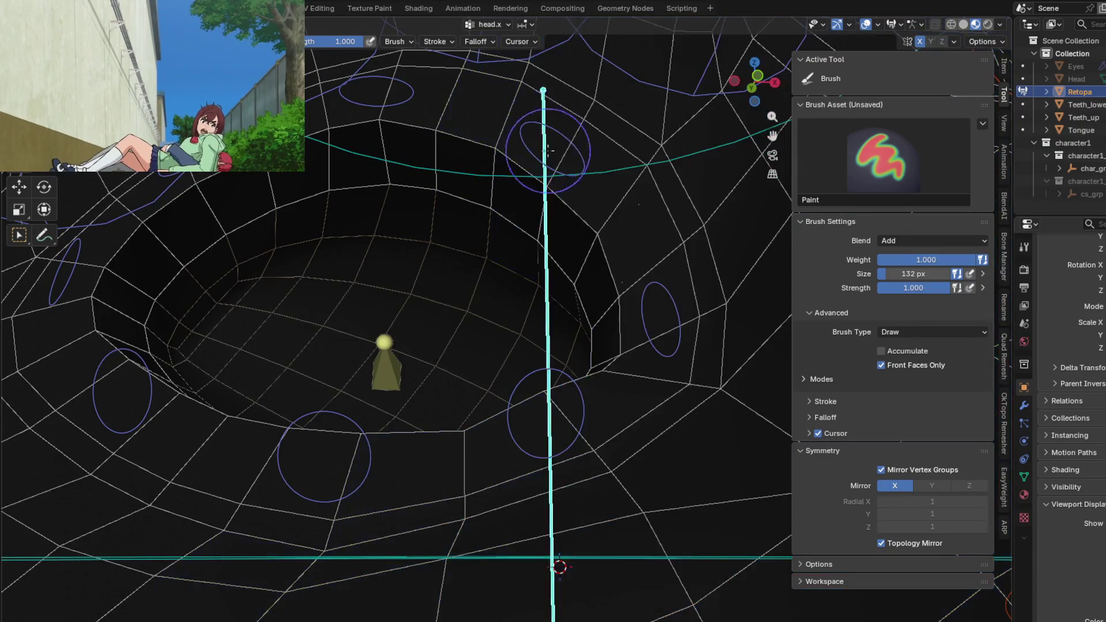
pyautogui.keyDown('ctrl'); pyautogui.click(542, 149); pyautogui.keyUp('ctrl')
pyautogui.moveTo(543, 149)
pyautogui.mouseDown(button='middle')
pyautogui.moveTo(511, 359)
pyautogui.moveTo(476, 258)
pyautogui.mouseUp(button='middle')
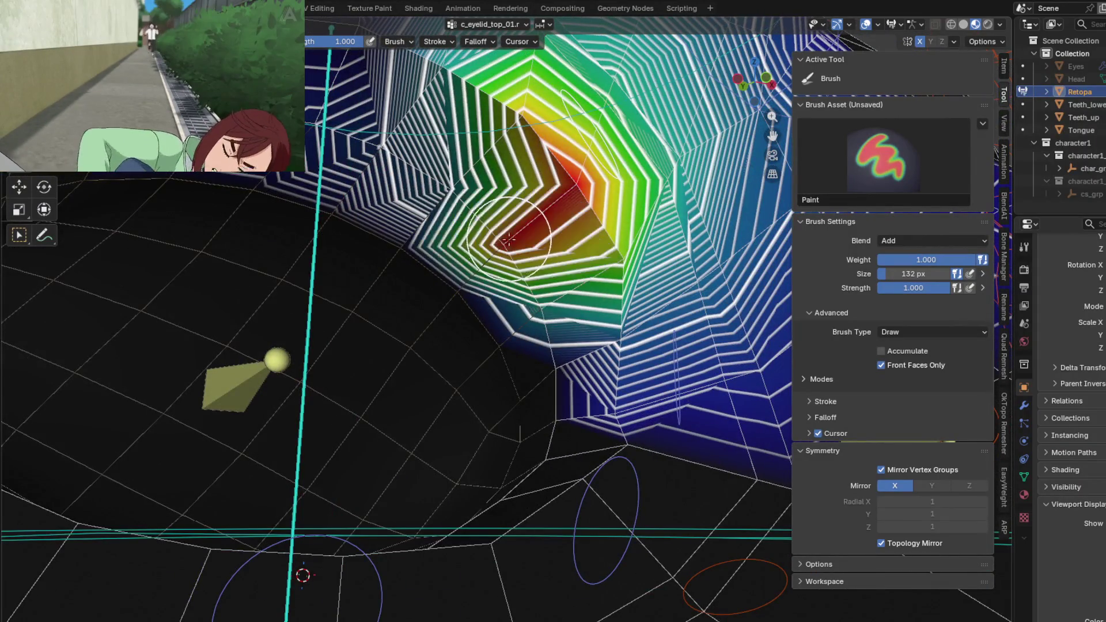
# - Inspect the c_eyelid_top_02.r weights on the upper eyelid from low and frontal angles
pyautogui.moveTo(509, 240); pyautogui.dragTo(501, 314, button='middle')
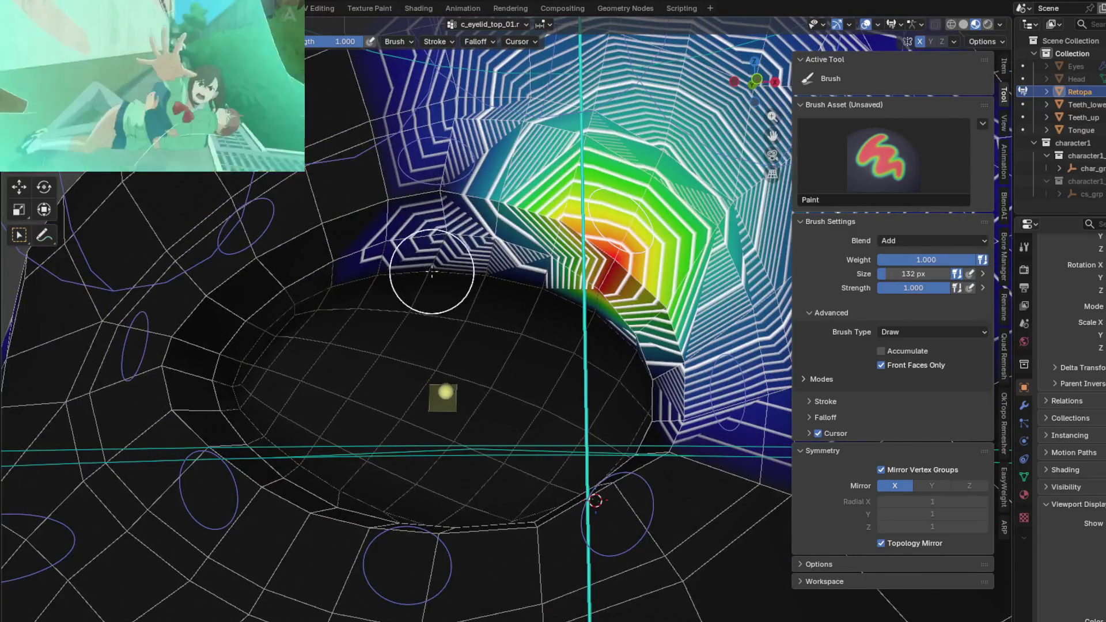
pyautogui.keyDown('ctrl'); pyautogui.click(436, 161); pyautogui.keyUp('ctrl')
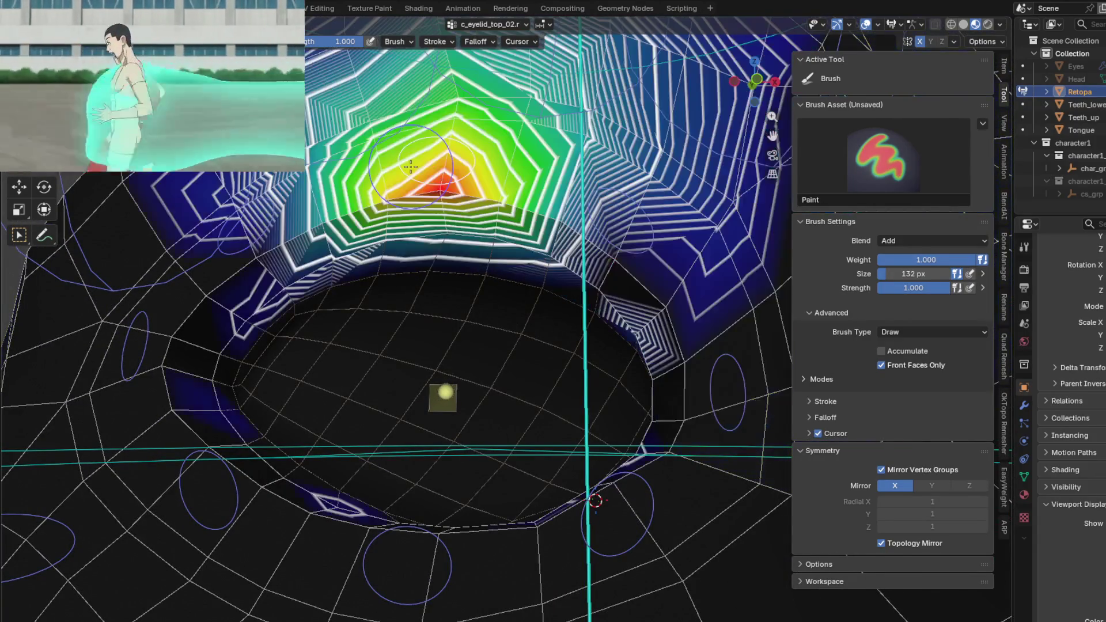
pyautogui.moveTo(436, 162); pyautogui.dragTo(419, 223, button='middle')
pyautogui.moveTo(680, 349); pyautogui.dragTo(664, 482, button='middle')
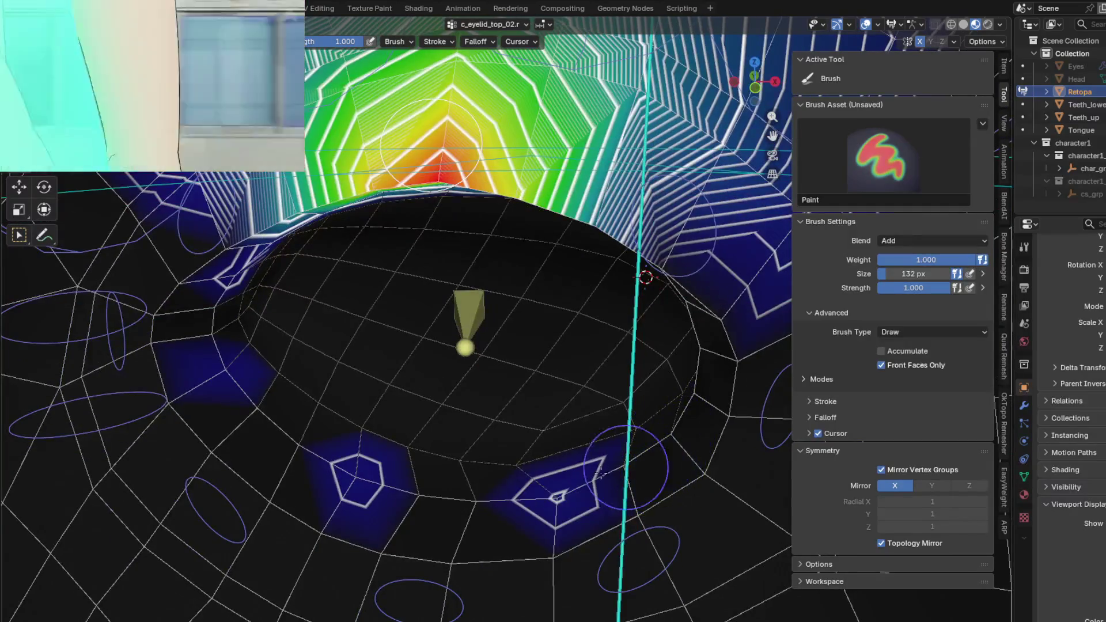
pyautogui.moveTo(231, 386)
pyautogui.mouseDown(button='middle')
pyautogui.moveTo(532, 416)
pyautogui.moveTo(510, 381)
pyautogui.moveTo(513, 354)
pyautogui.mouseUp(button='middle')
pyautogui.moveTo(453, 270)
pyautogui.mouseDown(button='middle')
pyautogui.moveTo(441, 259)
pyautogui.moveTo(358, 321)
pyautogui.moveTo(357, 233)
pyautogui.mouseUp(button='middle')
pyautogui.scroll(-2, 526, 301)
pyautogui.moveTo(527, 286); pyautogui.dragTo(544, 247, button='middle')
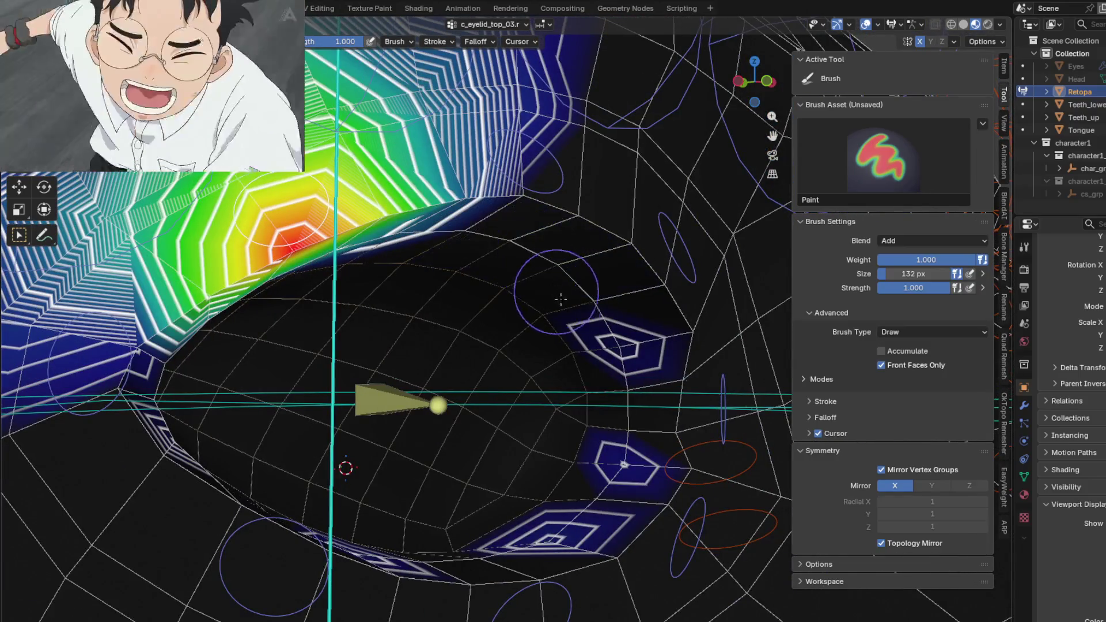
pyautogui.moveTo(487, 559); pyautogui.dragTo(392, 575, button='middle')
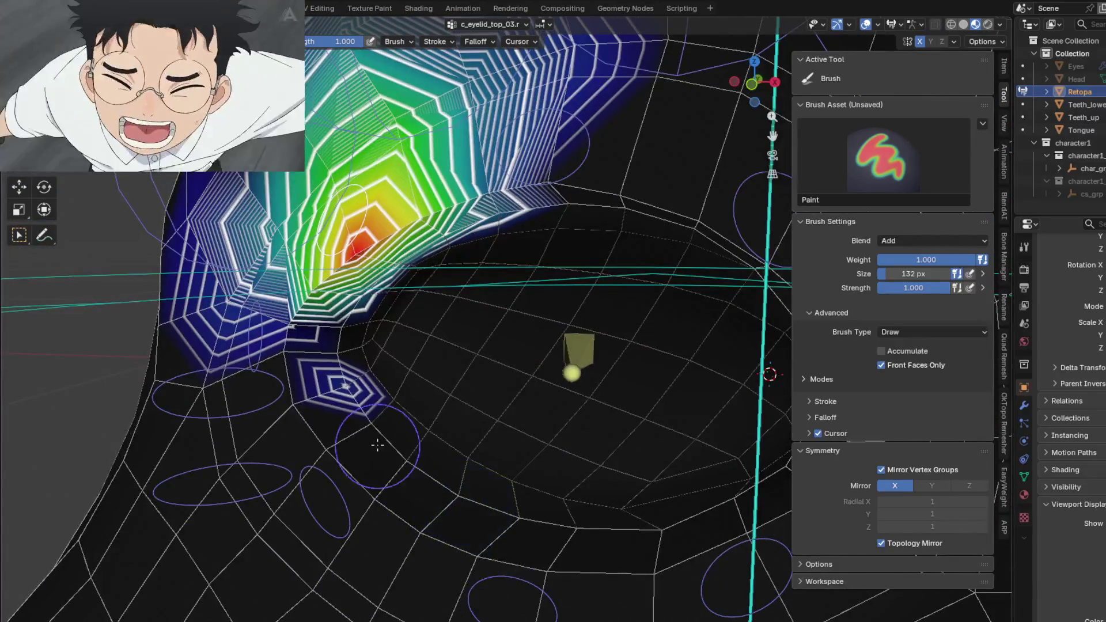
pyautogui.moveTo(367, 410); pyautogui.dragTo(383, 339, button='middle')
pyautogui.scroll(2, 355, 384)
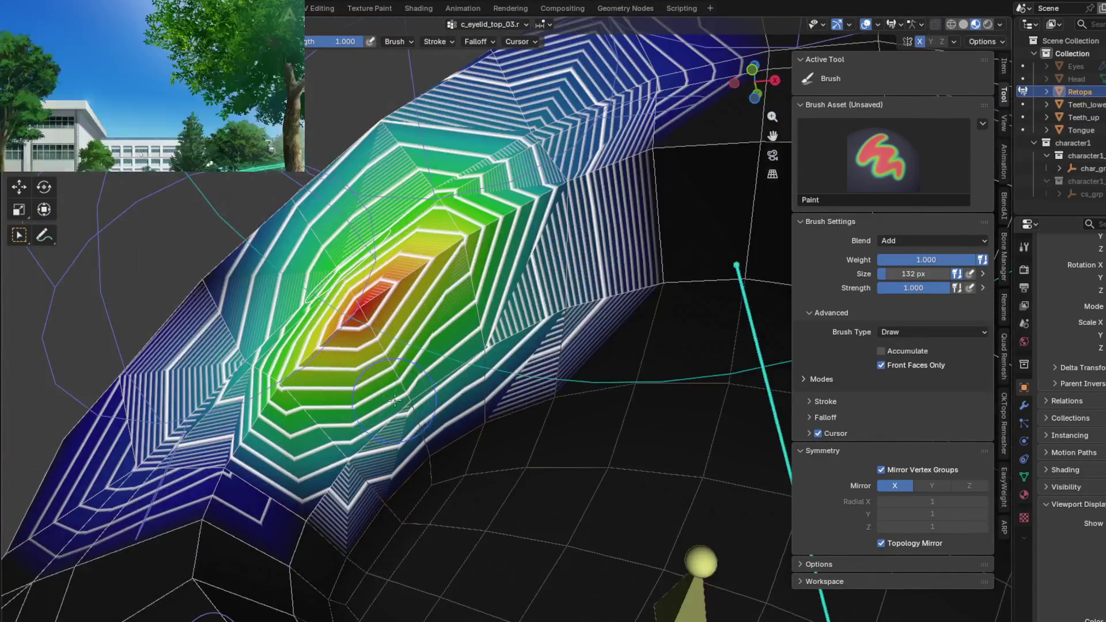
# - Review the c_eyelid_corner_02.r weights up close, then the c_eye_ref_track.r weights
pyautogui.moveTo(393, 394); pyautogui.dragTo(321, 481, button='middle')
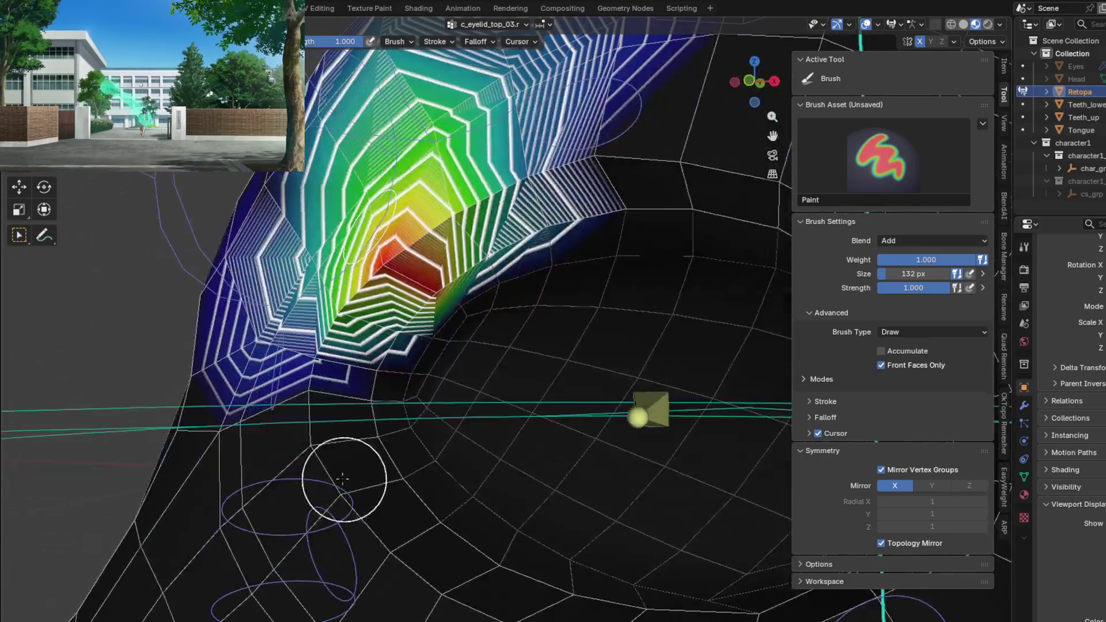
pyautogui.moveTo(407, 355); pyautogui.dragTo(416, 307, button='middle')
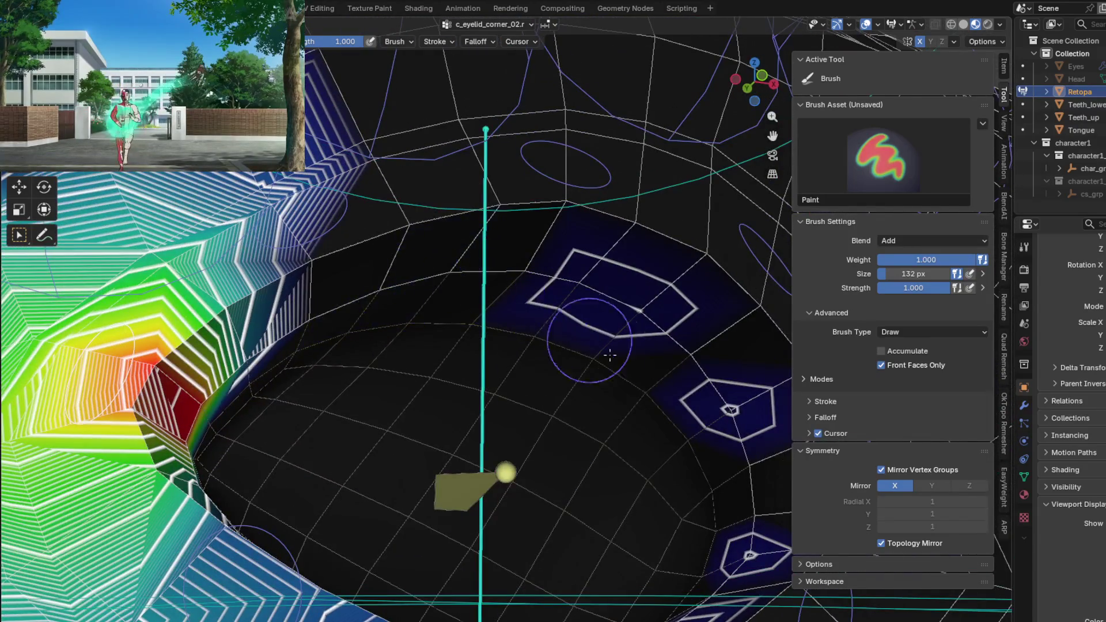
pyautogui.moveTo(733, 438); pyautogui.dragTo(729, 321, button='middle')
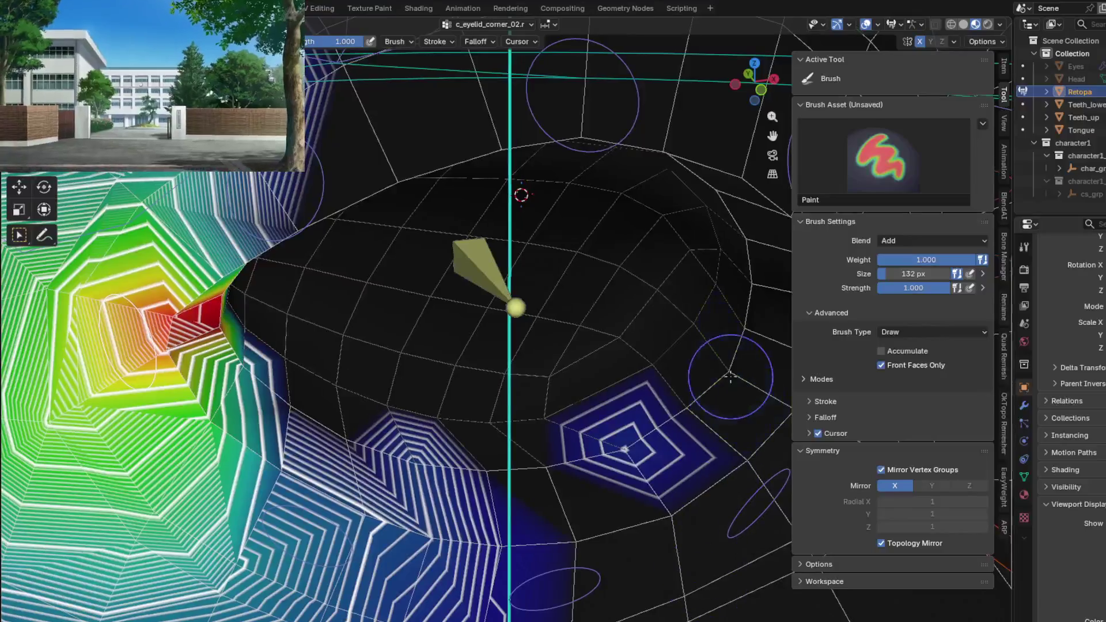
pyautogui.moveTo(563, 464); pyautogui.dragTo(605, 104, button='middle')
pyautogui.moveTo(515, 584); pyautogui.dragTo(370, 527, button='middle')
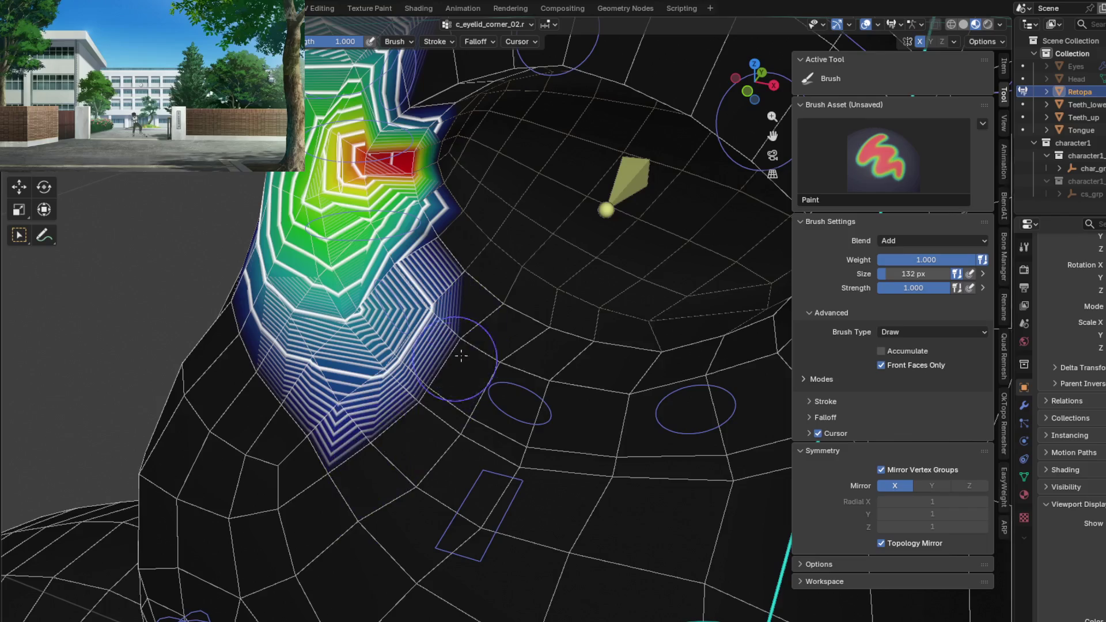
pyautogui.keyDown('ctrl'); pyautogui.click(618, 195); pyautogui.keyUp('ctrl')
pyautogui.moveTo(618, 194)
pyautogui.mouseDown(button='middle')
pyautogui.moveTo(491, 356)
pyautogui.moveTo(475, 476)
pyautogui.moveTo(375, 372)
pyautogui.moveTo(437, 350)
pyautogui.moveTo(519, 372)
pyautogui.moveTo(526, 359)
pyautogui.mouseUp(button='middle')
# - Step through c_eyelid_top_03.r and c_eyelid_corner_02.r to the c_eyelid_bot_03.r weights
pyautogui.keyDown('ctrl'); pyautogui.click(375, 372); pyautogui.keyUp('ctrl')
pyautogui.keyDown('ctrl'); pyautogui.click(438, 350); pyautogui.keyUp('ctrl')
pyautogui.keyDown('ctrl'); pyautogui.click(518, 372); pyautogui.keyUp('ctrl')
pyautogui.moveTo(557, 280); pyautogui.dragTo(602, 385, button='middle')
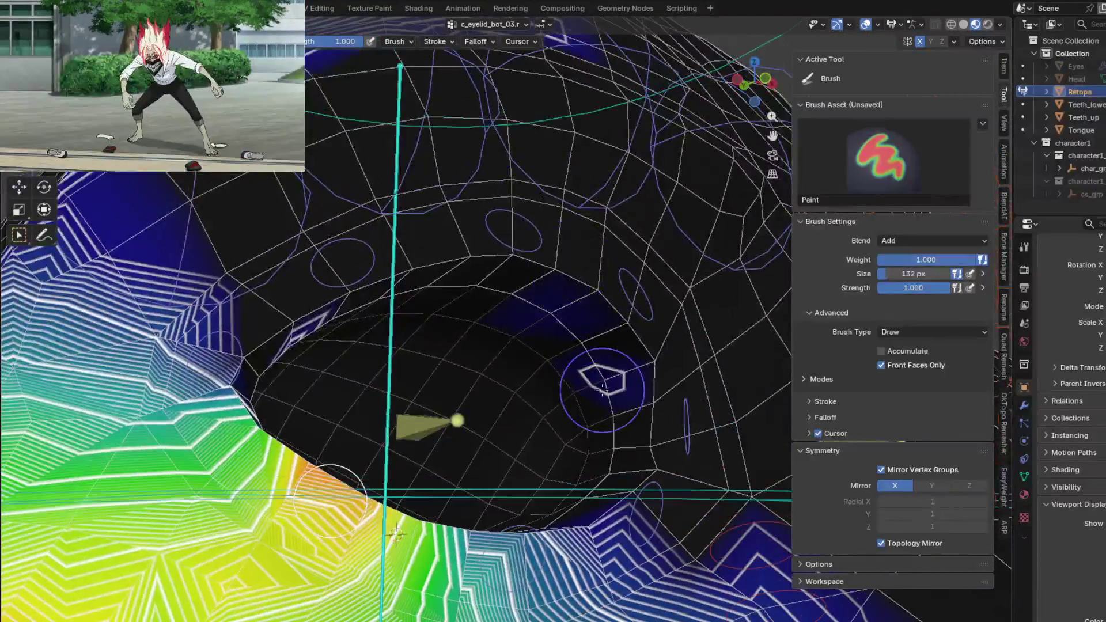
pyautogui.moveTo(533, 324)
pyautogui.mouseDown(button='middle')
pyautogui.moveTo(434, 366)
pyautogui.moveTo(471, 475)
pyautogui.moveTo(456, 511)
pyautogui.moveTo(519, 441)
pyautogui.moveTo(567, 354)
pyautogui.moveTo(455, 450)
pyautogui.mouseUp(button='middle')
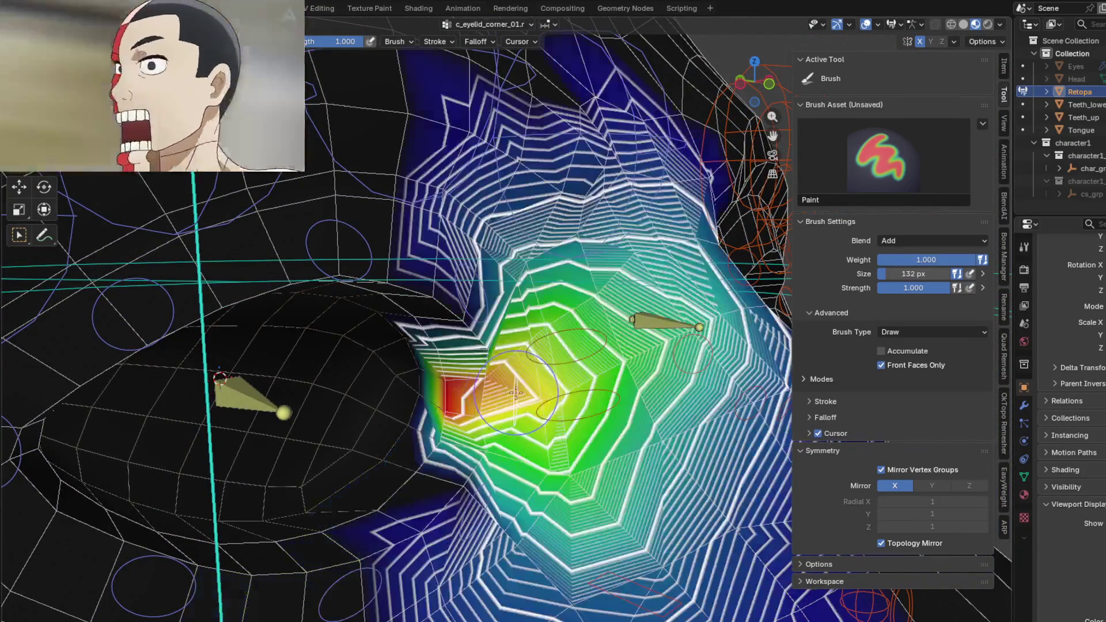
# - Orbit around the lower and upper eyelid weights and into the eye socket
pyautogui.moveTo(515, 394); pyautogui.dragTo(461, 439, button='middle')
pyautogui.moveTo(521, 394); pyautogui.dragTo(552, 393, button='middle')
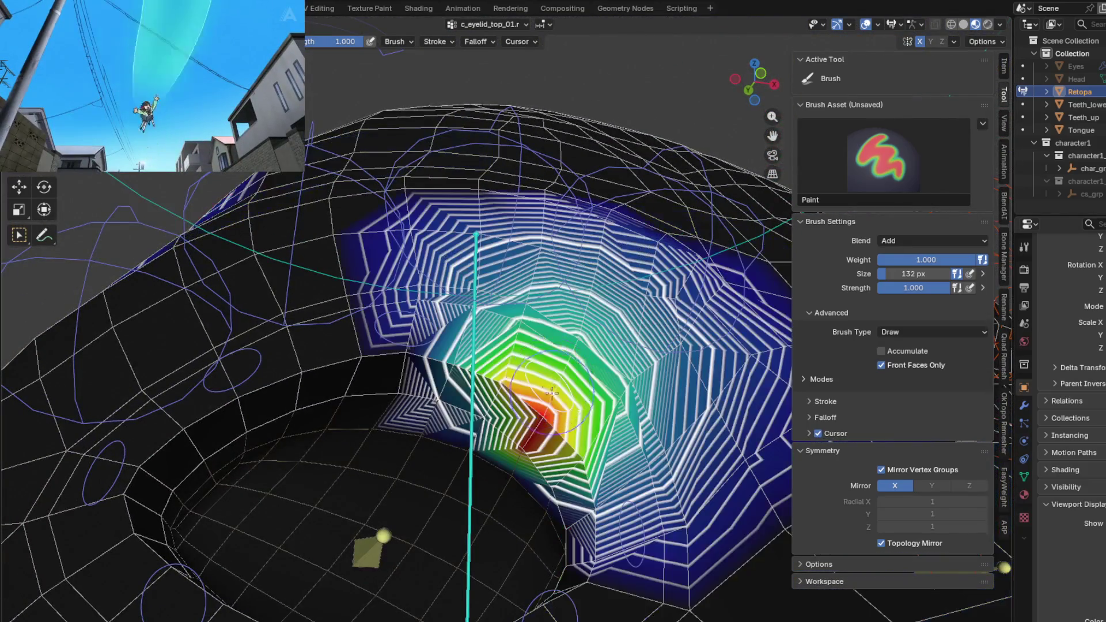
pyautogui.moveTo(536, 471); pyautogui.dragTo(438, 319, button='middle')
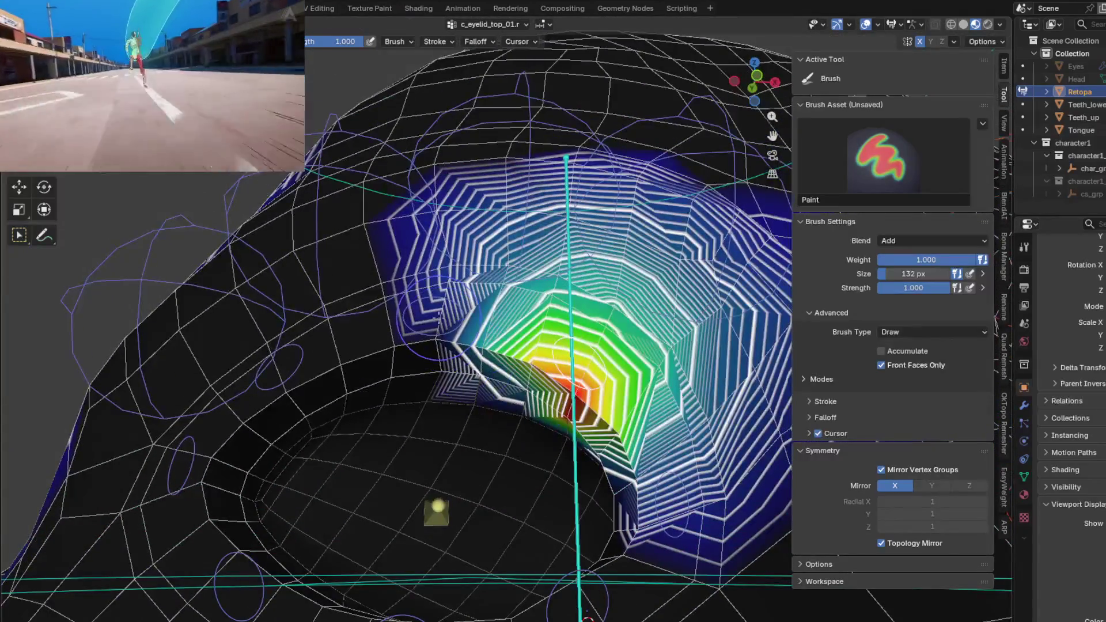
pyautogui.moveTo(461, 388); pyautogui.dragTo(575, 399, button='middle')
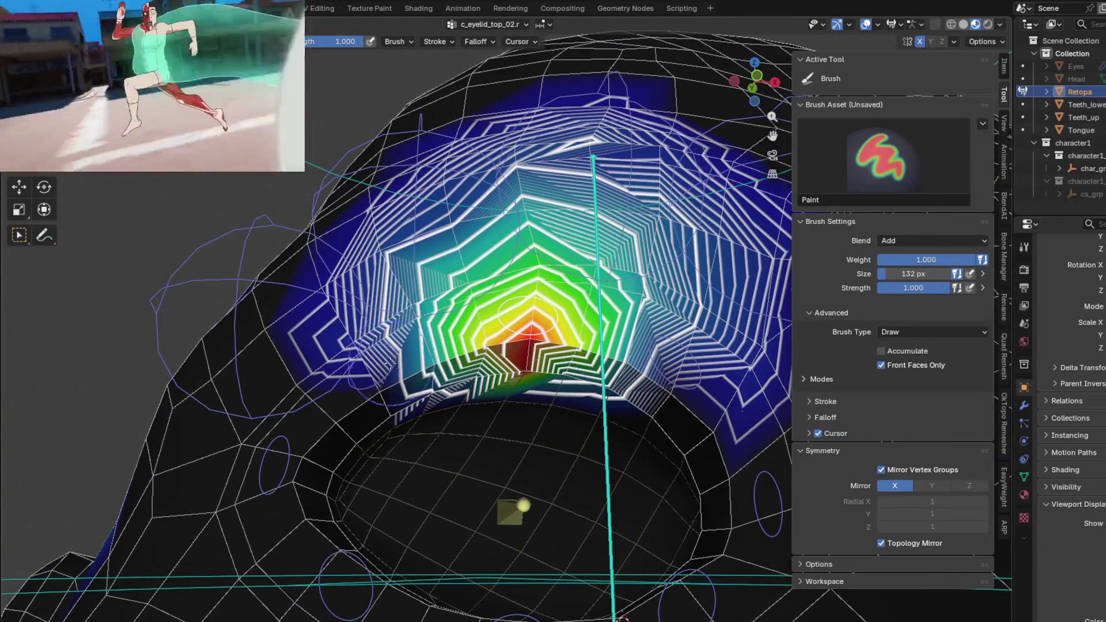
pyautogui.moveTo(387, 386)
pyautogui.mouseDown(button='middle')
pyautogui.moveTo(198, 295)
pyautogui.moveTo(275, 435)
pyautogui.mouseUp(button='middle')
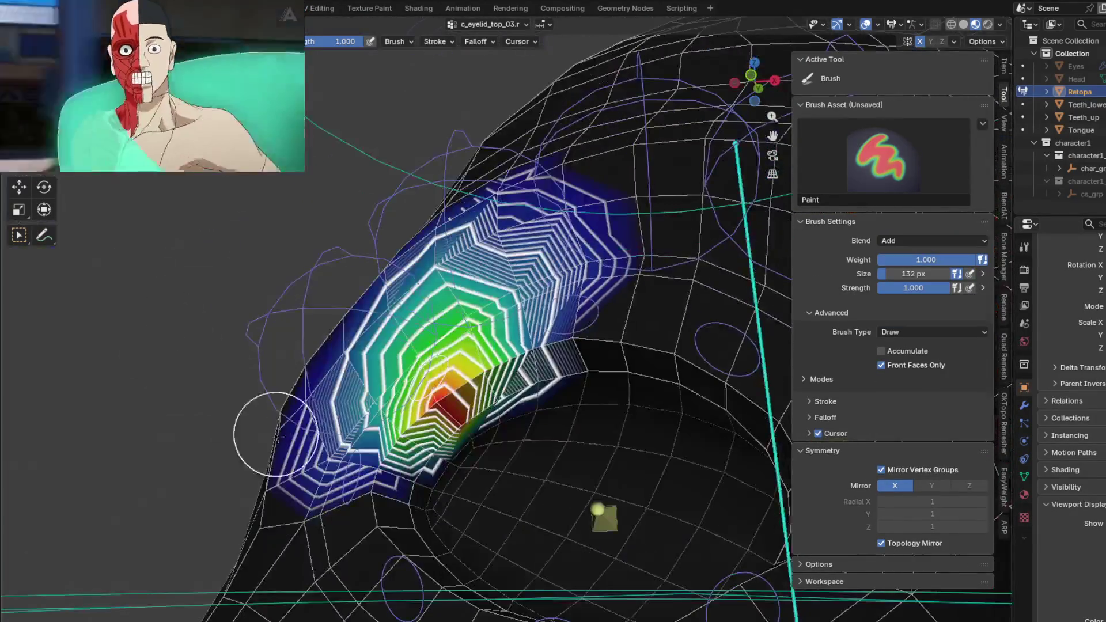
pyautogui.moveTo(377, 469)
pyautogui.mouseDown(button='middle')
pyautogui.moveTo(444, 395)
pyautogui.moveTo(430, 322)
pyautogui.moveTo(440, 394)
pyautogui.moveTo(406, 371)
pyautogui.moveTo(373, 378)
pyautogui.moveTo(529, 310)
pyautogui.moveTo(510, 285)
pyautogui.moveTo(514, 418)
pyautogui.mouseUp(button='middle')
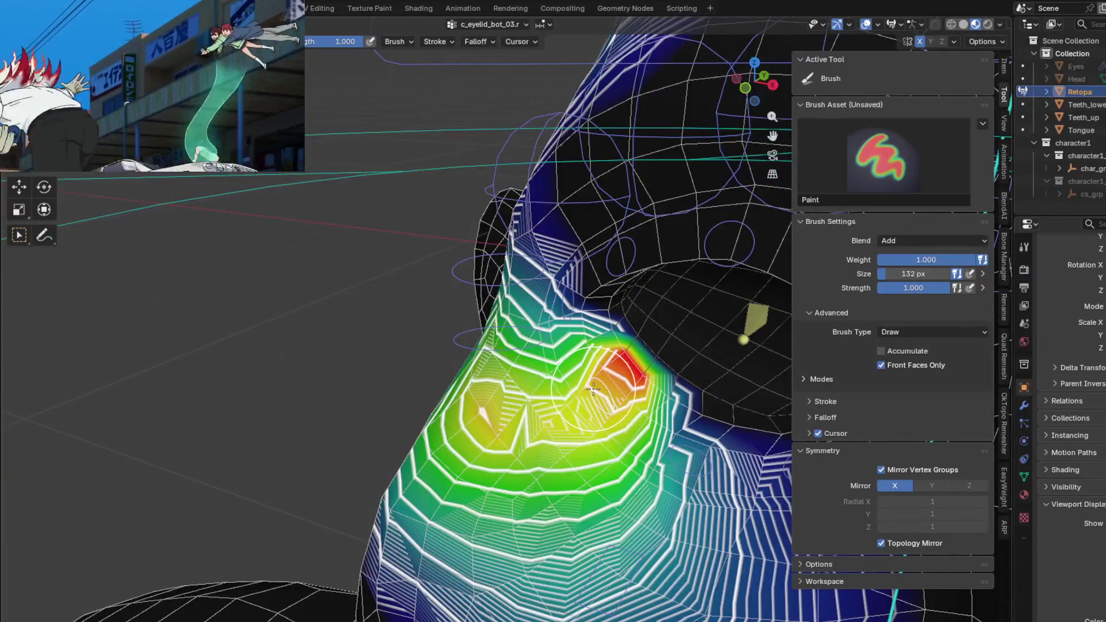
# - Remove excess c_eyelid_bot_03.r weight on the left and lower edge of the lid region
pyautogui.moveTo(589, 391); pyautogui.dragTo(449, 437, button='middle')
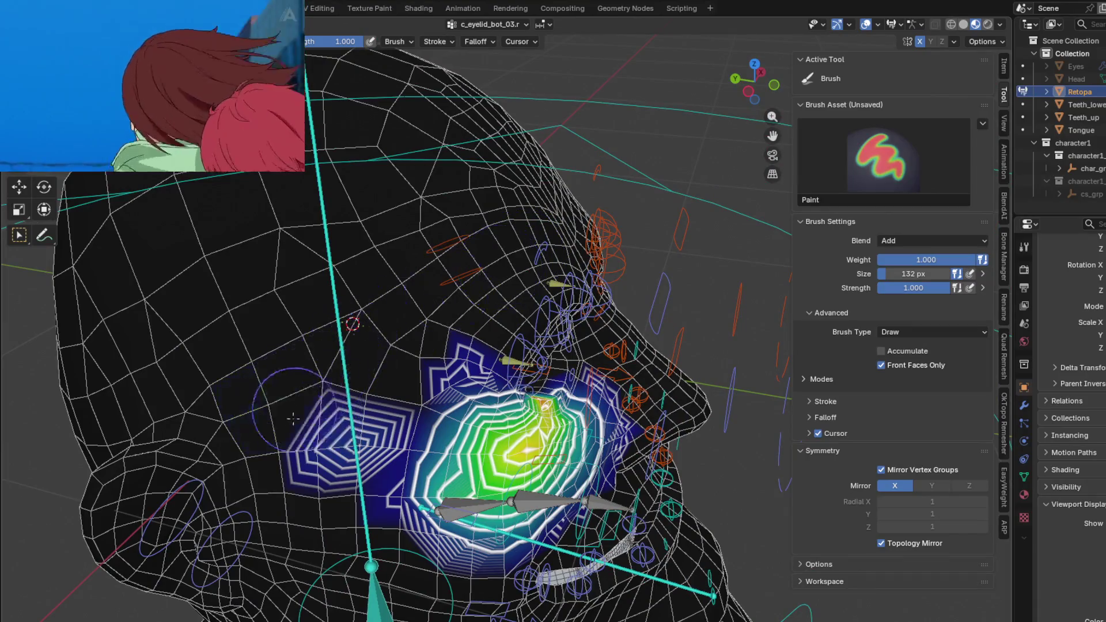
pyautogui.moveTo(409, 510); pyautogui.dragTo(342, 426, button='middle')
pyautogui.moveTo(573, 430); pyautogui.dragTo(544, 422, button='middle')
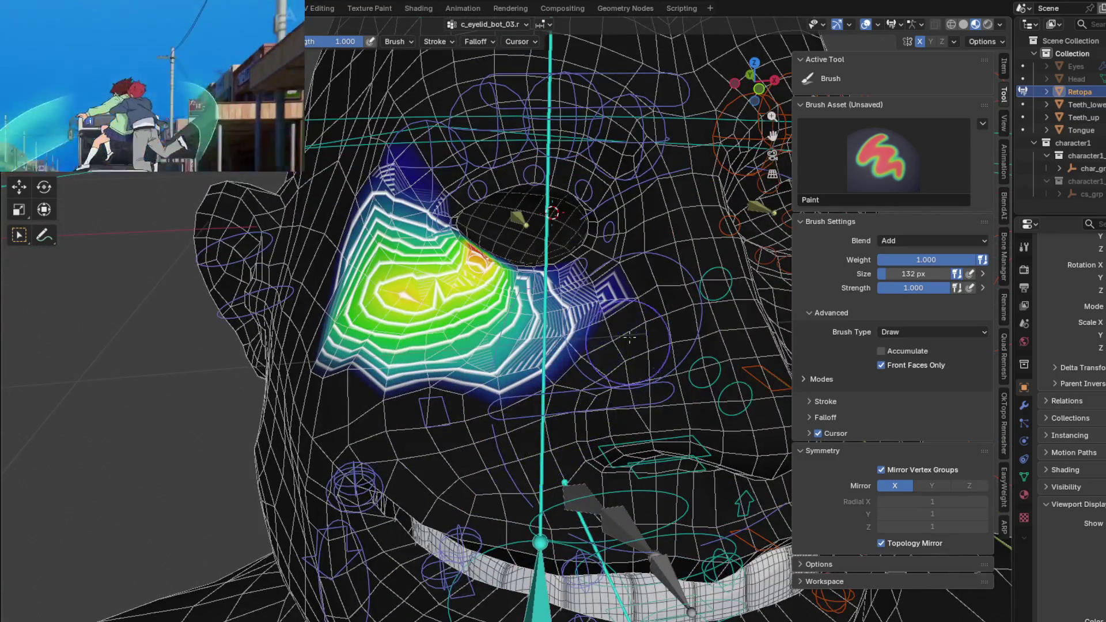
pyautogui.moveTo(311, 327); pyautogui.dragTo(346, 320, button='middle')
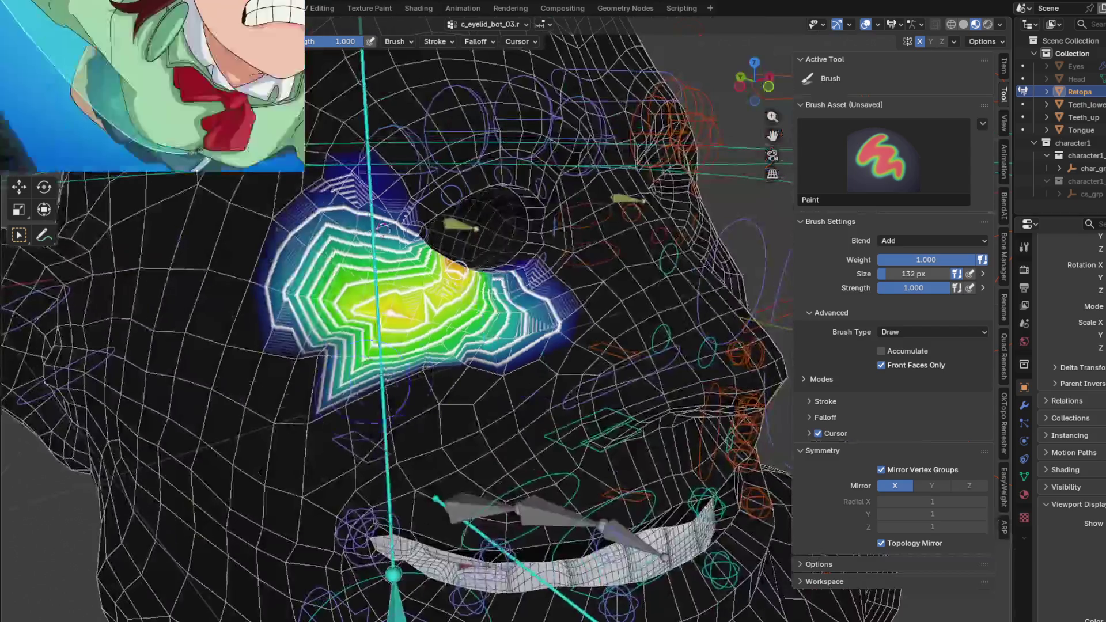
pyautogui.scroll(3, 235, 248)
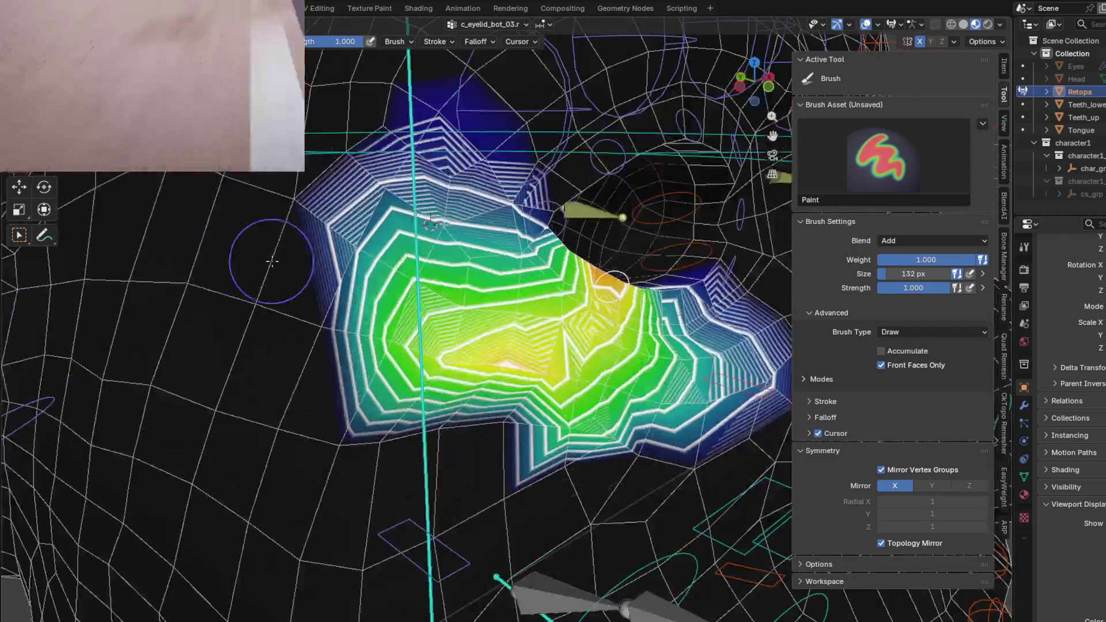
pyautogui.moveTo(236, 248); pyautogui.dragTo(346, 219, button='middle')
pyautogui.moveTo(345, 215)
pyautogui.keyDown('ctrl'); pyautogui.mouseDown()
pyautogui.moveTo(285, 484)
pyautogui.moveTo(553, 544)
pyautogui.mouseUp(); pyautogui.keyUp('ctrl')
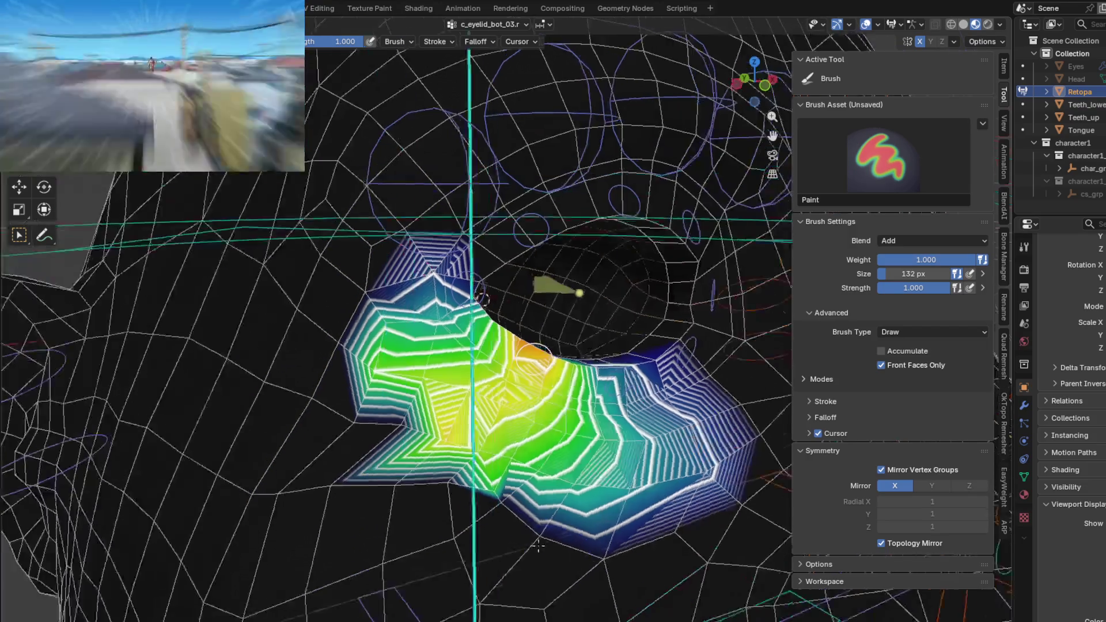
pyautogui.moveTo(553, 544); pyautogui.dragTo(432, 476, button='middle')
# - Smooth the c_eyelid_bot_03.r gradient across its left, centre and lower-right edges
pyautogui.keyDown('shift'); pyautogui.moveTo(433, 458); pyautogui.dragTo(406, 326); pyautogui.keyUp('shift')
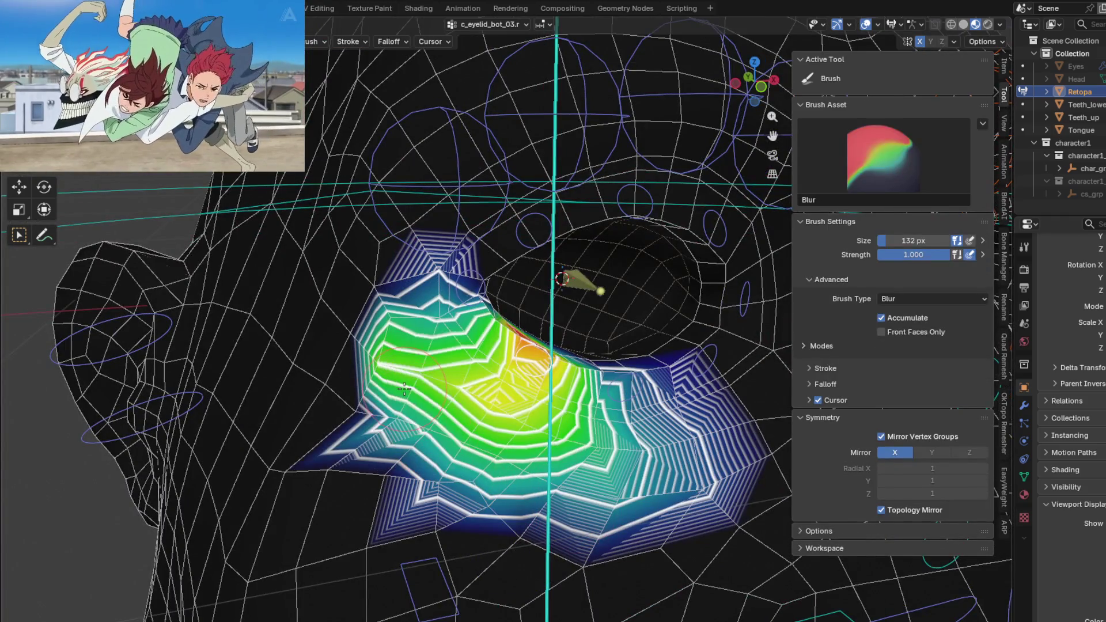
pyautogui.moveTo(413, 344); pyautogui.dragTo(451, 490)
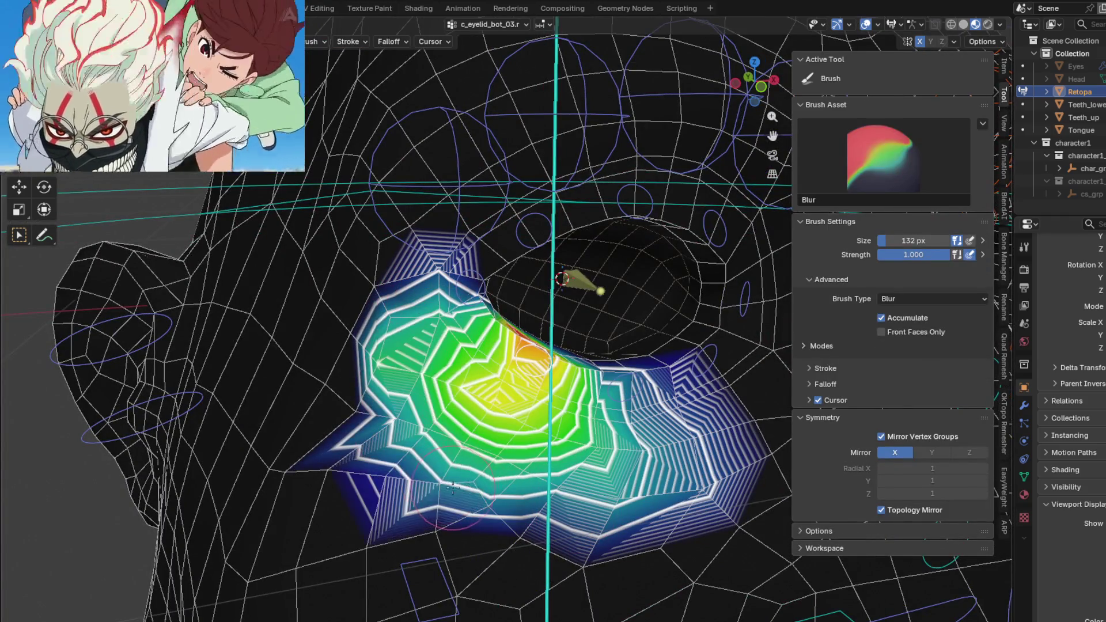
pyautogui.moveTo(381, 403); pyautogui.dragTo(396, 418)
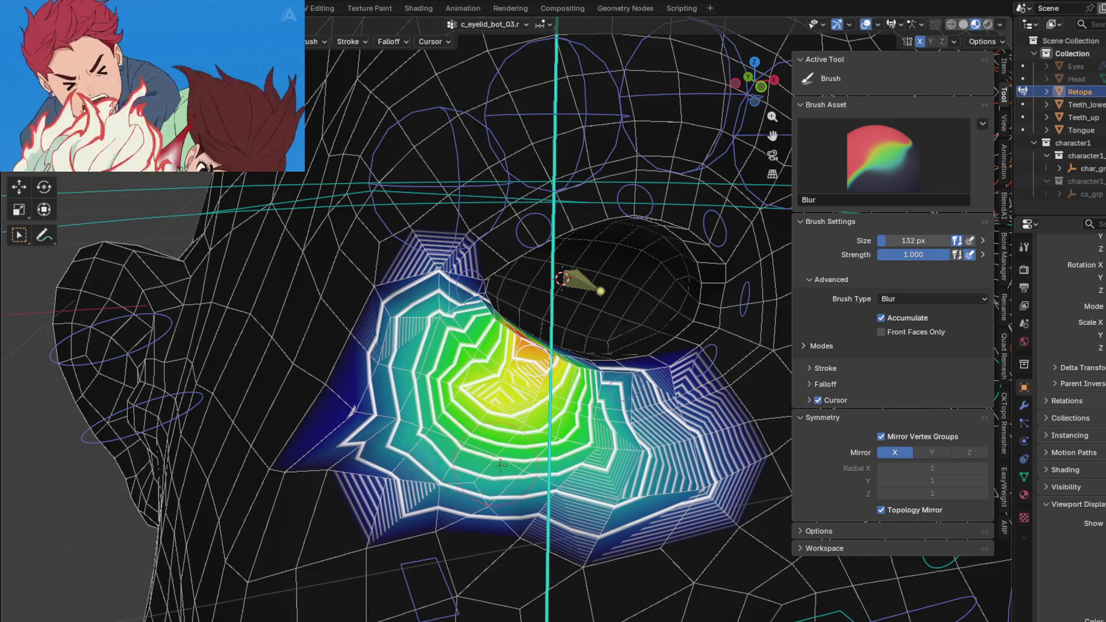
pyautogui.moveTo(499, 465); pyautogui.dragTo(670, 399)
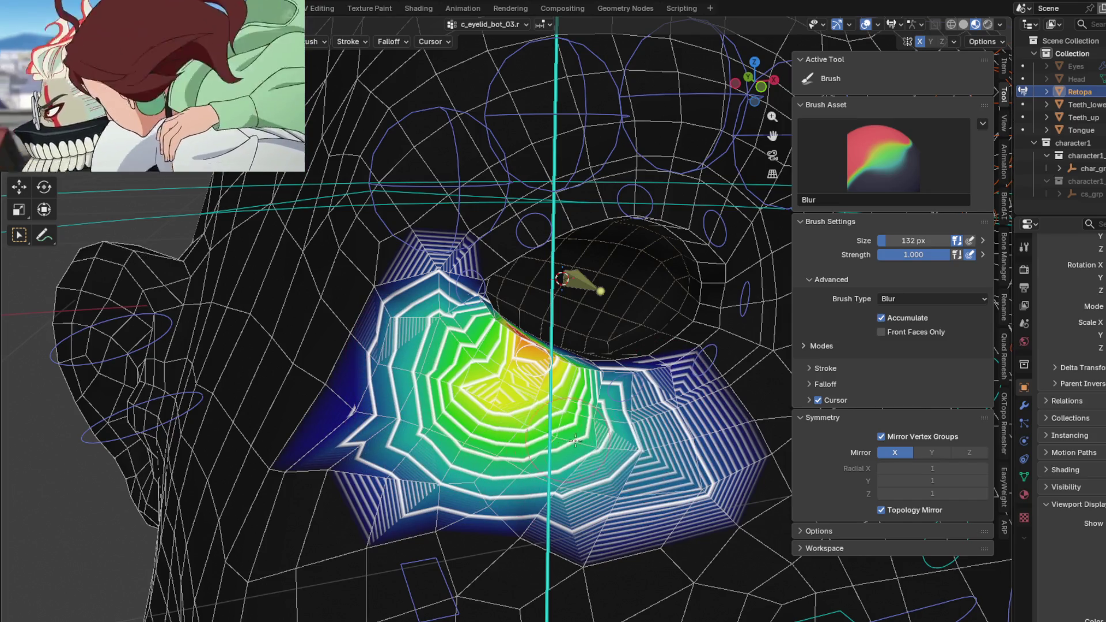
pyautogui.moveTo(500, 399); pyautogui.dragTo(389, 445)
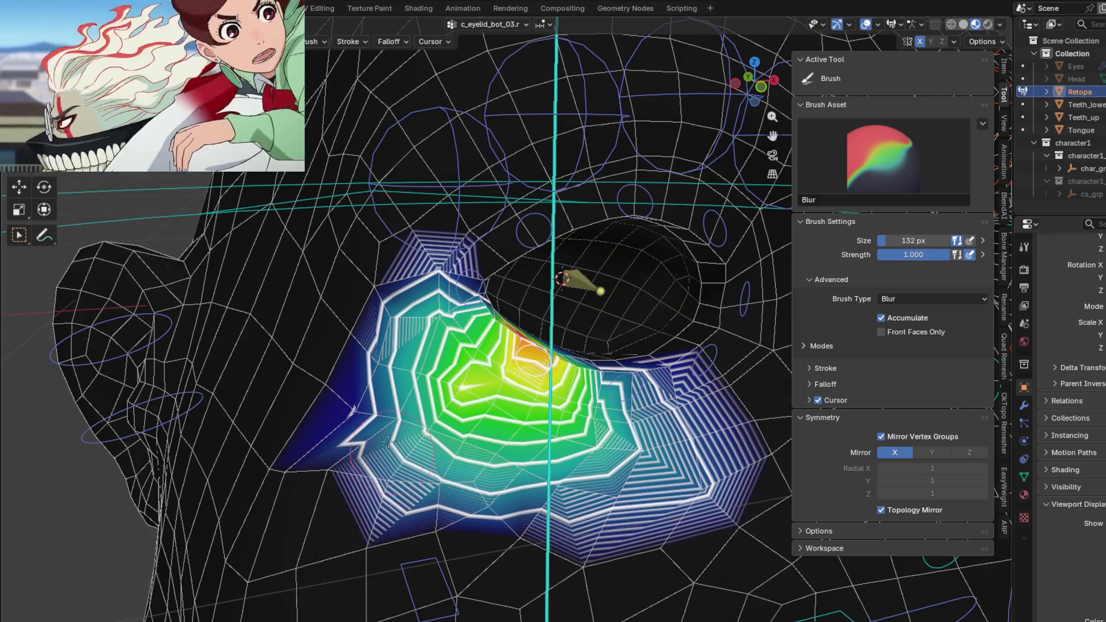
pyautogui.moveTo(445, 333); pyautogui.dragTo(438, 425)
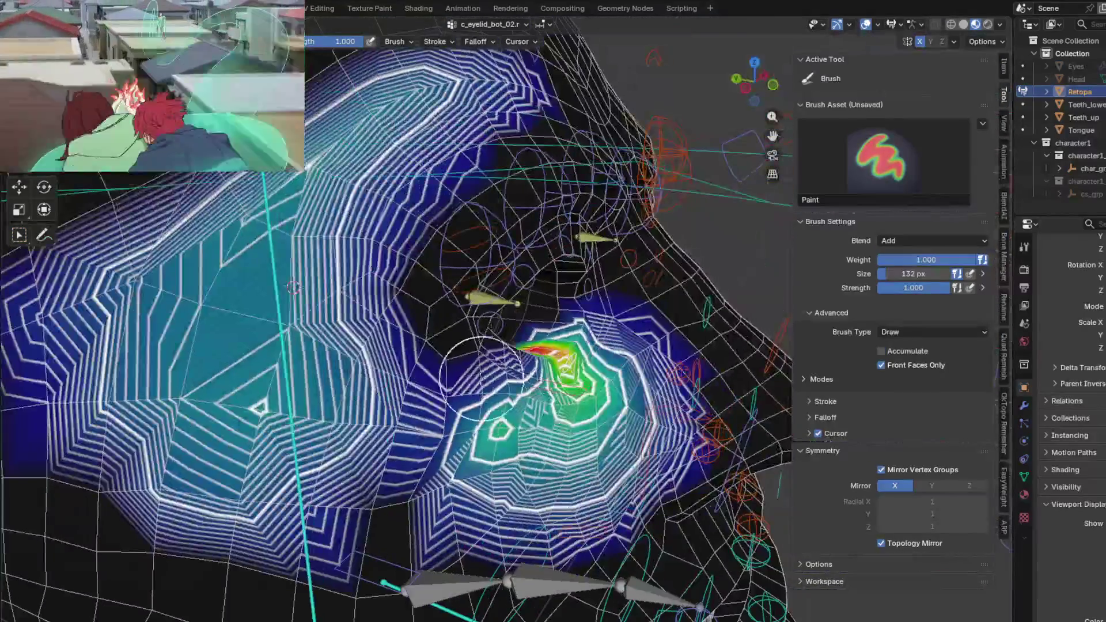
pyautogui.scroll(-5, 393, 414)
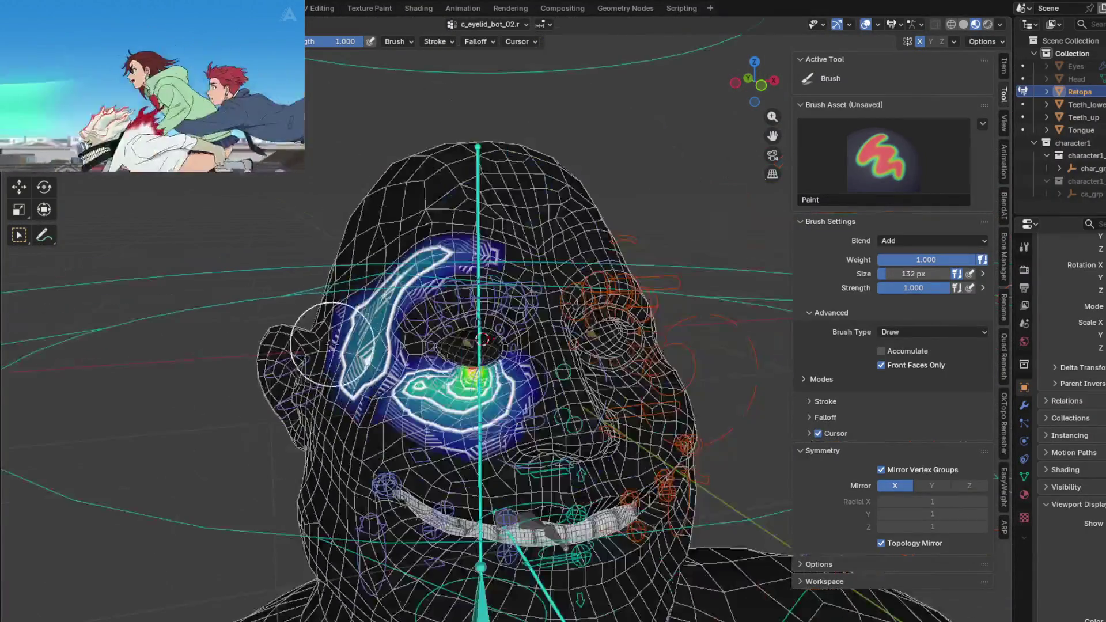
# - Paint full head.x weight over the gradient behind the ear, then show an eyebrow bone's weights
pyautogui.moveTo(394, 414); pyautogui.dragTo(436, 454, button='middle')
pyautogui.keyDown('ctrl'); pyautogui.click(429, 305); pyautogui.keyUp('ctrl')
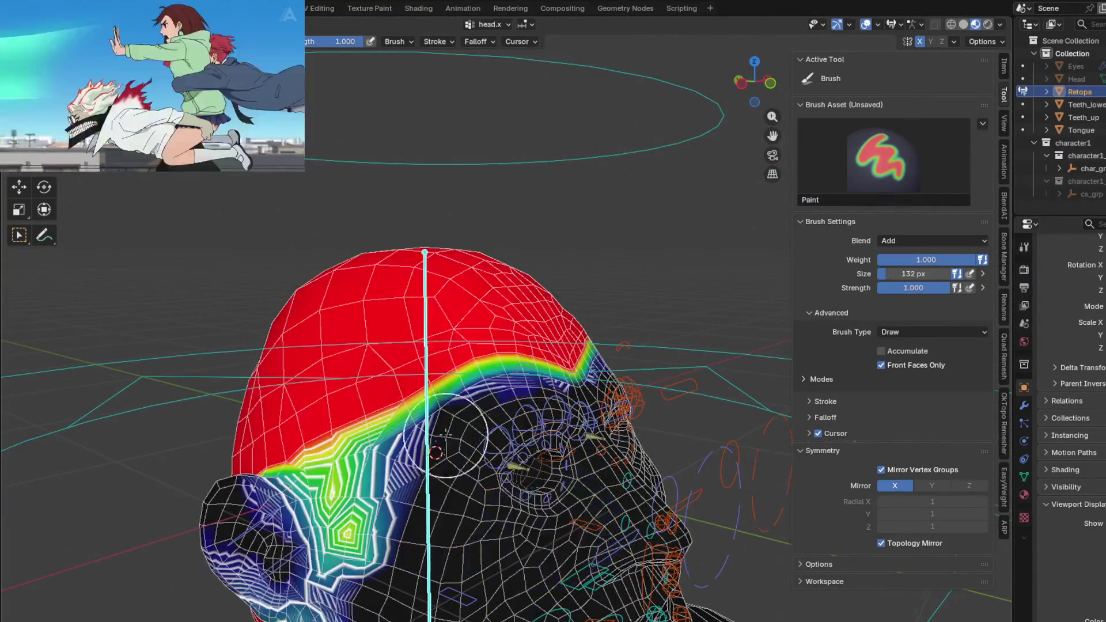
pyautogui.moveTo(429, 304); pyautogui.dragTo(406, 320, button='middle')
pyautogui.scroll(3, 403, 324)
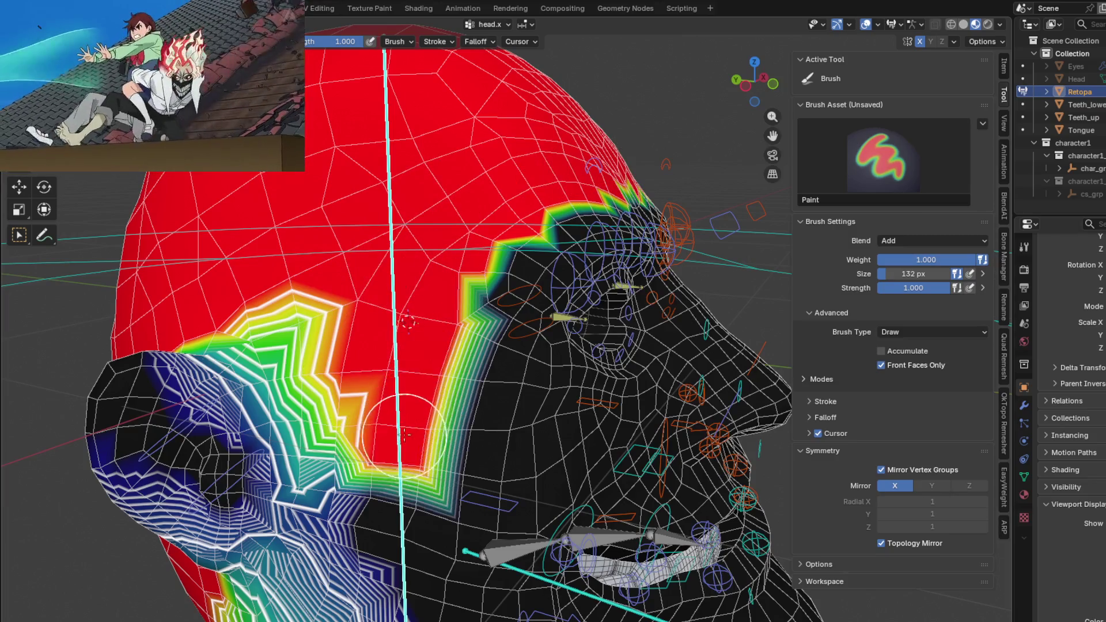
pyautogui.moveTo(392, 415); pyautogui.dragTo(321, 309)
pyautogui.moveTo(336, 353)
pyautogui.mouseDown(button='middle')
pyautogui.moveTo(328, 400)
pyautogui.moveTo(231, 461)
pyautogui.mouseUp(button='middle')
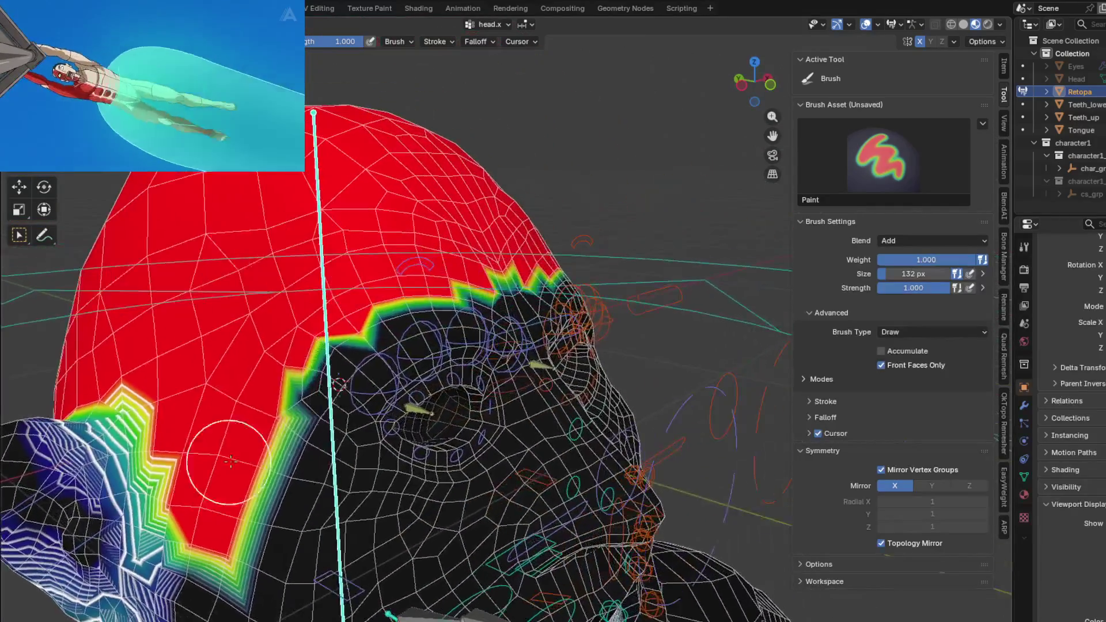
pyautogui.keyDown('ctrl'); pyautogui.click(358, 379); pyautogui.keyUp('ctrl')
pyautogui.moveTo(359, 378)
pyautogui.mouseDown(button='middle')
pyautogui.moveTo(393, 315)
pyautogui.moveTo(425, 344)
pyautogui.mouseUp(button='middle')
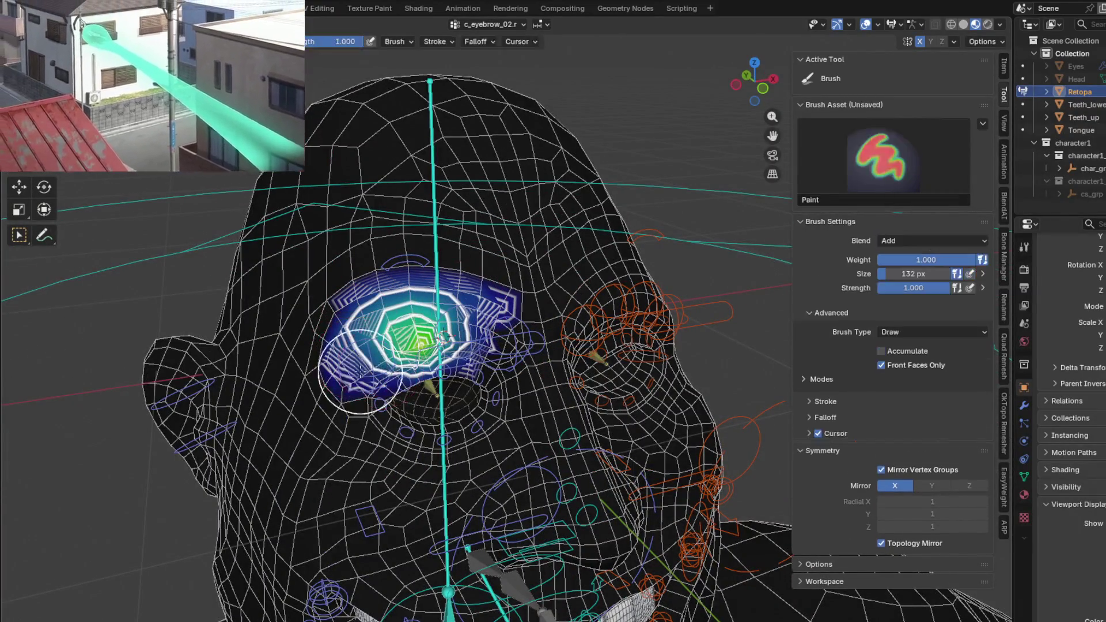
pyautogui.scroll(2, 325, 356)
# - Smooth and review the c_eyebrow_02.r brow weights from frontal and side angles
pyautogui.press('shift')
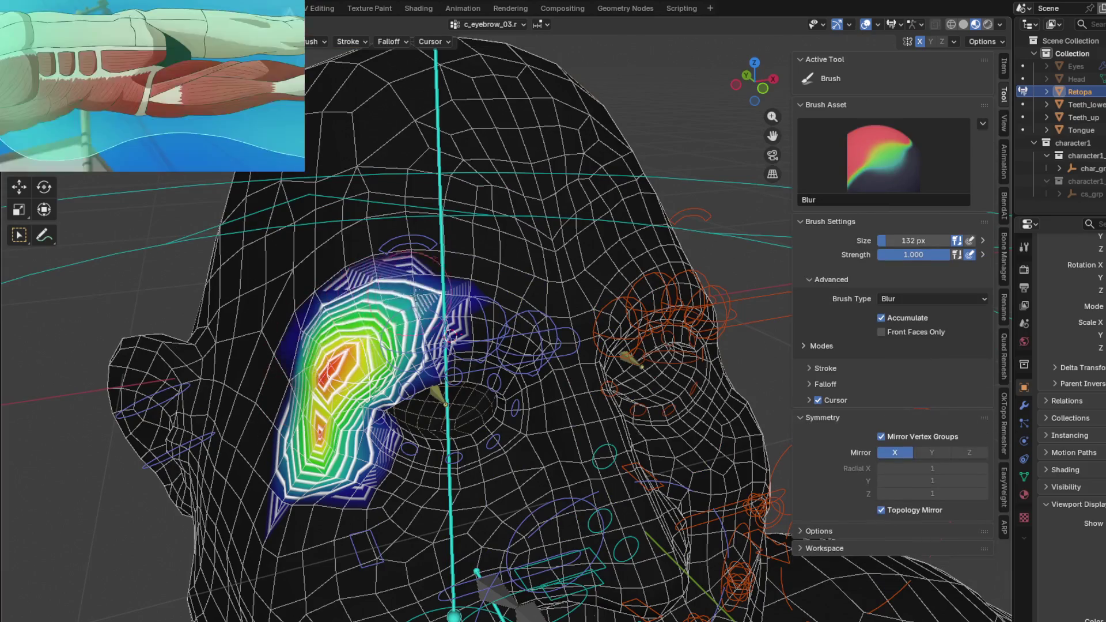
pyautogui.moveTo(448, 333)
pyautogui.mouseDown(button='middle')
pyautogui.moveTo(442, 299)
pyautogui.moveTo(490, 266)
pyautogui.moveTo(531, 321)
pyautogui.moveTo(494, 432)
pyautogui.mouseUp(button='middle')
pyautogui.press('shift')
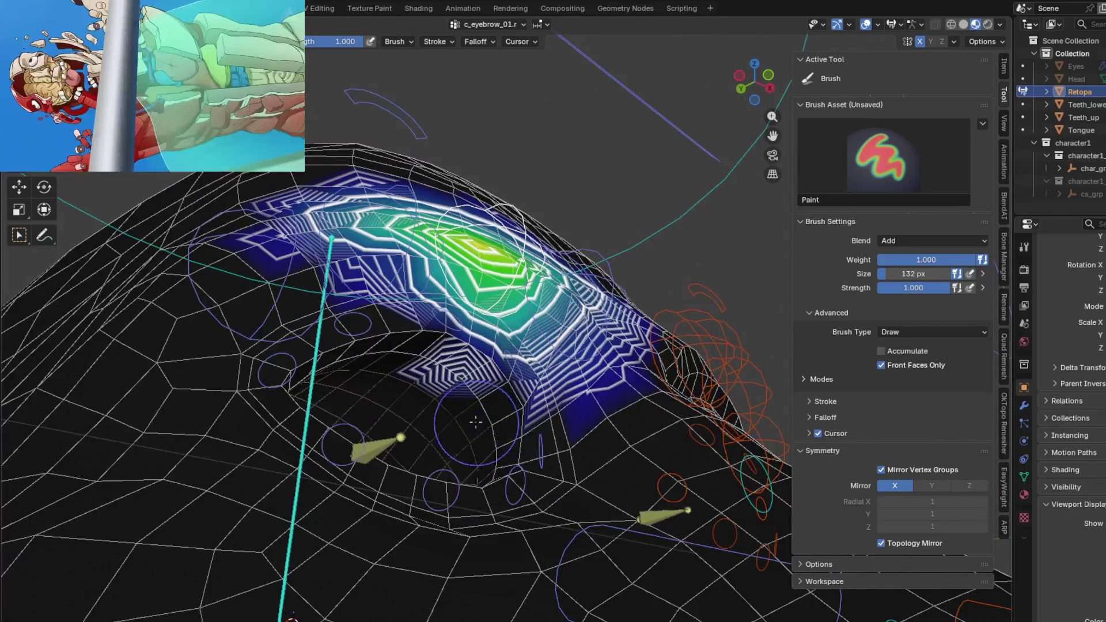
pyautogui.moveTo(452, 379)
pyautogui.mouseDown(button='middle')
pyautogui.moveTo(402, 290)
pyautogui.moveTo(437, 378)
pyautogui.mouseUp(button='middle')
pyautogui.keyDown('ctrl'); pyautogui.click(402, 290); pyautogui.keyUp('ctrl')
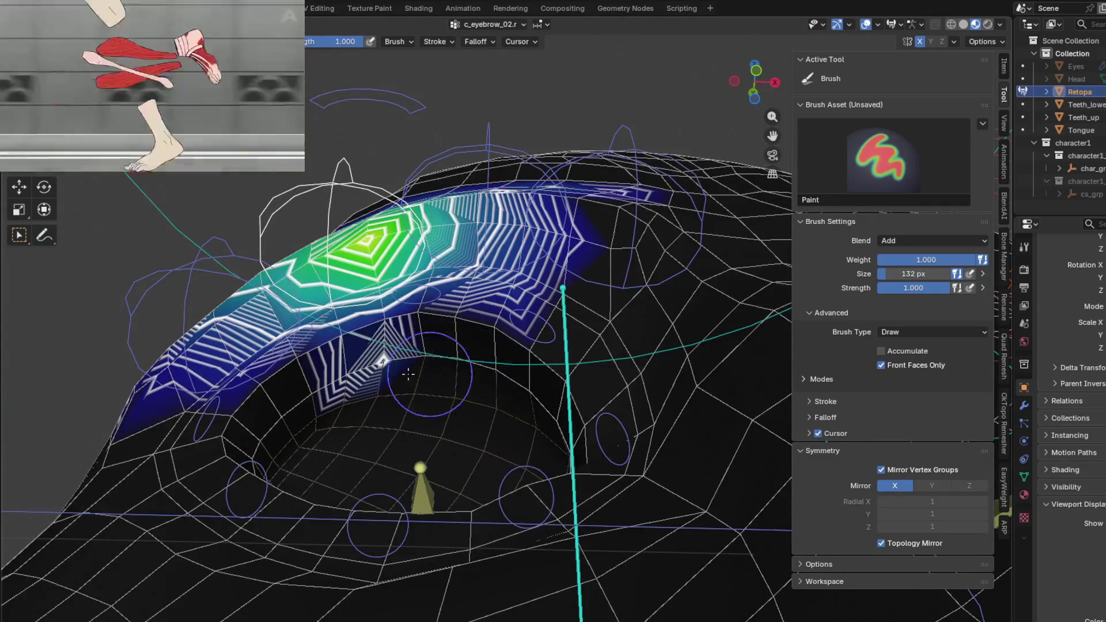
pyautogui.moveTo(367, 392)
pyautogui.mouseDown(button='middle')
pyautogui.moveTo(385, 389)
pyautogui.moveTo(382, 370)
pyautogui.moveTo(347, 381)
pyautogui.mouseUp(button='middle')
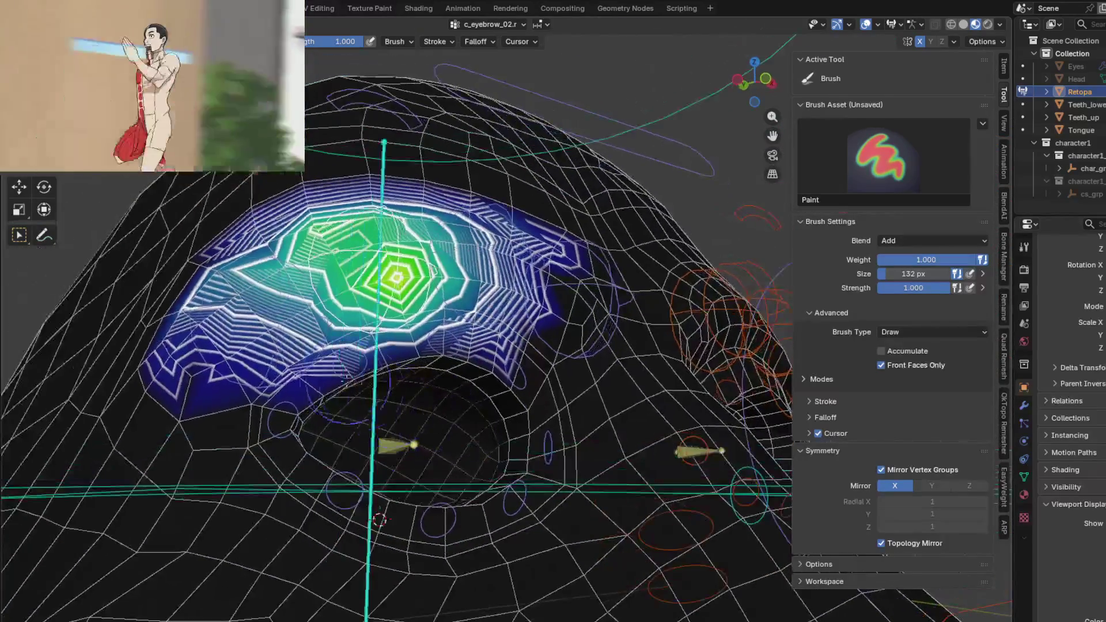
pyautogui.moveTo(273, 266); pyautogui.dragTo(393, 425, button='middle')
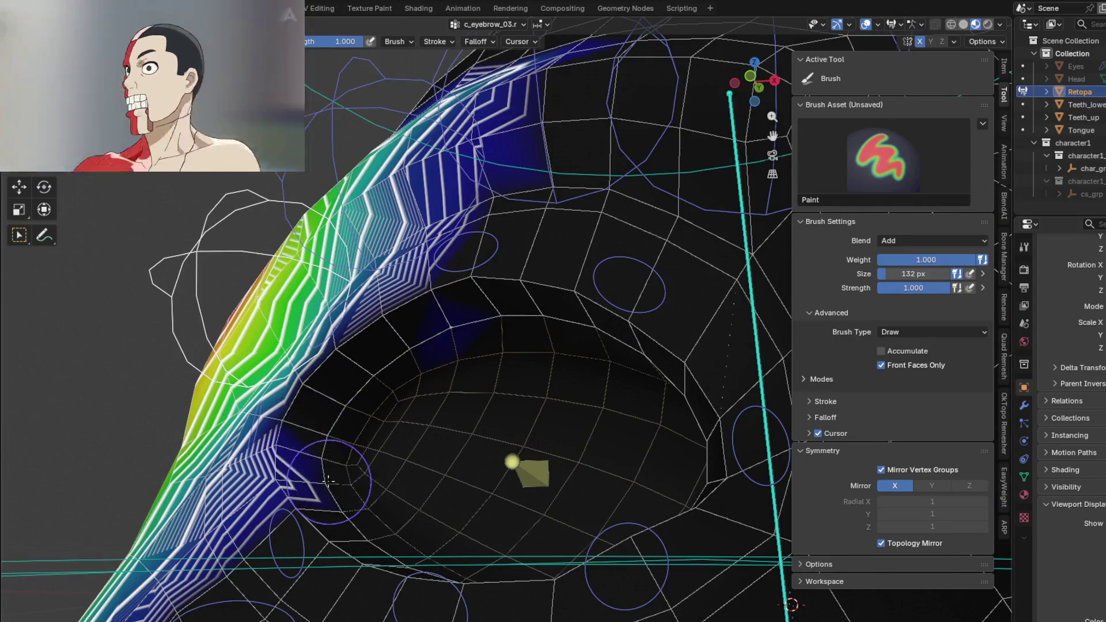
pyautogui.moveTo(329, 464); pyautogui.dragTo(456, 401, button='middle')
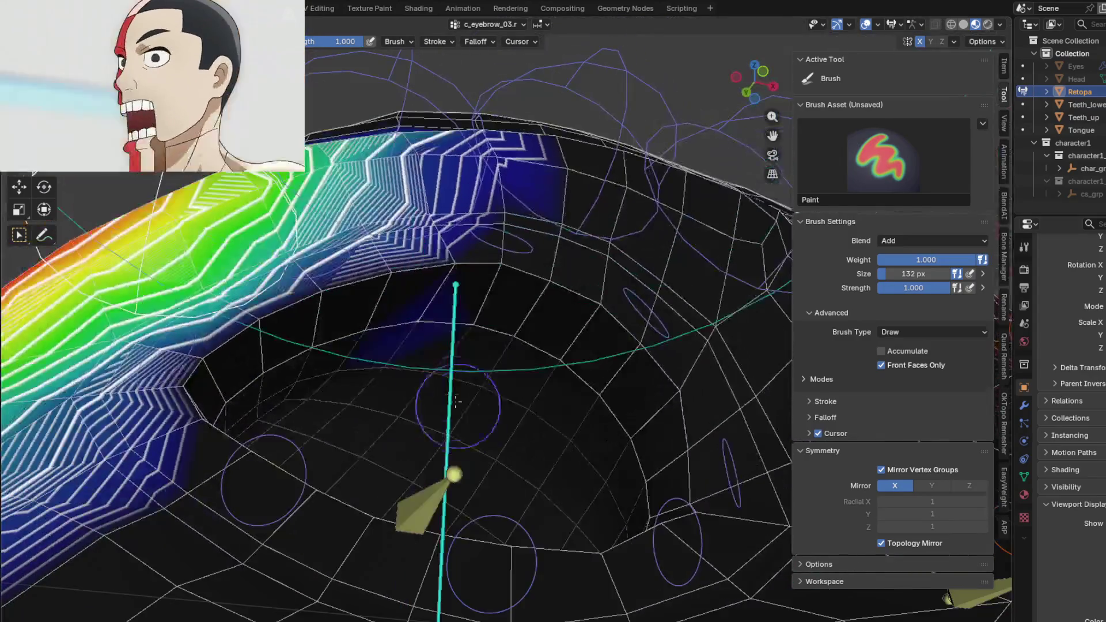
pyautogui.moveTo(412, 354)
pyautogui.mouseDown(button='middle')
pyautogui.moveTo(401, 195)
pyautogui.moveTo(418, 293)
pyautogui.moveTo(505, 333)
pyautogui.moveTo(610, 537)
pyautogui.moveTo(520, 419)
pyautogui.mouseUp(button='middle')
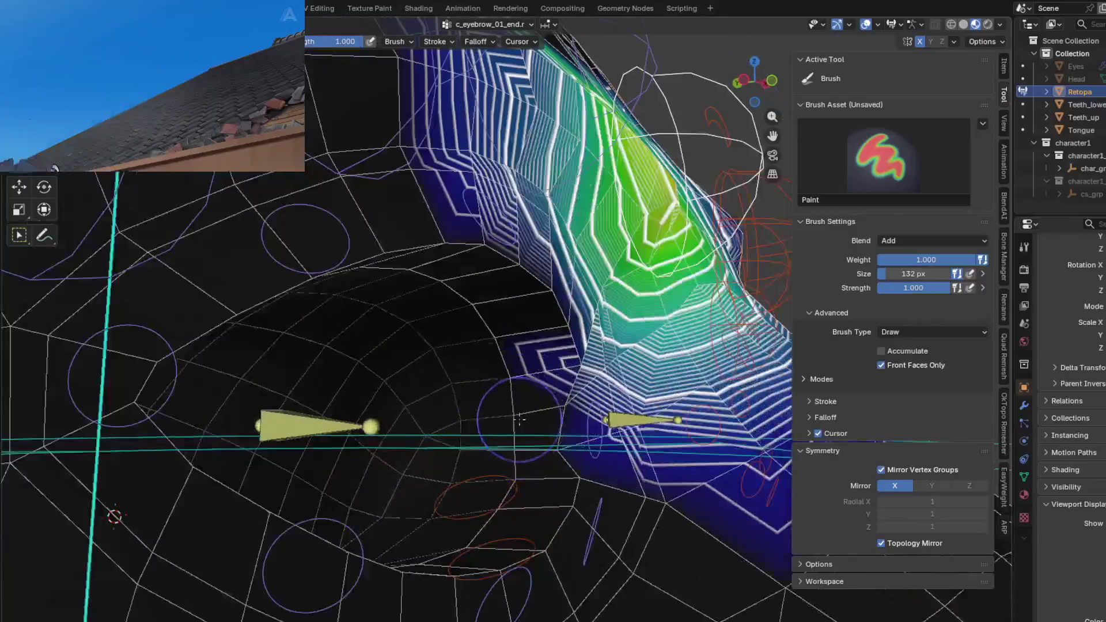
pyautogui.moveTo(556, 368)
pyautogui.mouseDown(button='middle')
pyautogui.moveTo(446, 365)
pyautogui.moveTo(462, 329)
pyautogui.moveTo(499, 300)
pyautogui.mouseUp(button='middle')
# - Smooth again, then cycle c_eyebrow_03.r and the upper eyelid bones down to c_eyelid_bot_02.r
pyautogui.press('shift')
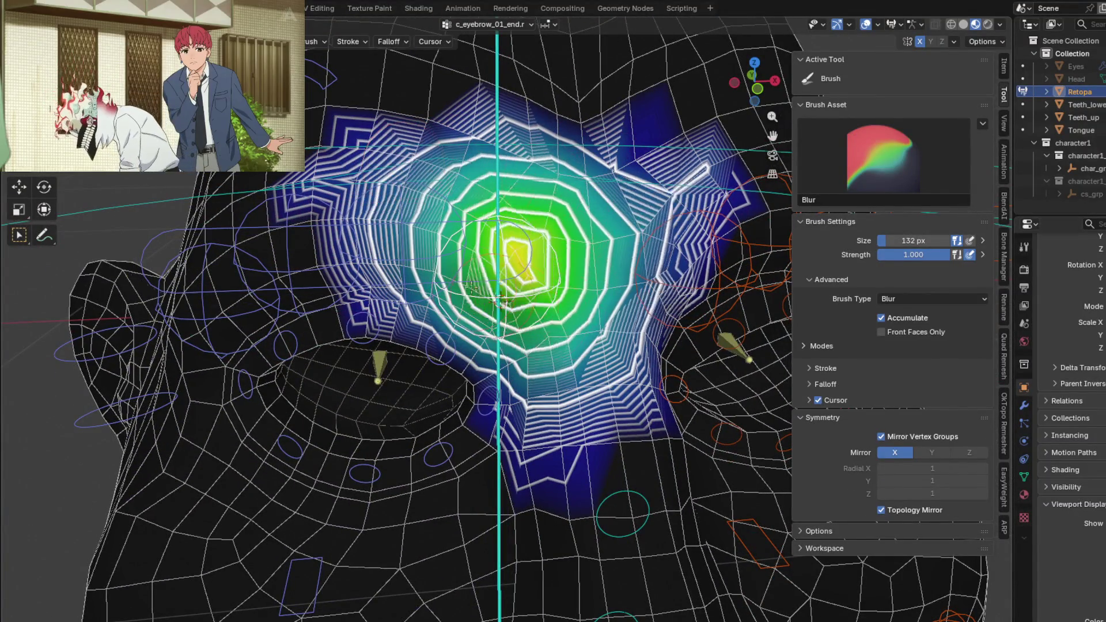
pyautogui.moveTo(501, 301)
pyautogui.mouseDown(button='middle')
pyautogui.moveTo(417, 214)
pyautogui.moveTo(438, 323)
pyautogui.mouseUp(button='middle')
pyautogui.press('shift')
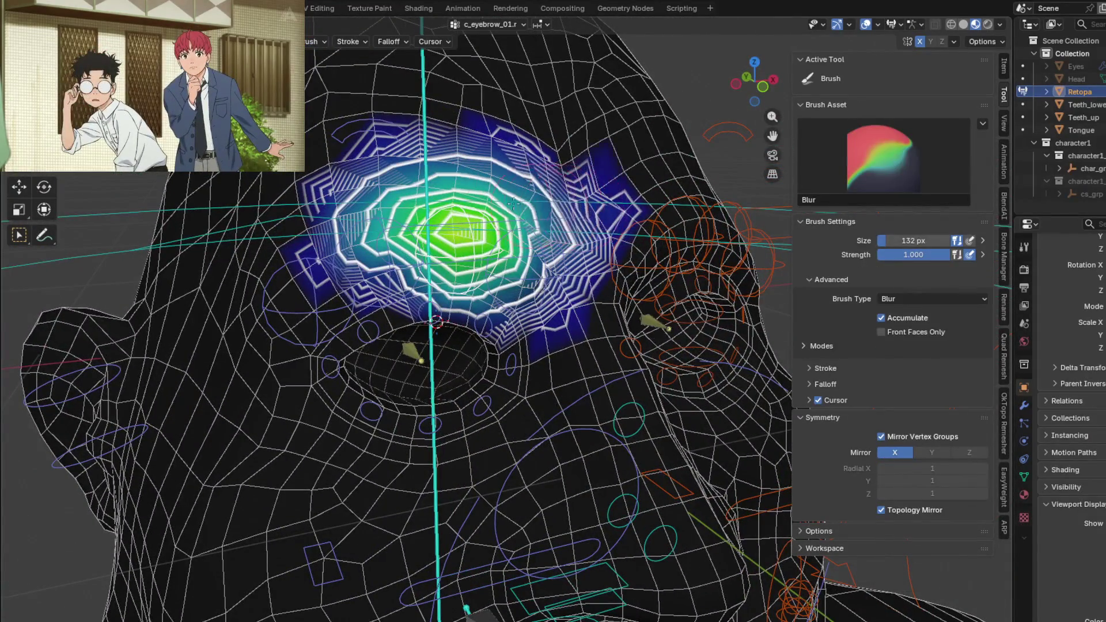
pyautogui.moveTo(512, 203)
pyautogui.mouseDown(button='middle')
pyautogui.moveTo(363, 233)
pyautogui.moveTo(523, 311)
pyautogui.moveTo(557, 346)
pyautogui.moveTo(245, 477)
pyautogui.moveTo(321, 493)
pyautogui.moveTo(300, 307)
pyautogui.moveTo(313, 394)
pyautogui.mouseUp(button='middle')
pyautogui.keyDown('ctrl'); pyautogui.click(299, 304); pyautogui.keyUp('ctrl')
pyautogui.scroll(1, 440, 316)
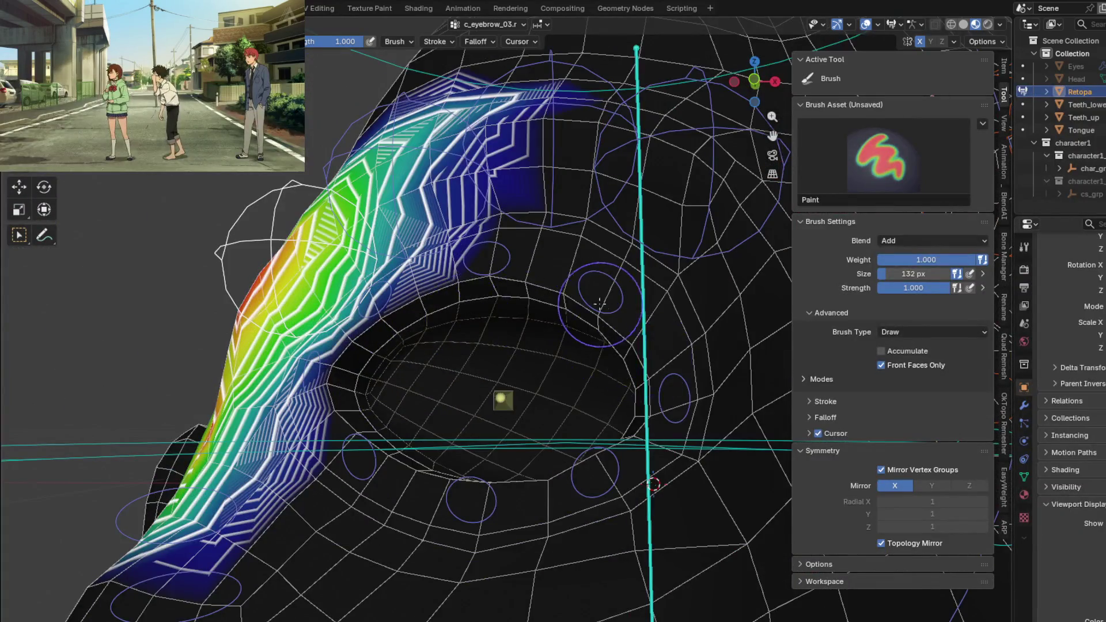
pyautogui.keyDown('ctrl'); pyautogui.click(571, 303); pyautogui.keyUp('ctrl')
pyautogui.scroll(-2, 370, 293)
pyautogui.moveTo(370, 292)
pyautogui.mouseDown(button='middle')
pyautogui.moveTo(394, 391)
pyautogui.moveTo(446, 402)
pyautogui.moveTo(465, 368)
pyautogui.moveTo(459, 379)
pyautogui.mouseUp(button='middle')
pyautogui.keyDown('ctrl'); pyautogui.click(385, 346); pyautogui.keyUp('ctrl')
pyautogui.keyDown('ctrl'); pyautogui.click(448, 403); pyautogui.keyUp('ctrl')
pyautogui.scroll(-3, 447, 403)
pyautogui.scroll(3, 466, 368)
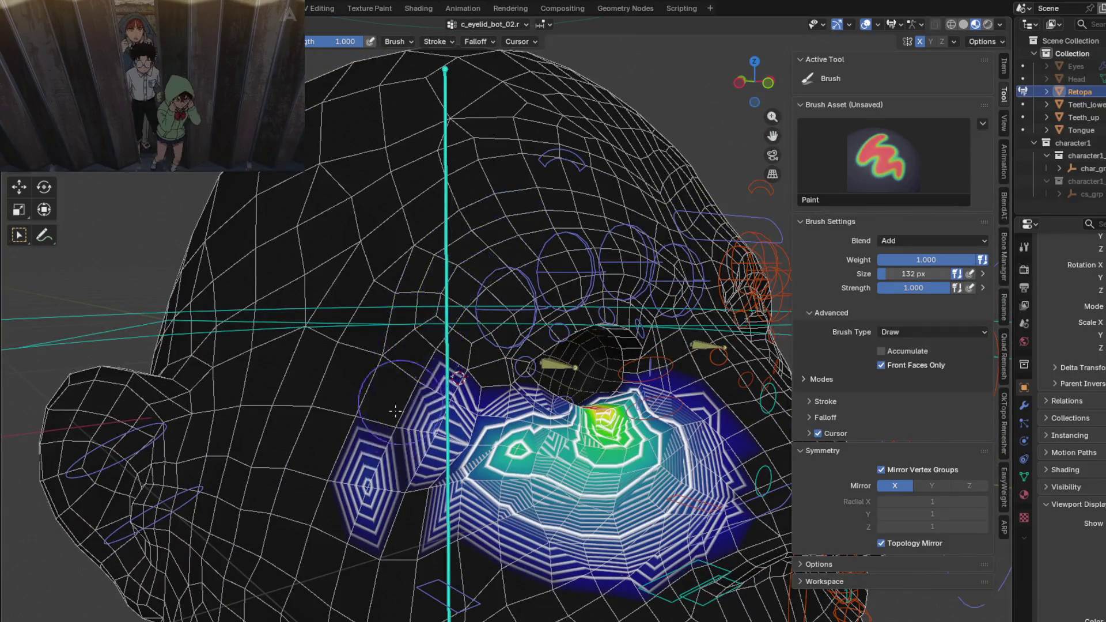
# - Smooth the lower eyelid weights below the eye and check them from near and far
pyautogui.moveTo(416, 459); pyautogui.dragTo(424, 458, button='middle')
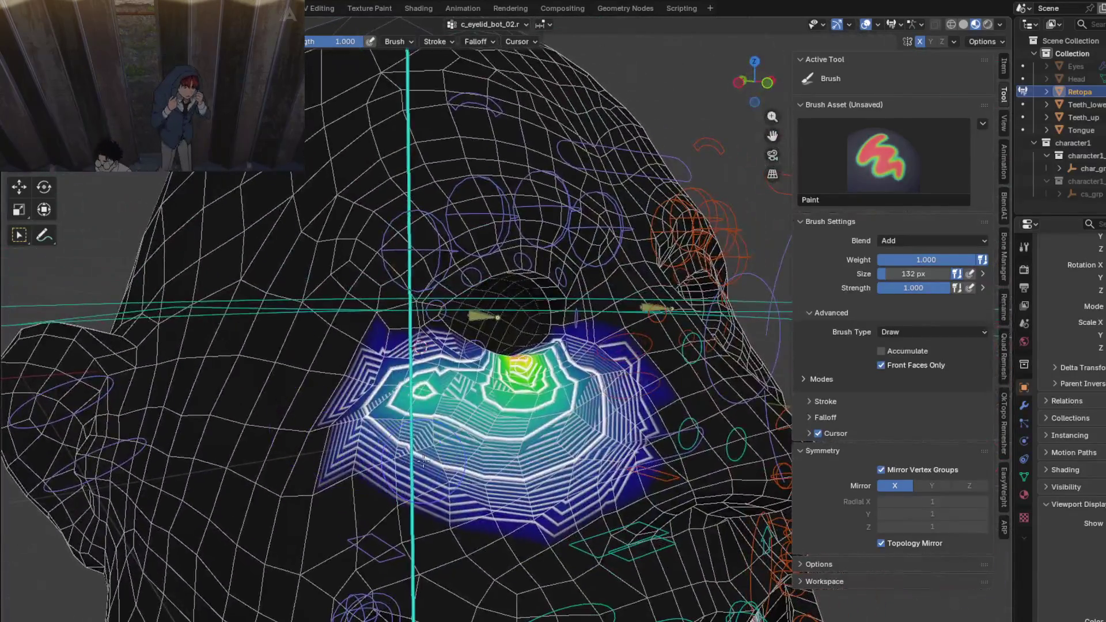
pyautogui.keyDown('shift'); pyautogui.moveTo(424, 458); pyautogui.dragTo(423, 458); pyautogui.keyUp('shift')
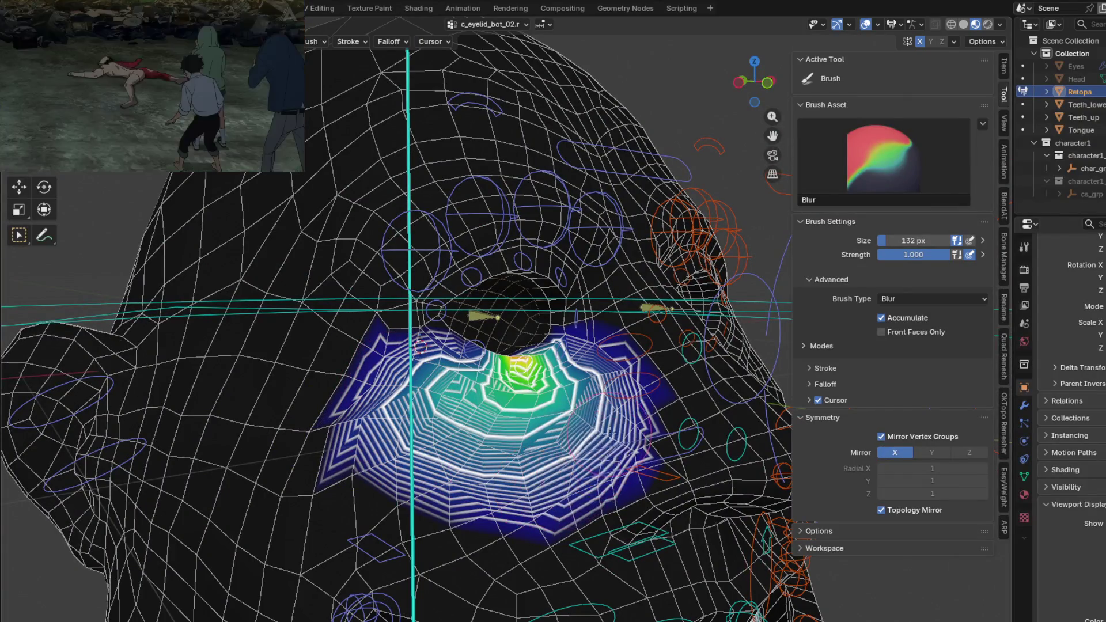
pyautogui.moveTo(429, 433)
pyautogui.mouseDown(button='middle')
pyautogui.moveTo(533, 375)
pyautogui.moveTo(514, 336)
pyautogui.mouseUp(button='middle')
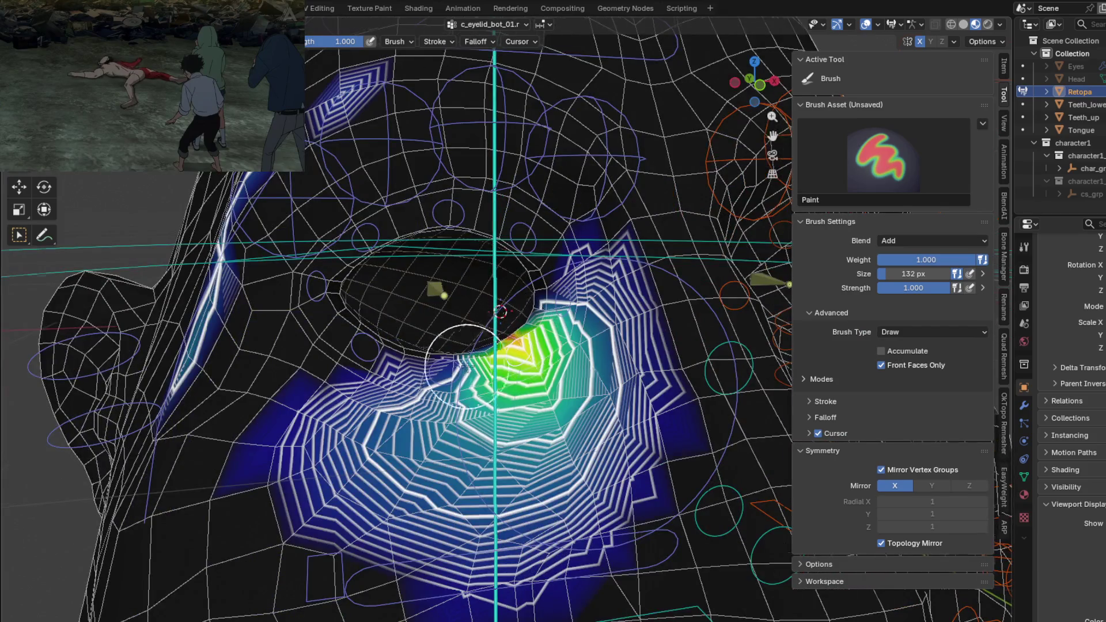
pyautogui.moveTo(465, 363); pyautogui.dragTo(351, 371, button='middle')
pyautogui.scroll(-3, 350, 371)
pyautogui.scroll(2, 353, 246)
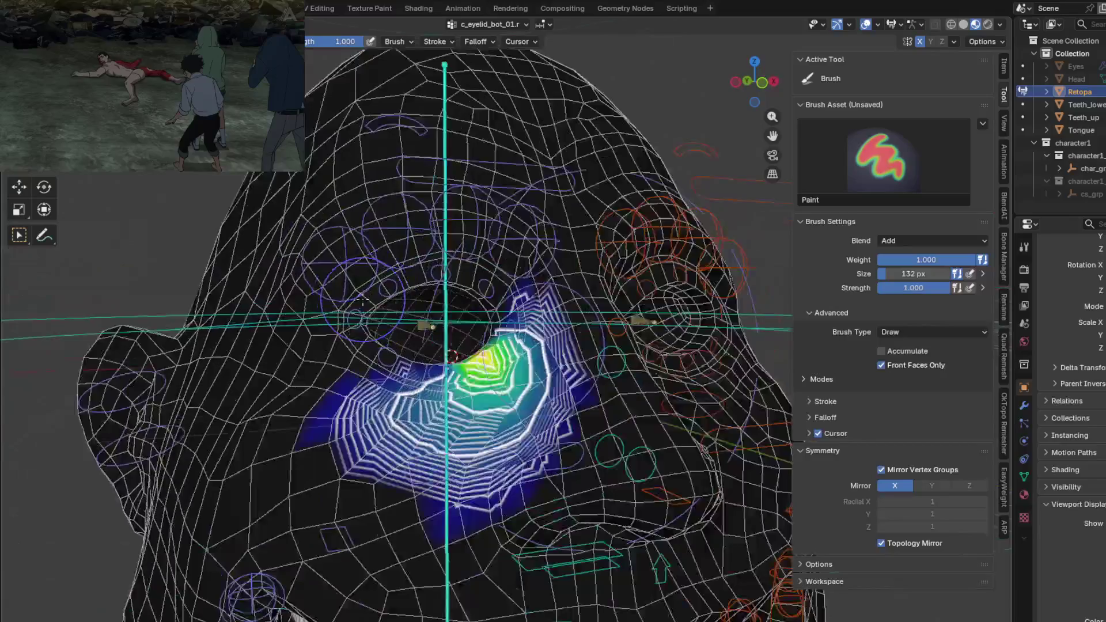
pyautogui.scroll(2, 353, 246)
pyautogui.scroll(1, 352, 246)
pyautogui.scroll(1, 352, 246)
# - Review the c_eyelid_corner_01.r weights around the eye and begin smoothing them
pyautogui.keyDown('ctrl'); pyautogui.click(565, 322); pyautogui.keyUp('ctrl')
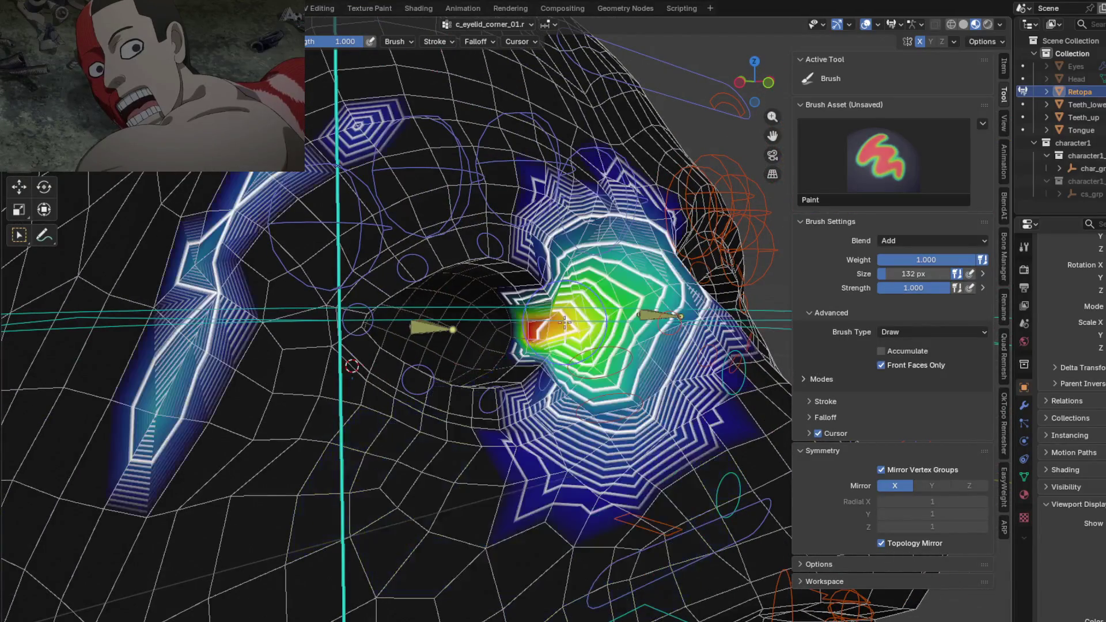
pyautogui.moveTo(493, 342); pyautogui.dragTo(192, 458, button='middle')
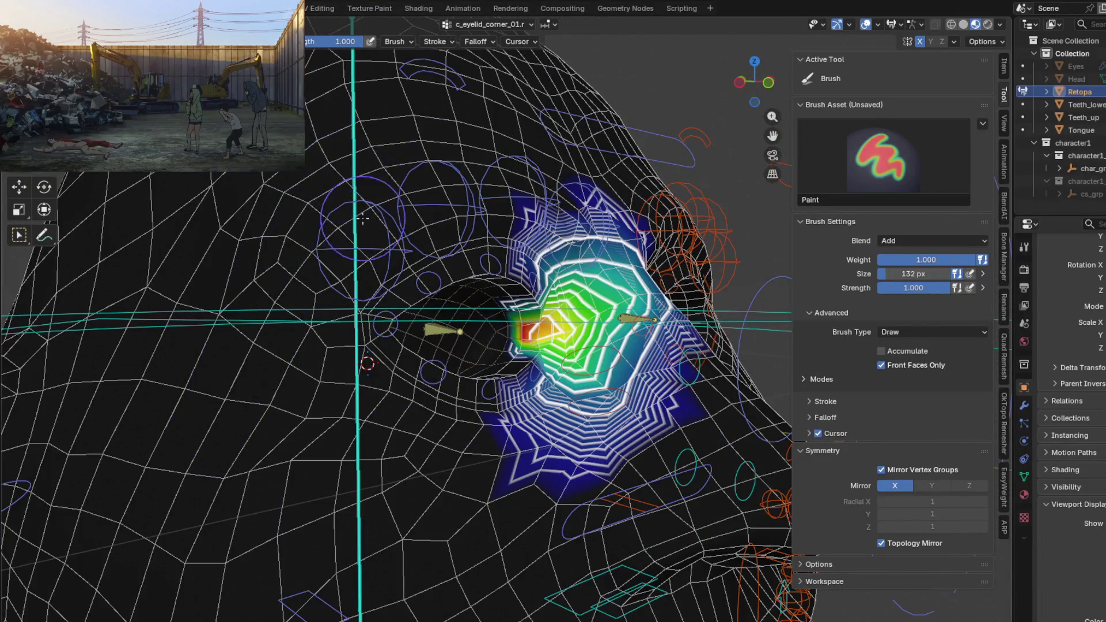
pyautogui.moveTo(364, 217); pyautogui.dragTo(346, 286, button='middle')
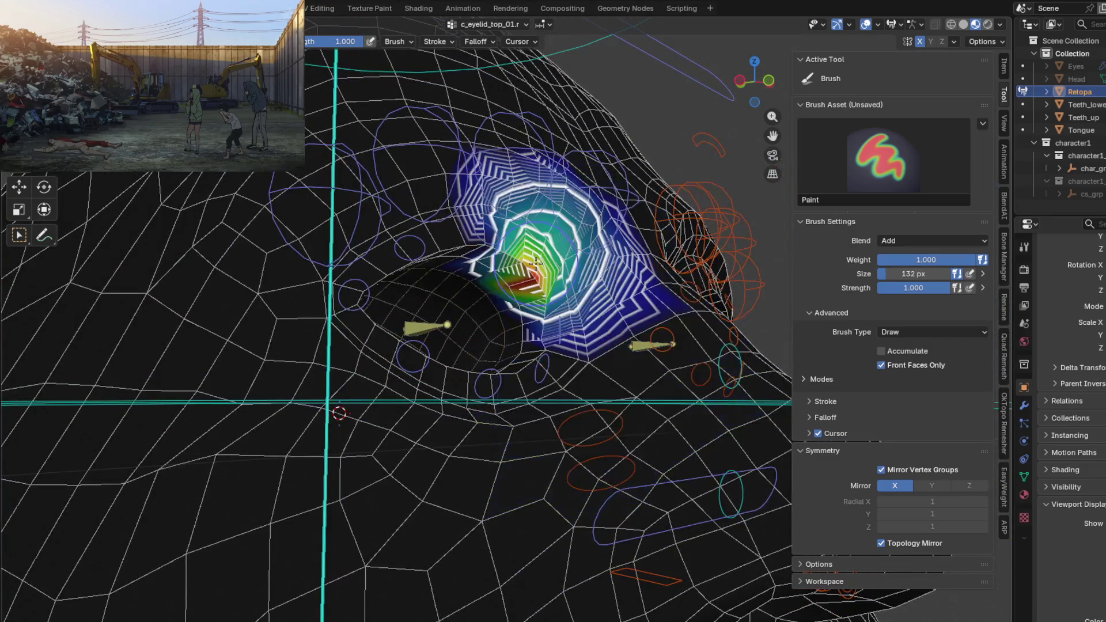
pyautogui.moveTo(536, 263); pyautogui.dragTo(519, 259, button='middle')
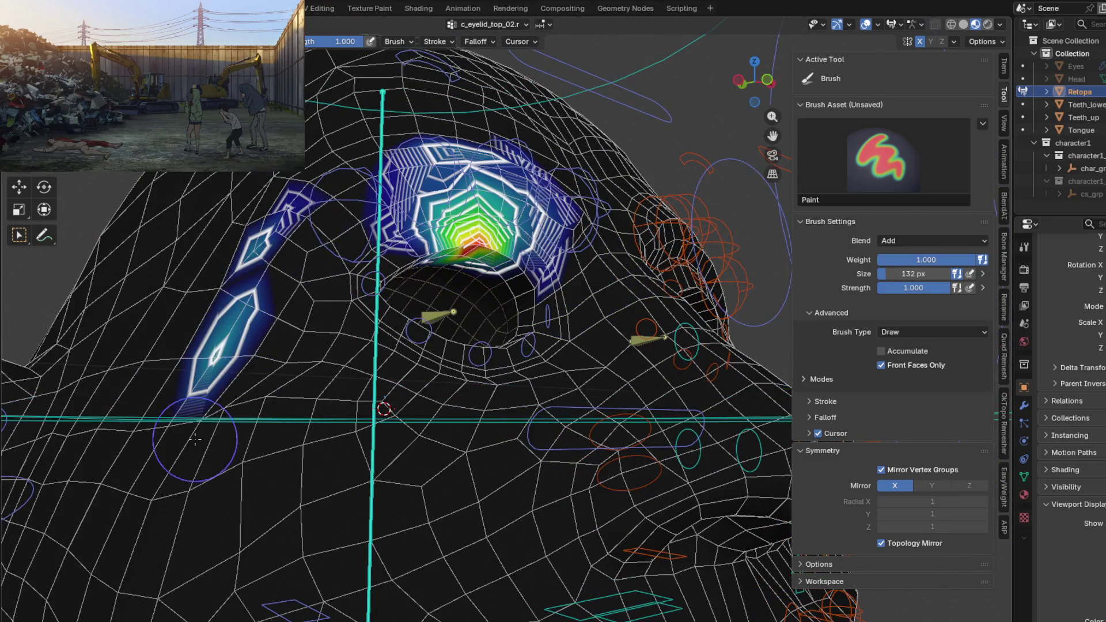
pyautogui.moveTo(257, 234); pyautogui.dragTo(394, 258, button='middle')
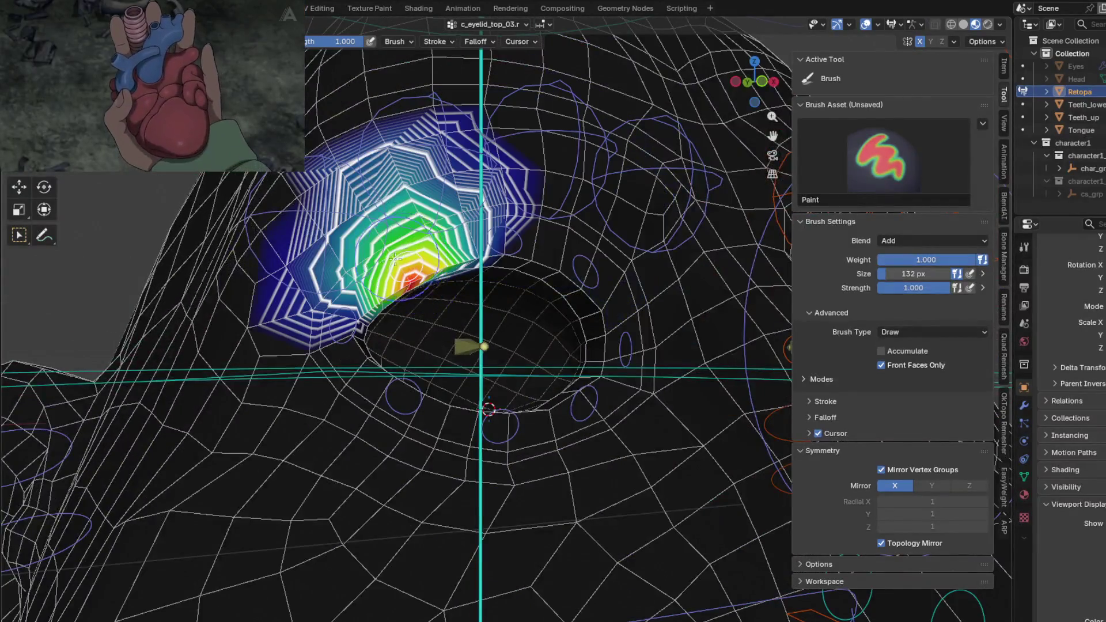
pyautogui.scroll(-4, 395, 259)
pyautogui.moveTo(353, 292)
pyautogui.mouseDown(button='middle')
pyautogui.moveTo(364, 316)
pyautogui.moveTo(468, 380)
pyautogui.moveTo(500, 370)
pyautogui.moveTo(519, 332)
pyautogui.moveTo(461, 311)
pyautogui.mouseUp(button='middle')
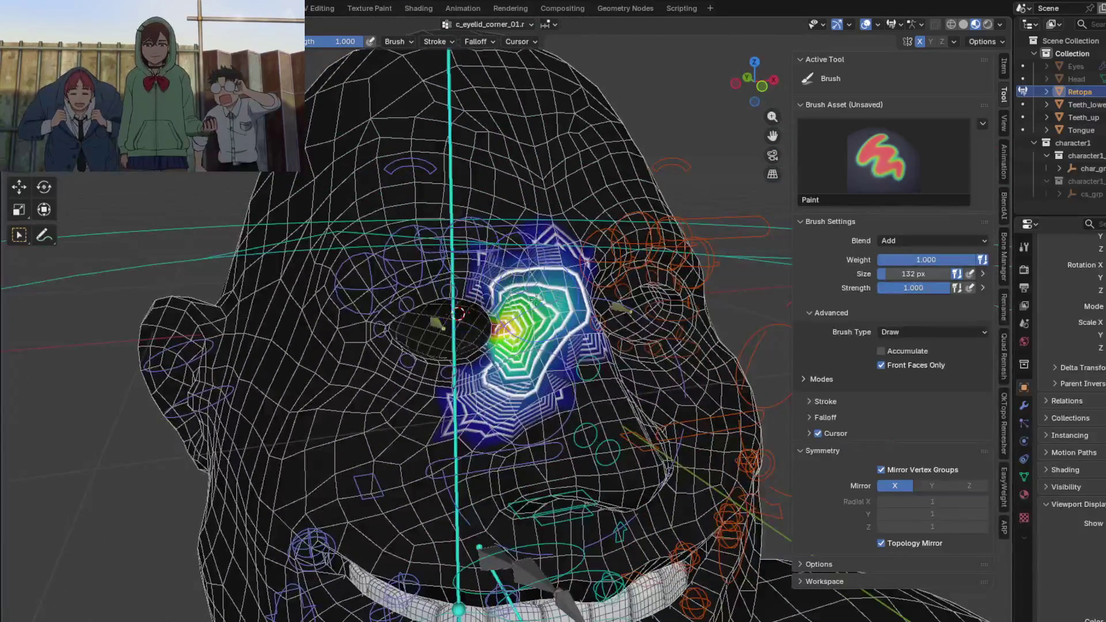
pyautogui.press('shift')
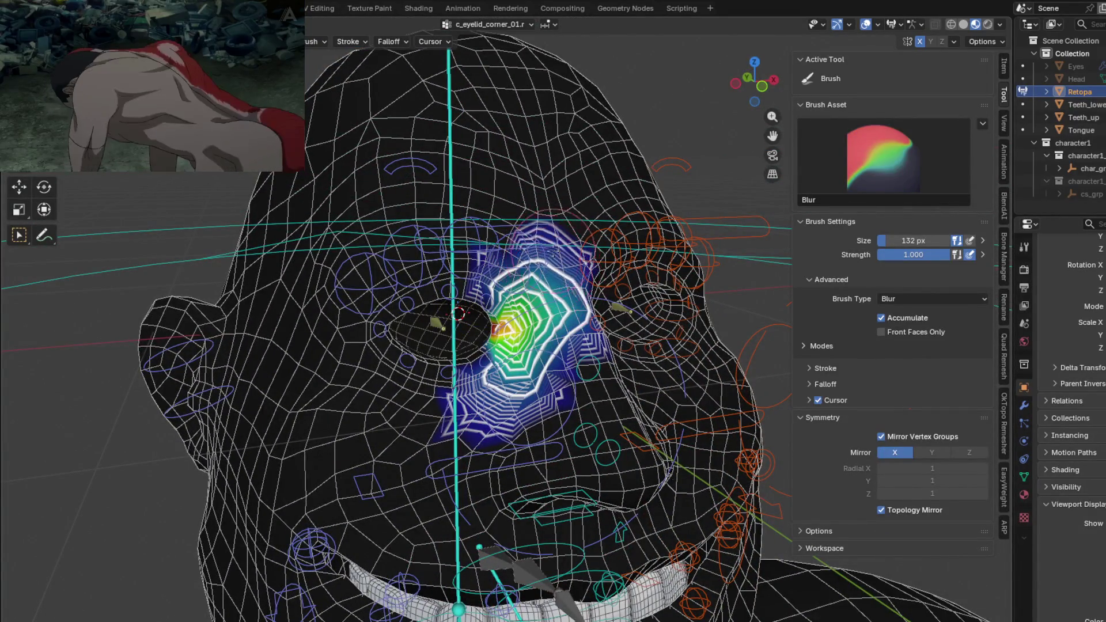
pyautogui.scroll(2, 474, 229)
pyautogui.scroll(-3, 447, 215)
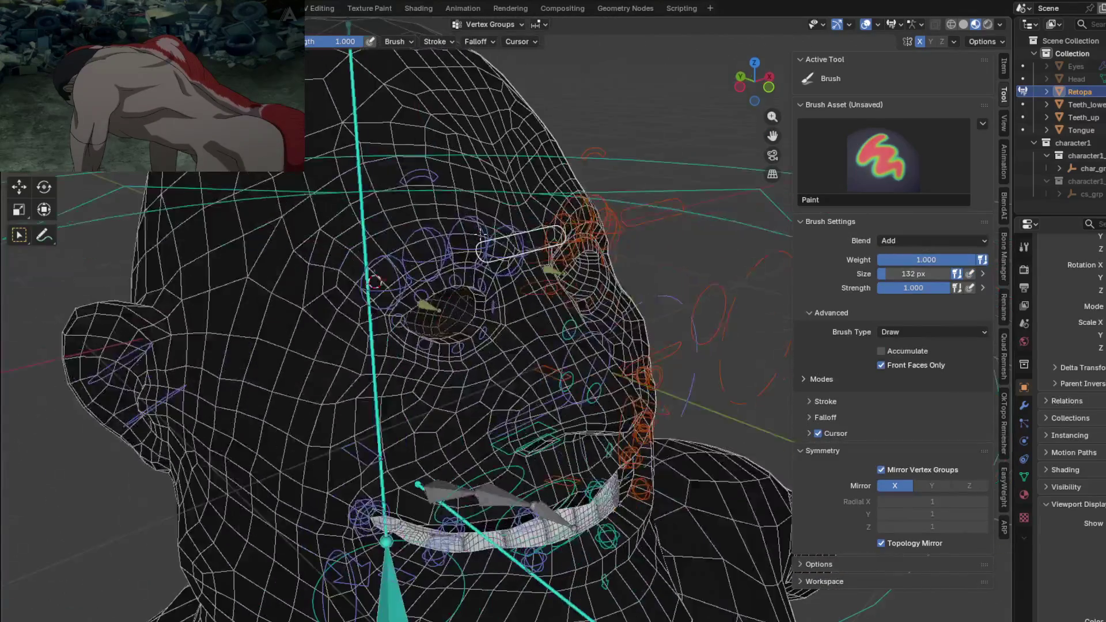
pyautogui.scroll(2, 473, 230)
# - Cycle c_eyebrow_01_end.r, c_eyebrow_02.r and c_eyebrow_03.r and smooth the eyebrow weights
pyautogui.moveTo(459, 209)
pyautogui.mouseDown(button='middle')
pyautogui.moveTo(425, 258)
pyautogui.moveTo(373, 258)
pyautogui.mouseUp(button='middle')
pyautogui.keyDown('ctrl'); pyautogui.click(425, 259); pyautogui.keyUp('ctrl')
pyautogui.keyDown('ctrl'); pyautogui.click(366, 198); pyautogui.keyUp('ctrl')
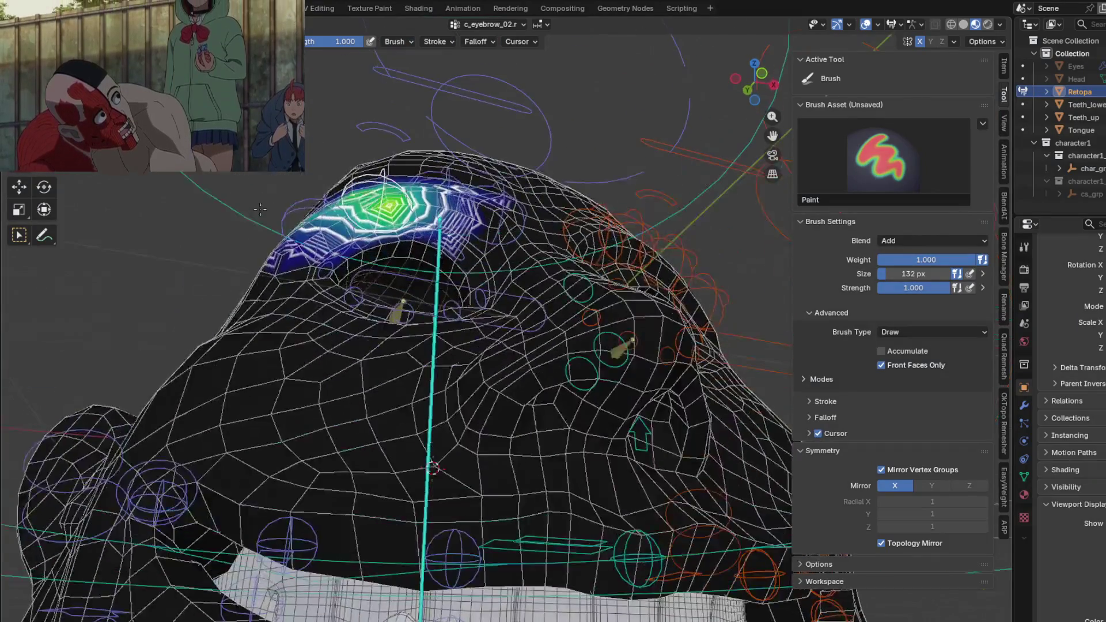
pyautogui.moveTo(286, 288); pyautogui.dragTo(333, 246, button='middle')
pyautogui.keyDown('ctrl'); pyautogui.click(334, 246); pyautogui.keyUp('ctrl')
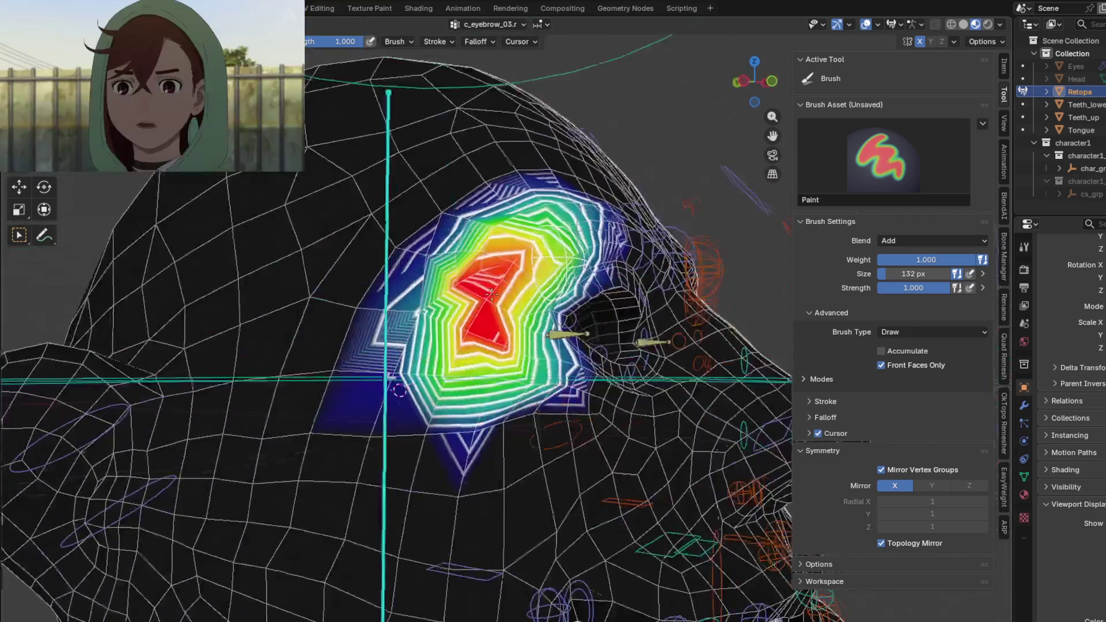
pyautogui.moveTo(333, 244); pyautogui.dragTo(450, 325, button='middle')
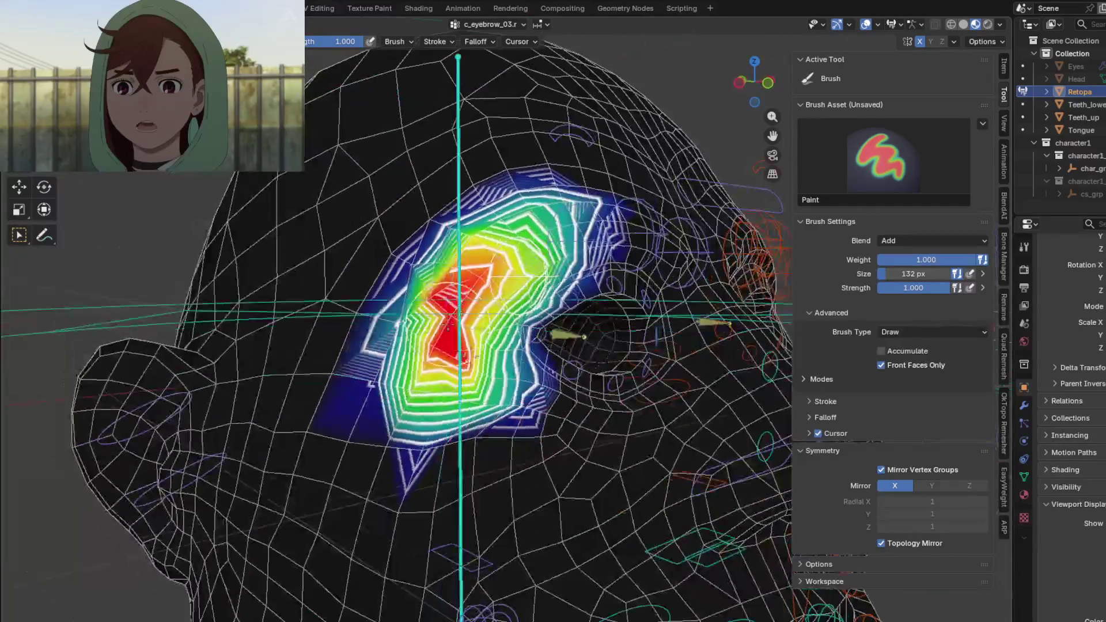
pyautogui.keyDown('shift'); pyautogui.moveTo(450, 326); pyautogui.dragTo(463, 250); pyautogui.keyUp('shift')
# - Recheck the c_eyelid_corner_02.r, lower eyelid and c_eyelid_top_02.r weights around the eye
pyautogui.moveTo(471, 355); pyautogui.dragTo(445, 284, button='middle')
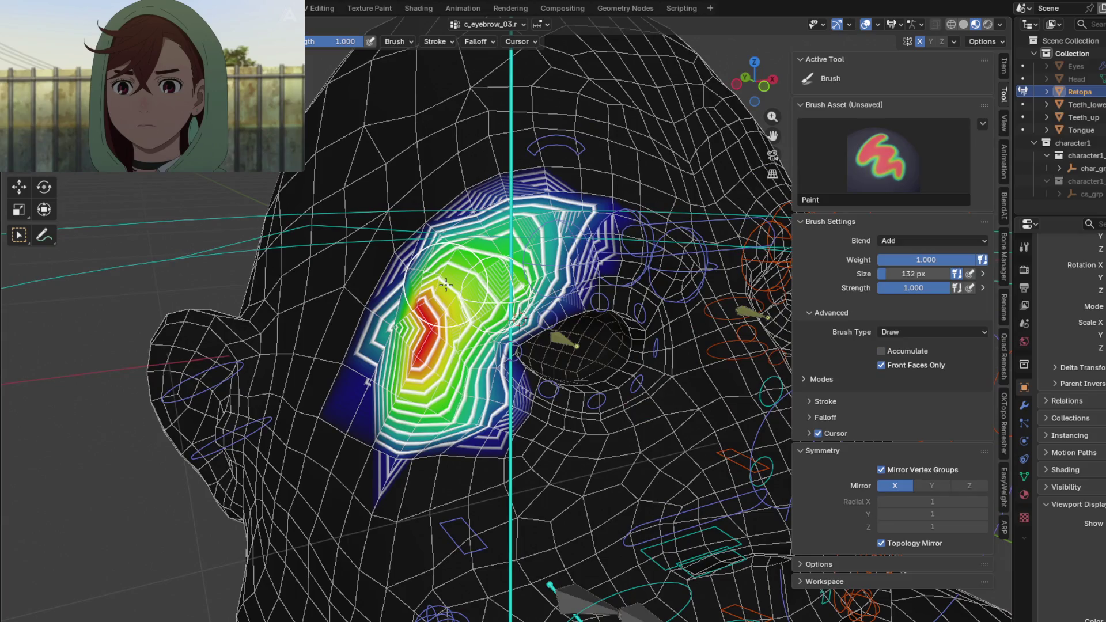
pyautogui.moveTo(581, 322); pyautogui.dragTo(469, 301, button='middle')
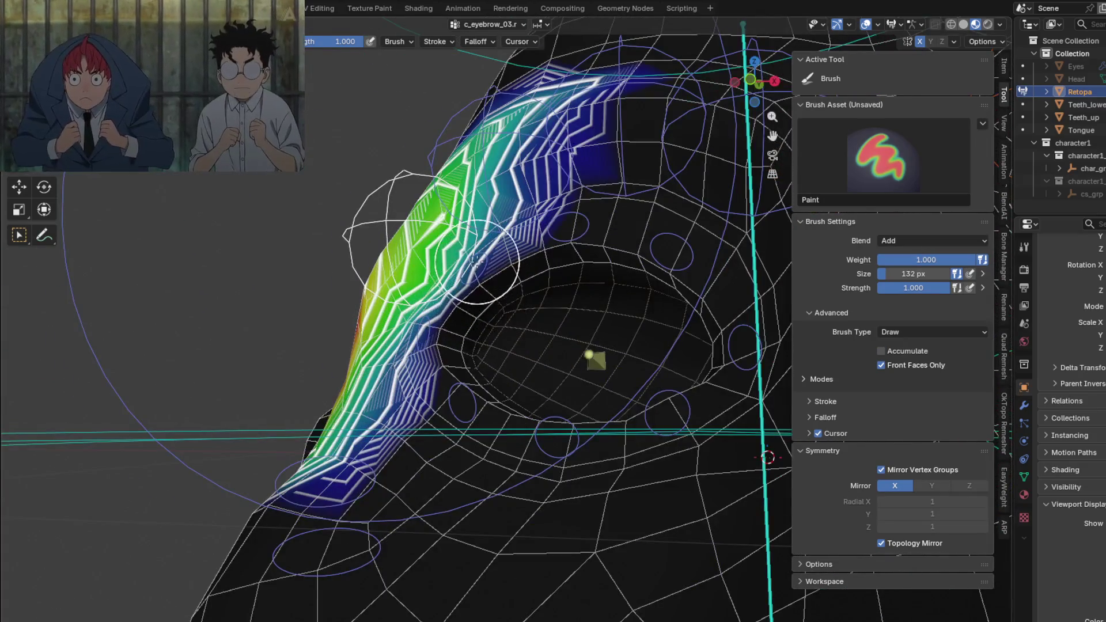
pyautogui.keyDown('ctrl'); pyautogui.click(475, 259); pyautogui.keyUp('ctrl')
pyautogui.moveTo(475, 260)
pyautogui.mouseDown(button='middle')
pyautogui.moveTo(567, 368)
pyautogui.moveTo(477, 359)
pyautogui.mouseUp(button='middle')
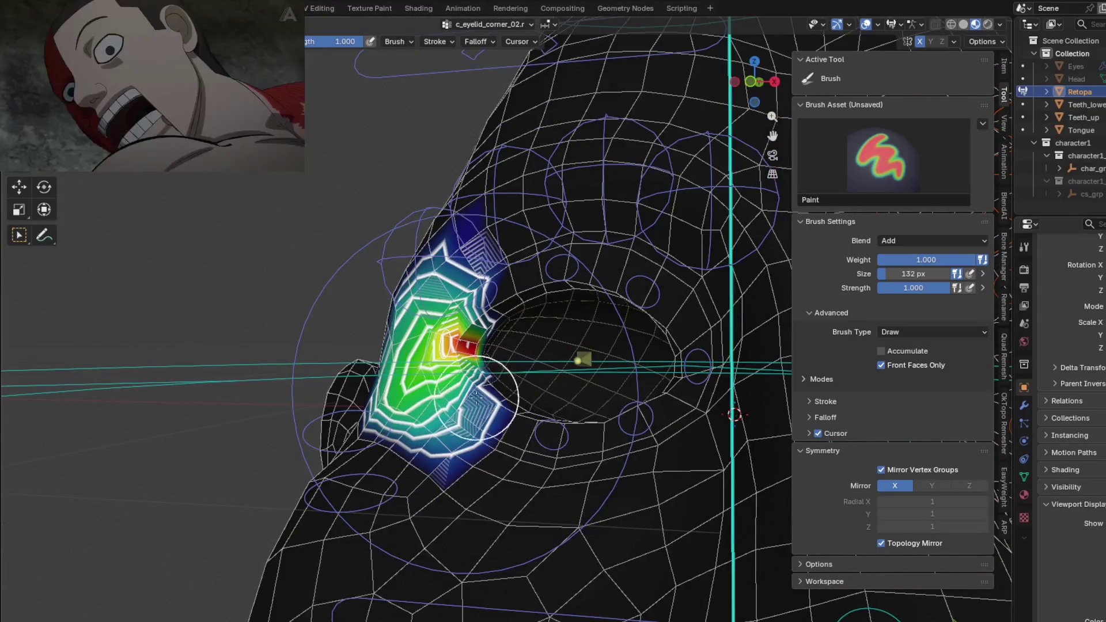
pyautogui.keyDown('ctrl'); pyautogui.click(527, 409); pyautogui.keyUp('ctrl')
pyautogui.moveTo(526, 409)
pyautogui.mouseDown(button='middle')
pyautogui.moveTo(562, 429)
pyautogui.moveTo(679, 451)
pyautogui.moveTo(595, 424)
pyautogui.mouseUp(button='middle')
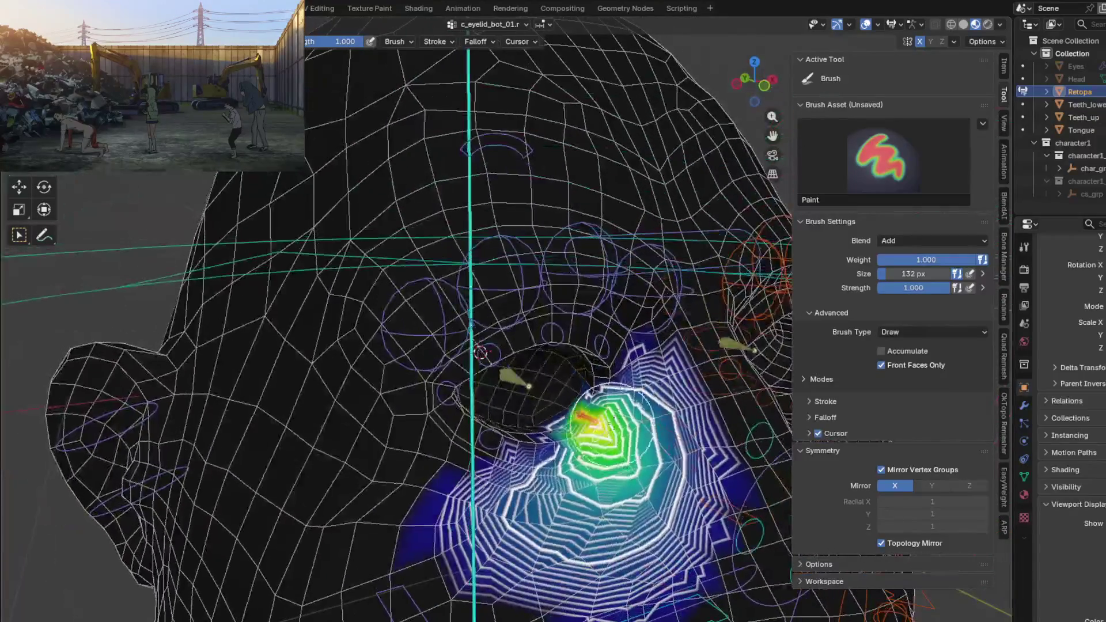
pyautogui.moveTo(627, 386)
pyautogui.mouseDown(button='middle')
pyautogui.moveTo(596, 374)
pyautogui.moveTo(549, 292)
pyautogui.mouseUp(button='middle')
pyautogui.keyDown('ctrl'); pyautogui.click(590, 350); pyautogui.keyUp('ctrl')
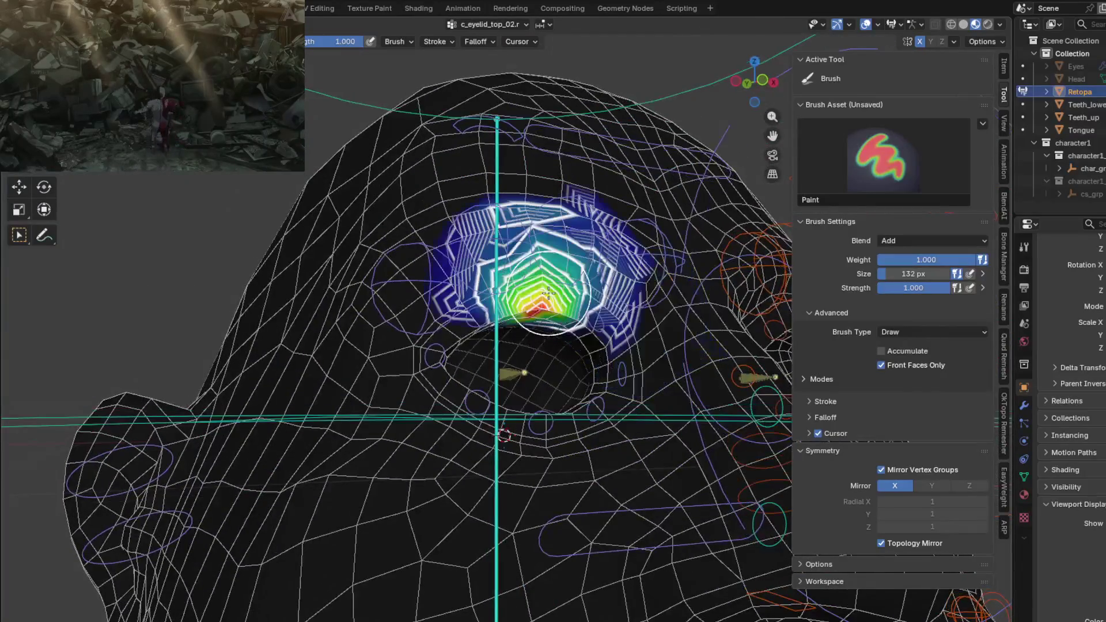
pyautogui.keyDown('ctrl'); pyautogui.click(430, 341); pyautogui.keyUp('ctrl')
pyautogui.moveTo(430, 340)
pyautogui.mouseDown(button='middle')
pyautogui.moveTo(490, 272)
pyautogui.moveTo(483, 312)
pyautogui.mouseUp(button='middle')
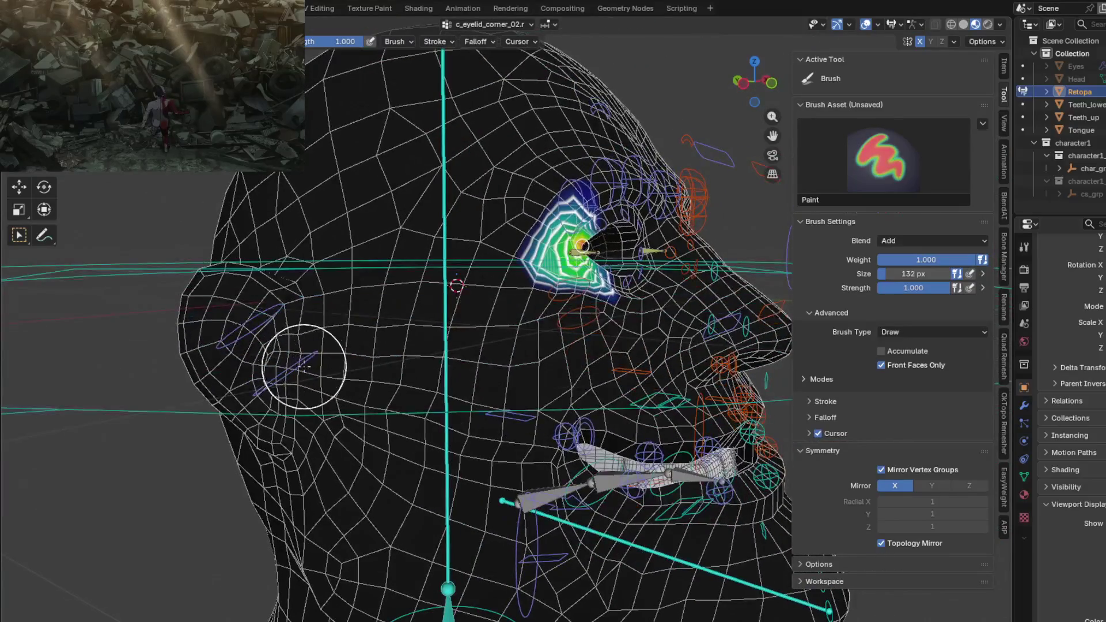
pyautogui.moveTo(365, 359); pyautogui.dragTo(377, 342, button='middle')
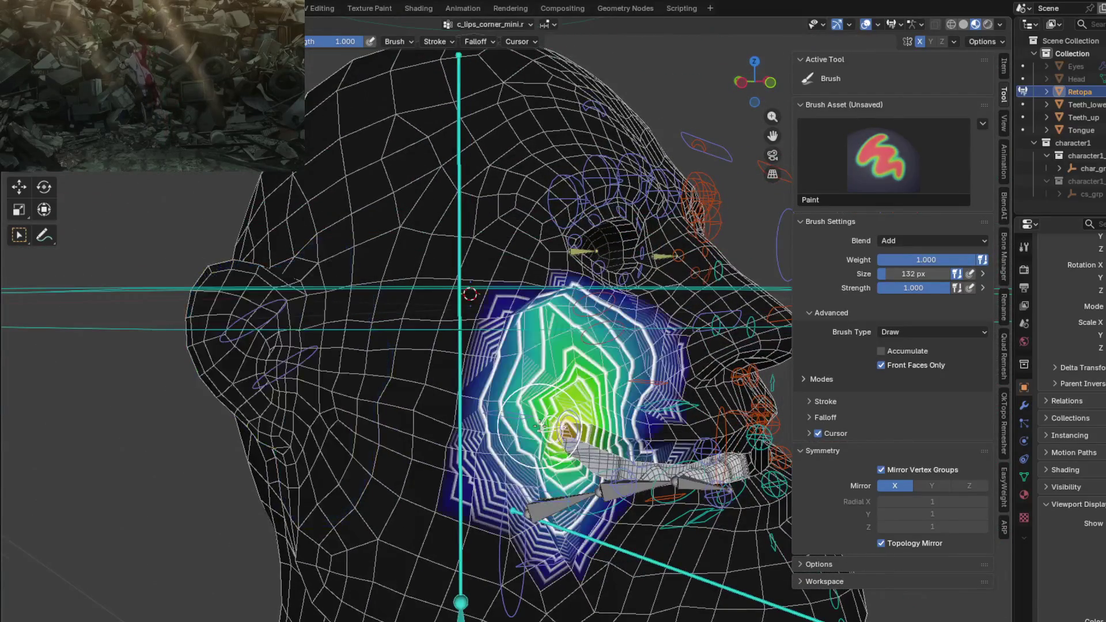
# - Show the upper lip, c_cheek_inflate.r and c_cheek_smile.r weights and inspect the cheek gradient
pyautogui.moveTo(571, 420)
pyautogui.mouseDown(button='middle')
pyautogui.moveTo(568, 456)
pyautogui.moveTo(648, 437)
pyautogui.mouseUp(button='middle')
pyautogui.keyDown('ctrl'); pyautogui.click(569, 457); pyautogui.keyUp('ctrl')
pyautogui.keyDown('ctrl'); pyautogui.click(463, 304); pyautogui.keyUp('ctrl')
pyautogui.moveTo(462, 304); pyautogui.dragTo(560, 309, button='middle')
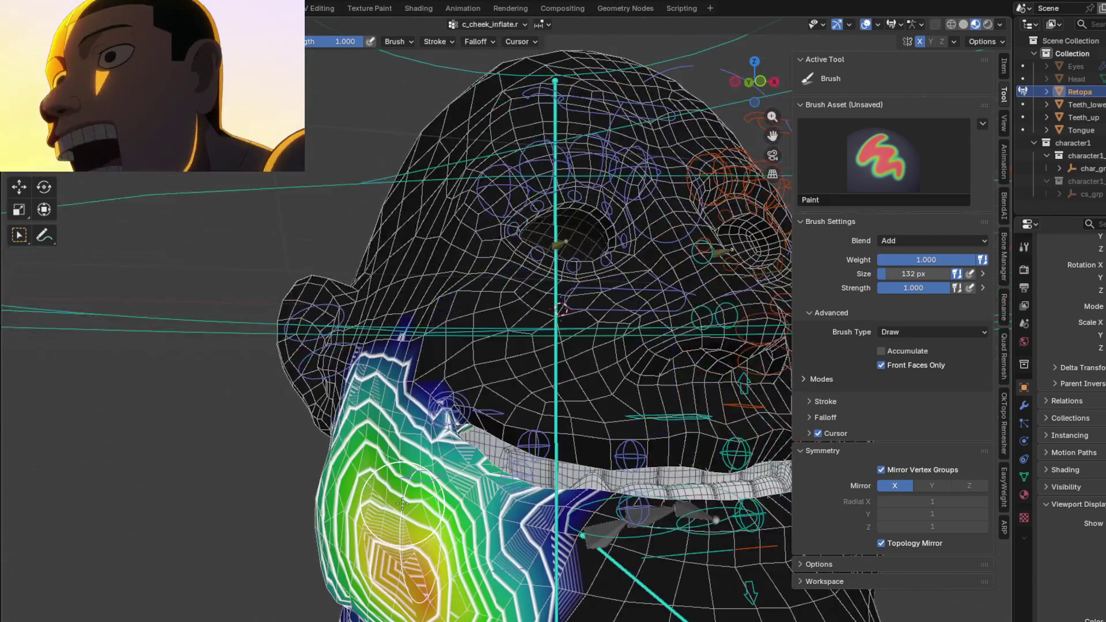
pyautogui.keyDown('ctrl'); pyautogui.click(425, 473); pyautogui.keyUp('ctrl')
pyautogui.moveTo(423, 473); pyautogui.dragTo(494, 449, button='middle')
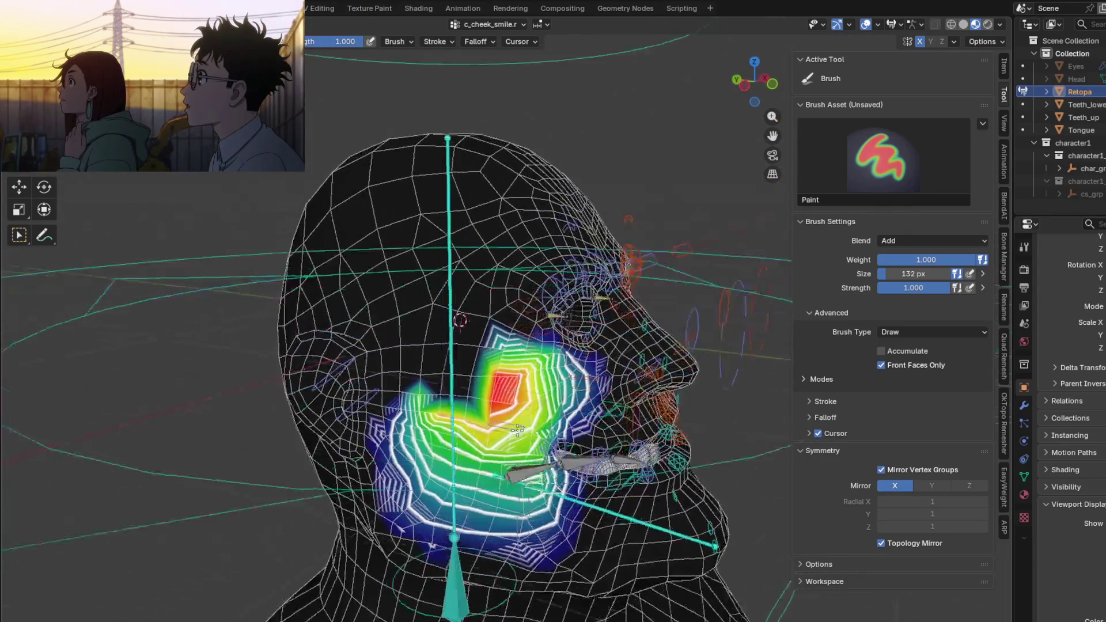
pyautogui.moveTo(538, 414); pyautogui.dragTo(491, 443, button='middle')
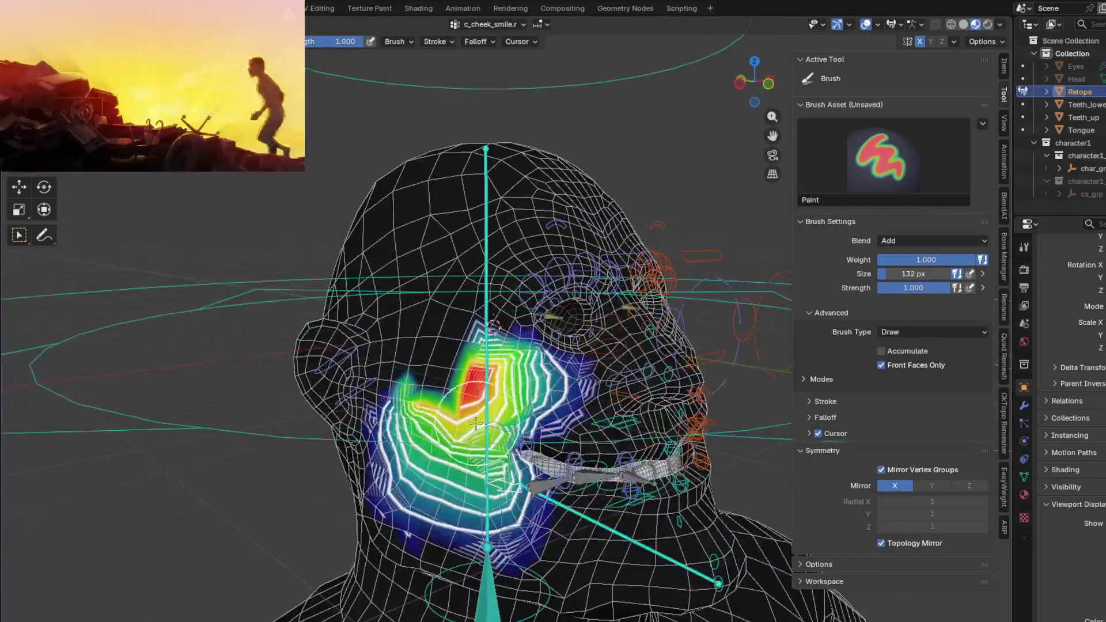